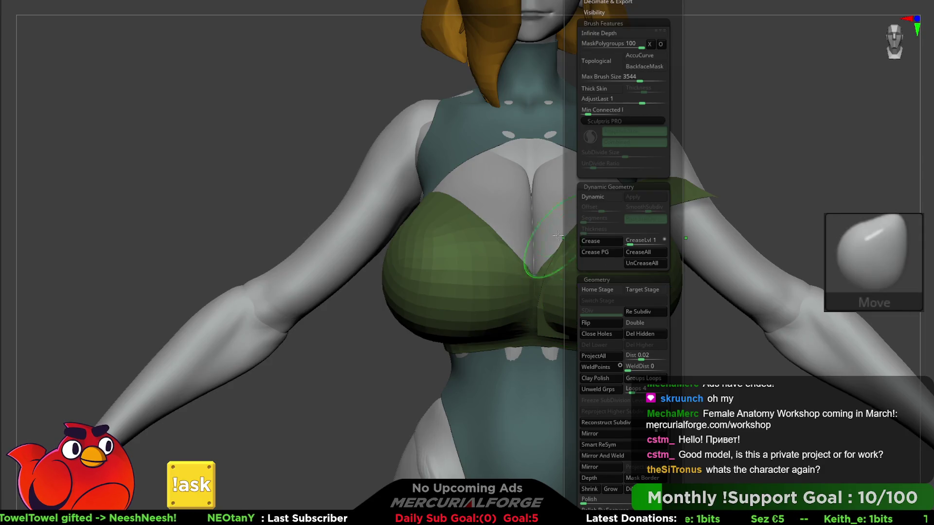
Mirror and weld the green strap onto the other side of the chest, then select the red back strap
{"action": "left_click", "coordinate": [637, 235], "text": "ctrl+shift"}
{"action": "left_click", "coordinate": [621, 255], "text": "ctrl+shift"}
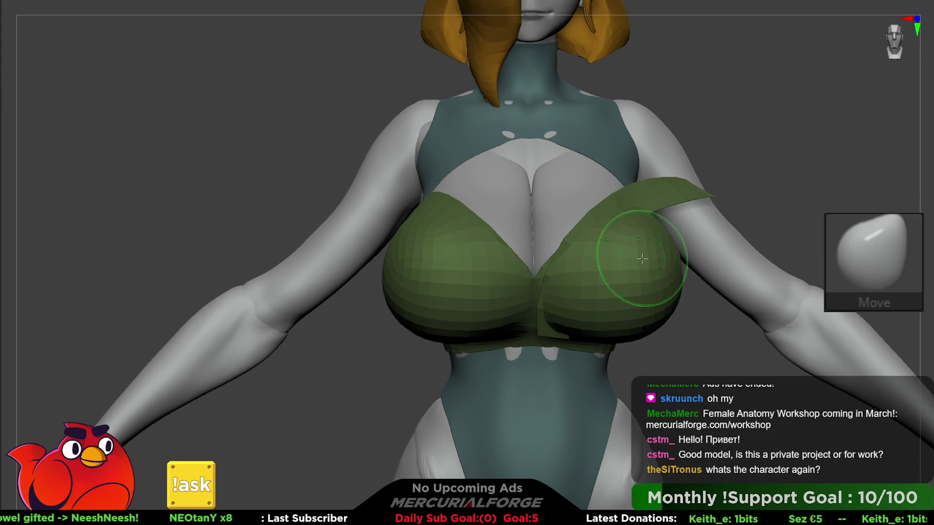
{"action": "key", "text": "F1"}
{"action": "left_click", "coordinate": [627, 437]}
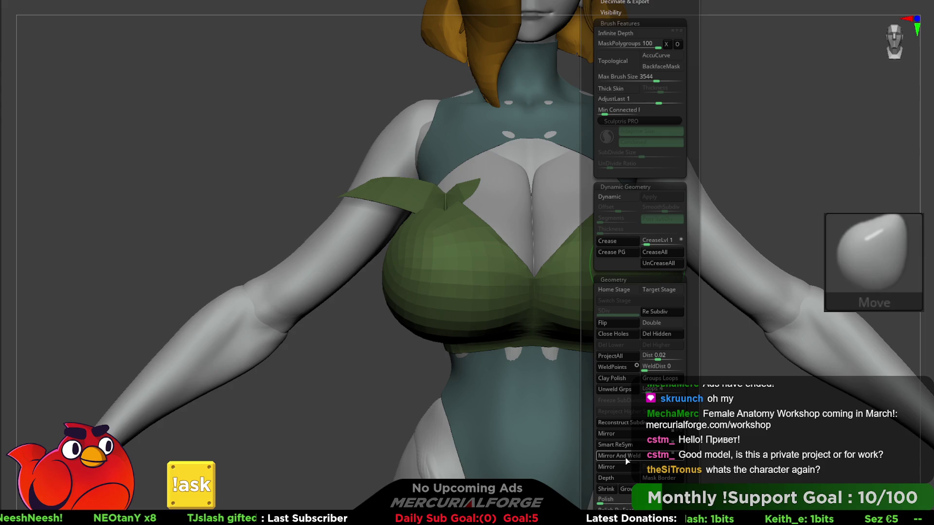
{"action": "left_click", "coordinate": [626, 460]}
{"action": "key", "text": "ctrl"}
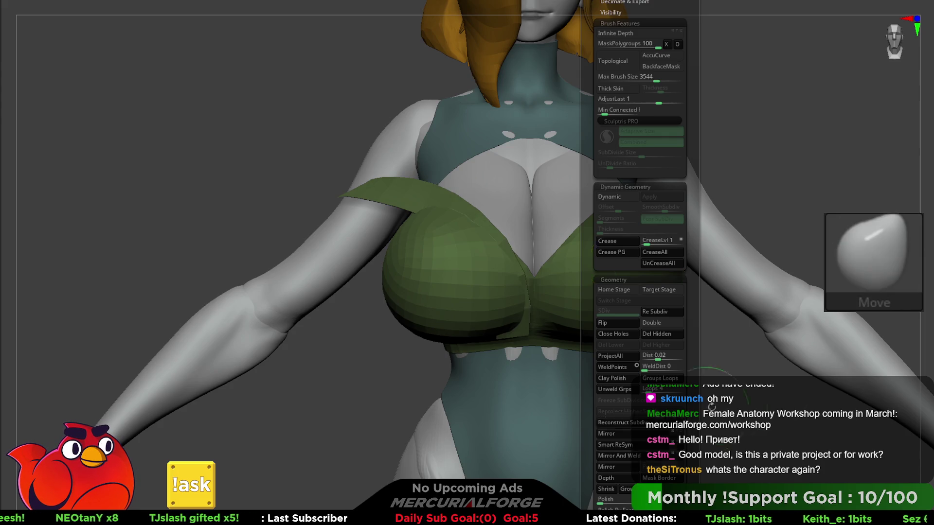
{"action": "key", "text": "F1"}
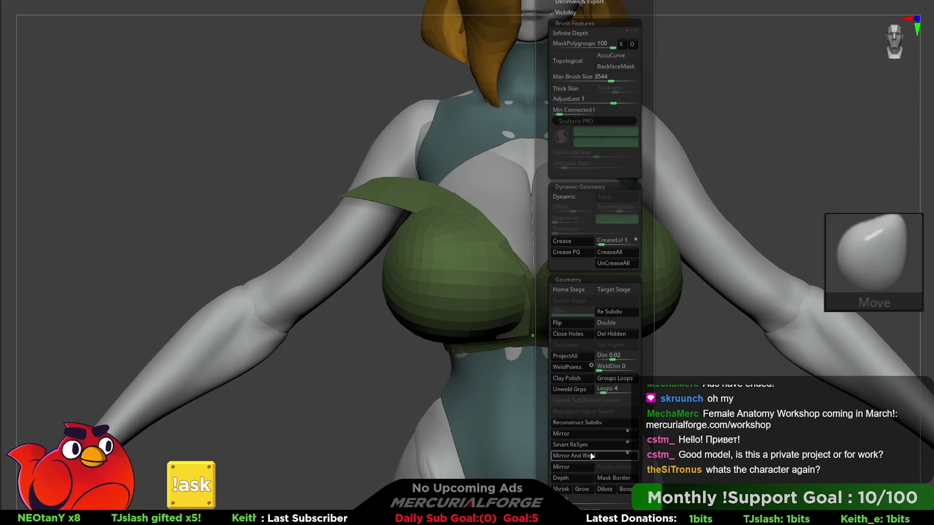
{"action": "left_click", "coordinate": [591, 456]}
{"action": "right_click_drag", "start_coordinate": [567, 313], "coordinate": [619, 277]}
{"action": "left_click", "coordinate": [584, 181], "text": "alt"}
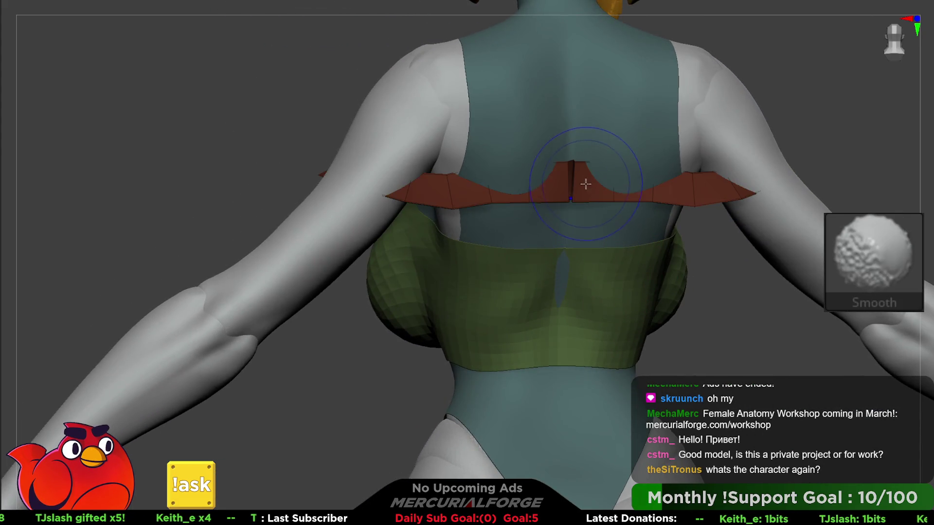
With ZModeler's Insert Multiple EdgeLoops, add edge loops at the red back strap's centre notch
{"action": "right_click_drag", "start_coordinate": [563, 156], "coordinate": [582, 263], "text": "ctrl"}
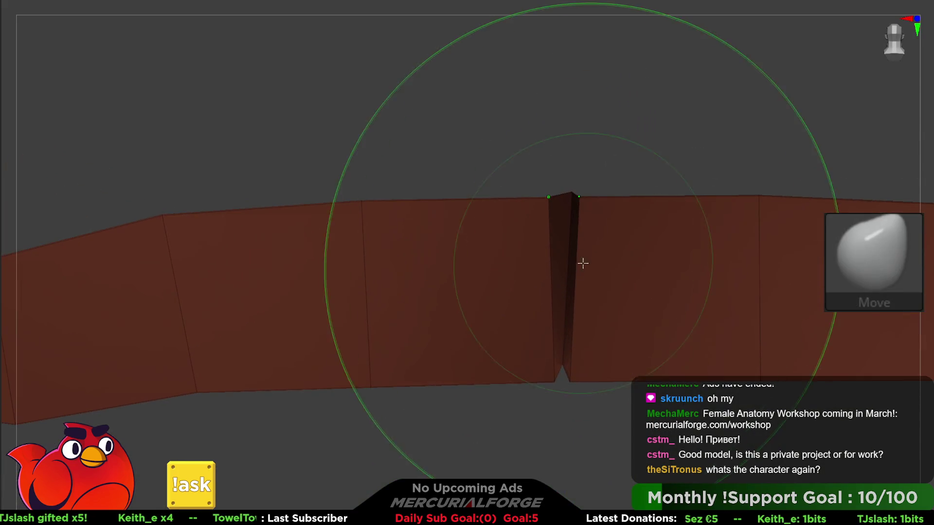
{"action": "key", "text": "space"}
{"action": "key", "text": "b"}
{"action": "key", "text": "z"}
{"action": "key", "text": "m"}
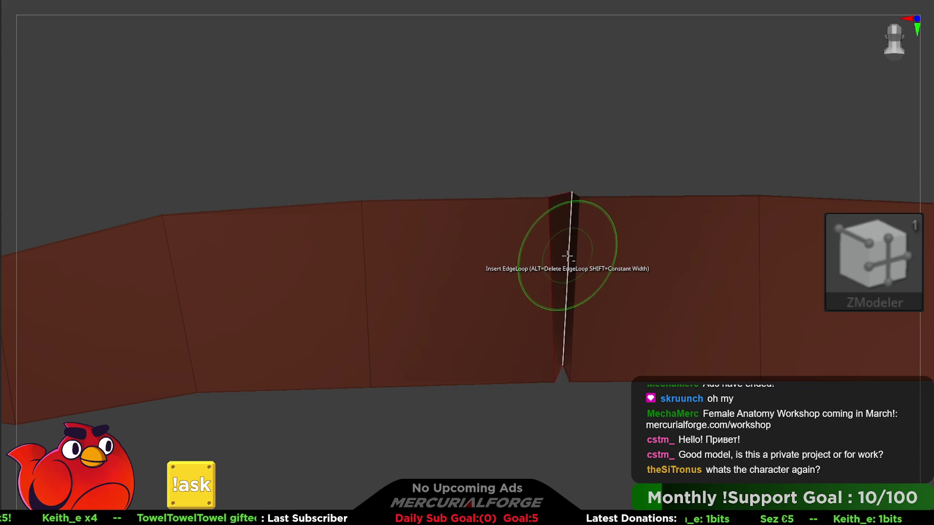
{"action": "right_click_drag", "start_coordinate": [569, 263], "coordinate": [560, 221]}
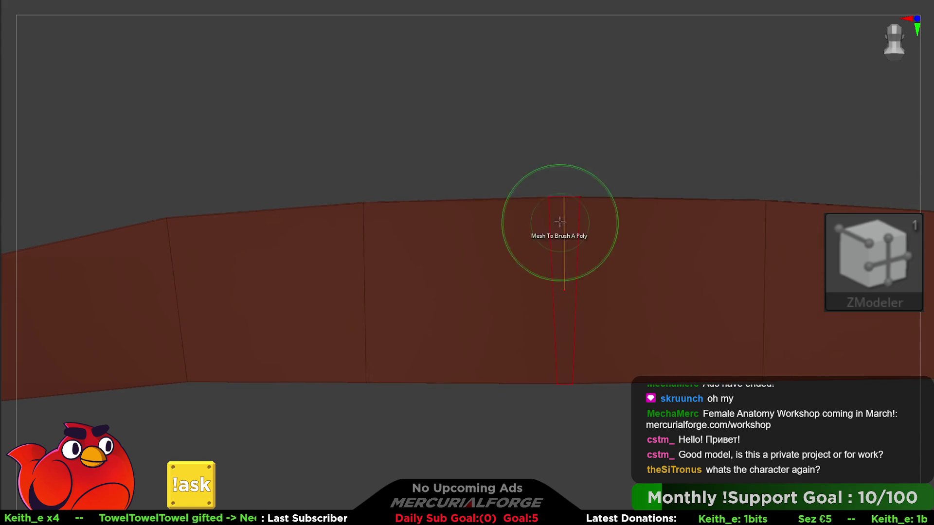
{"action": "key", "text": "space"}
{"action": "left_click", "coordinate": [564, 244]}
{"action": "left_click", "coordinate": [480, 329]}
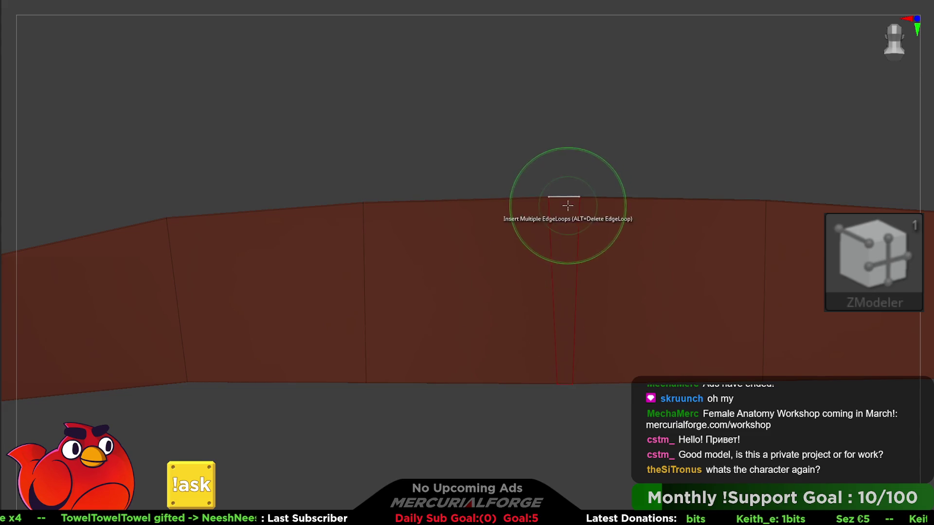
{"action": "left_click", "coordinate": [562, 198]}
Switch the edge action to moving polygons, then zoom out and show the rest of the character
{"action": "key", "text": "space"}
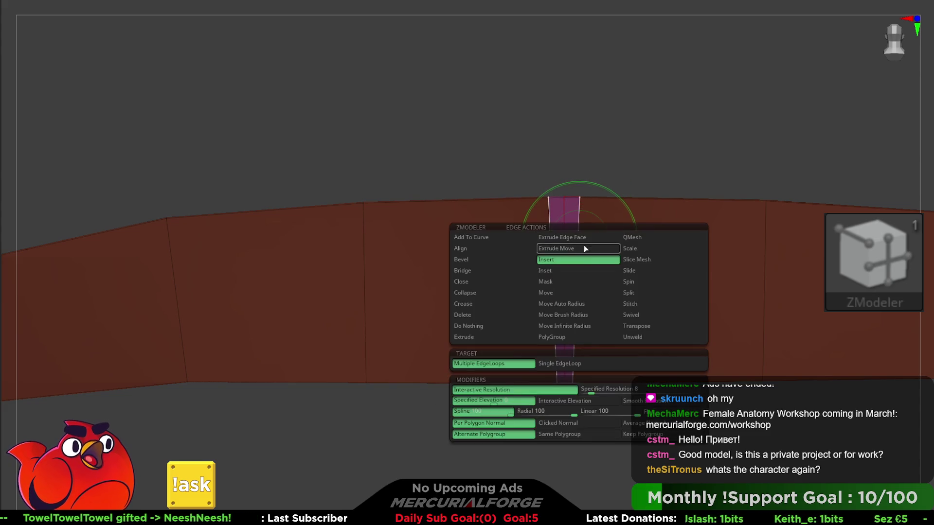
{"action": "left_click", "coordinate": [573, 304]}
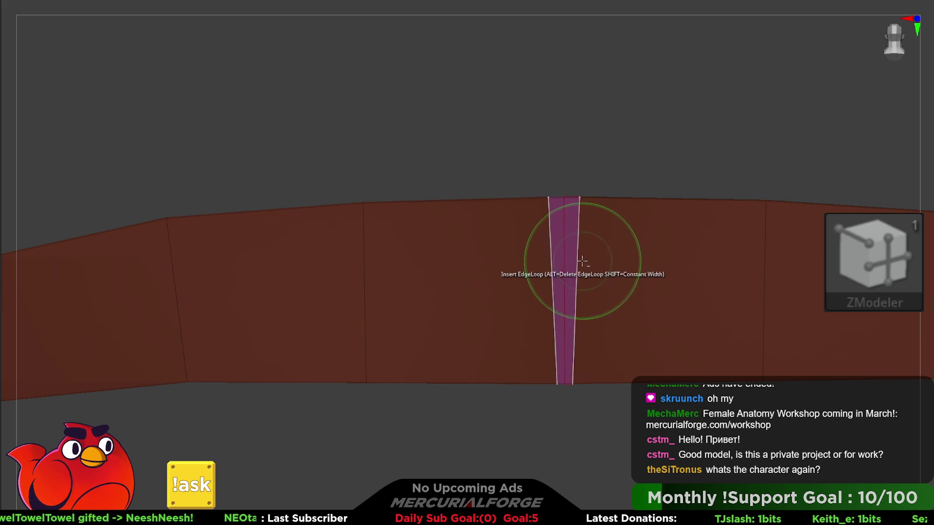
{"action": "mouse_move", "coordinate": [637, 230]}
{"action": "right_mouse_down", "text": "ctrl"}
{"action": "mouse_move", "coordinate": [438, 127]}
{"action": "mouse_move", "coordinate": [616, 229]}
{"action": "mouse_move", "coordinate": [581, 258]}
{"action": "mouse_move", "coordinate": [557, 232]}
{"action": "right_mouse_up", "text": "ctrl"}
{"action": "key", "text": "b"}
{"action": "key", "text": "h"}
{"action": "key", "text": "p"}
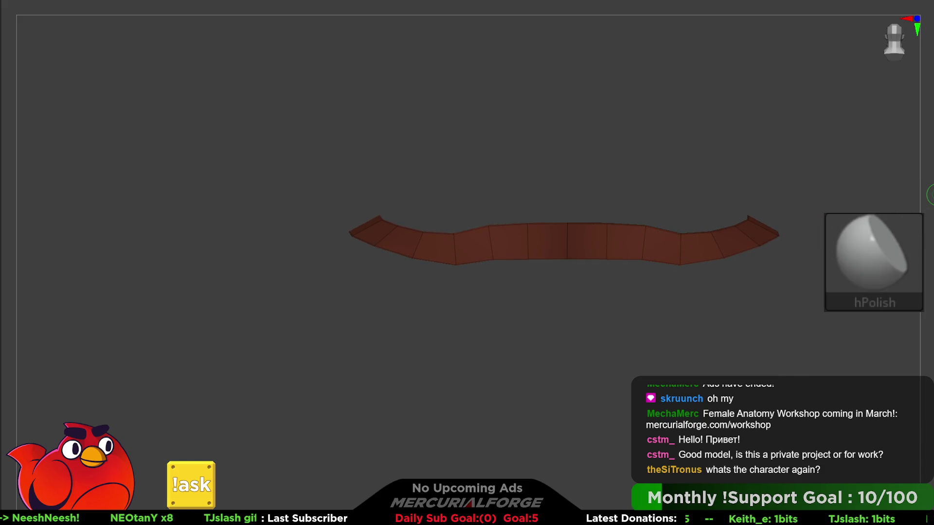
{"action": "key", "text": "shift+s"}
{"action": "mouse_move", "coordinate": [695, 229]}
{"action": "right_mouse_down"}
{"action": "mouse_move", "coordinate": [584, 280]}
{"action": "mouse_move", "coordinate": [538, 285]}
{"action": "mouse_move", "coordinate": [562, 257]}
{"action": "mouse_move", "coordinate": [613, 250]}
{"action": "mouse_move", "coordinate": [549, 244]}
{"action": "mouse_move", "coordinate": [546, 227]}
{"action": "mouse_move", "coordinate": [579, 203]}
{"action": "right_mouse_up"}
Solo the red strap, lasso-mask part of it, and move its free end toward the shoulder with Transpose
{"action": "key", "text": "shift+s"}
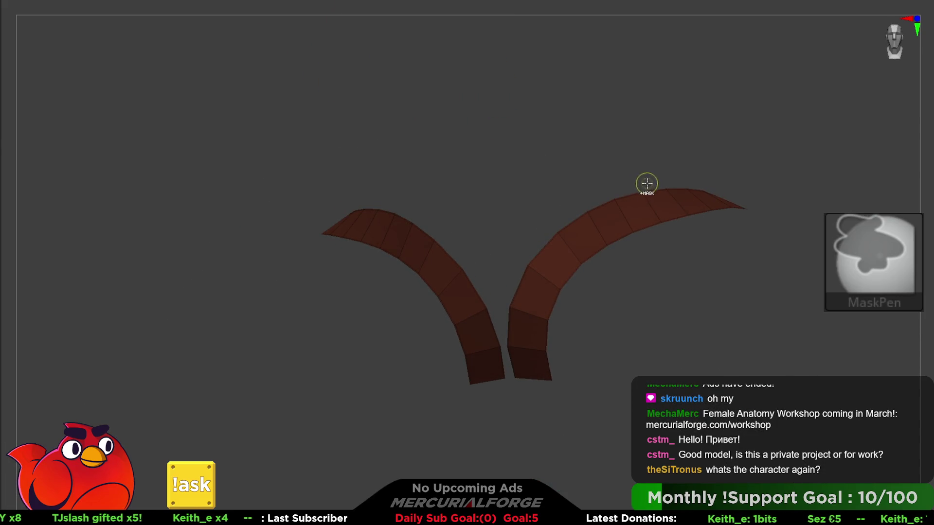
{"action": "key", "text": "F1"}
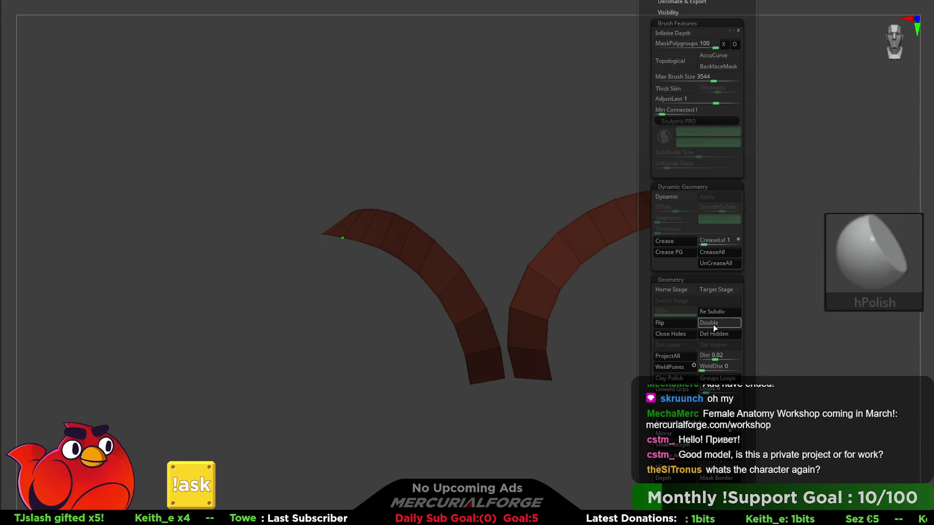
{"action": "mouse_move", "coordinate": [574, 302]}
{"action": "right_mouse_down"}
{"action": "mouse_move", "coordinate": [534, 306]}
{"action": "mouse_move", "coordinate": [568, 277]}
{"action": "mouse_move", "coordinate": [569, 297]}
{"action": "mouse_move", "coordinate": [581, 246]}
{"action": "mouse_move", "coordinate": [592, 264]}
{"action": "mouse_move", "coordinate": [574, 229]}
{"action": "mouse_move", "coordinate": [623, 292]}
{"action": "right_mouse_up"}
{"action": "key", "text": "ctrl"}
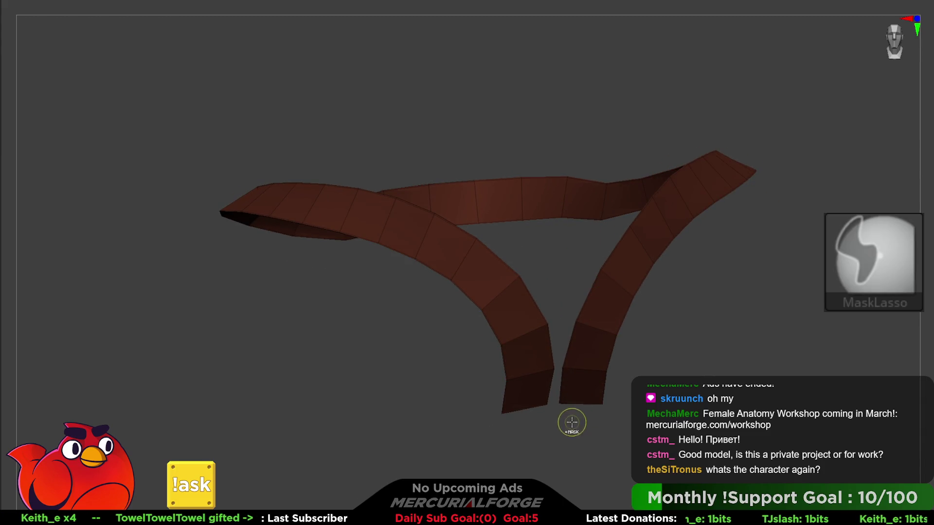
{"action": "left_click_drag", "start_coordinate": [603, 249], "coordinate": [563, 423], "text": "ctrl"}
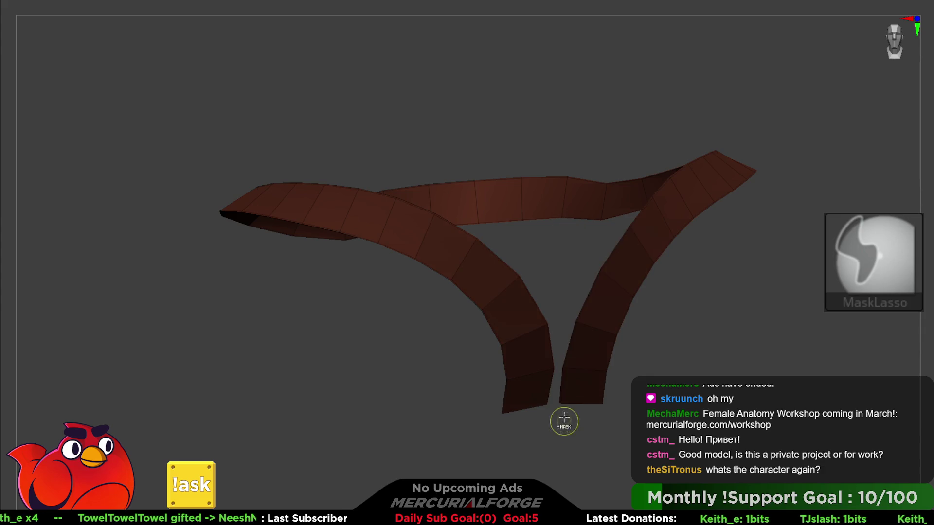
{"action": "right_click_drag", "start_coordinate": [563, 423], "coordinate": [618, 265]}
{"action": "left_click_drag", "start_coordinate": [696, 134], "coordinate": [583, 285], "text": "ctrl"}
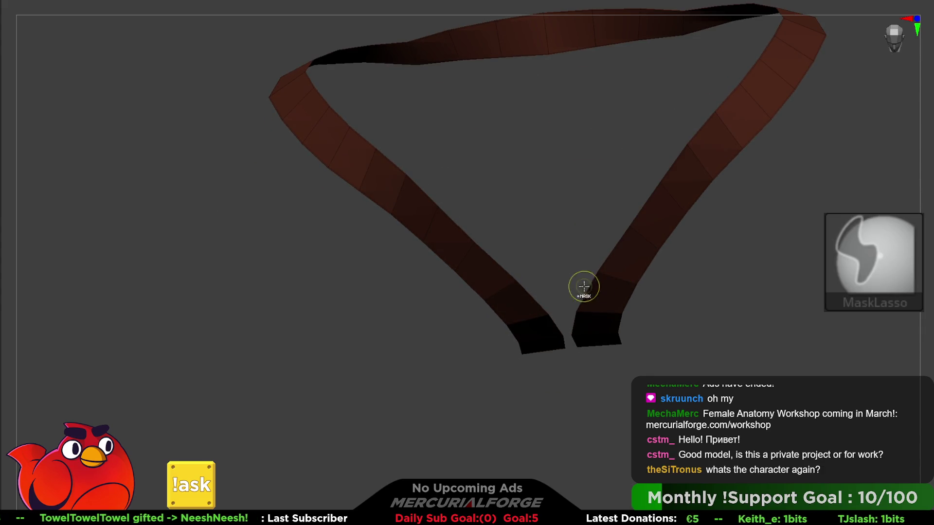
{"action": "mouse_move", "coordinate": [657, 250]}
{"action": "right_mouse_down"}
{"action": "mouse_move", "coordinate": [757, 273]}
{"action": "mouse_move", "coordinate": [652, 217]}
{"action": "mouse_move", "coordinate": [658, 210]}
{"action": "right_mouse_up"}
{"action": "key", "text": "w"}
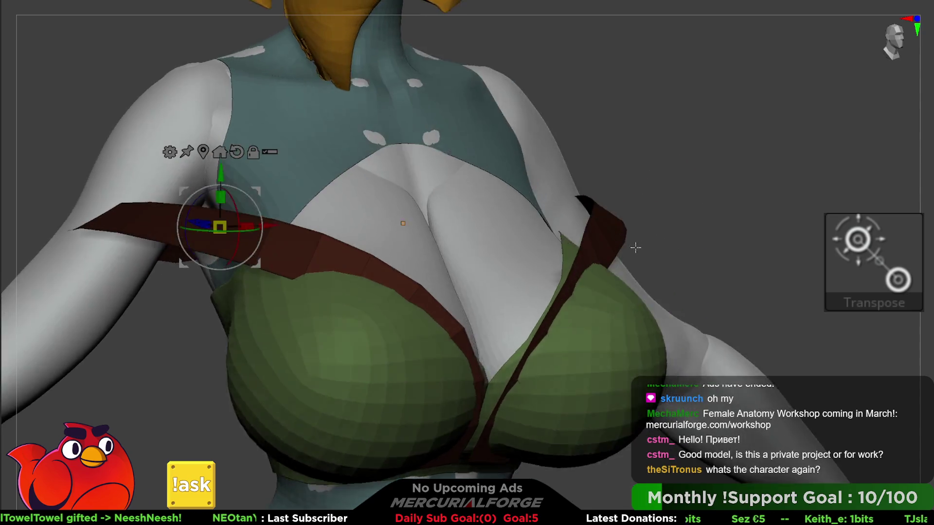
{"action": "right_click_drag", "start_coordinate": [636, 248], "coordinate": [648, 241]}
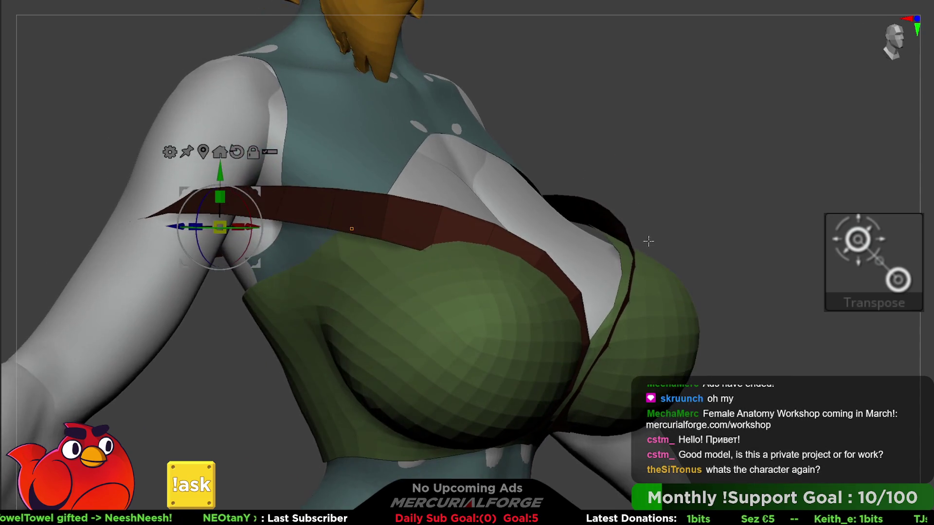
Switch to the Move brush and lasso-mask the end of the red strap
{"action": "key", "text": "q"}
{"action": "key", "text": "space"}
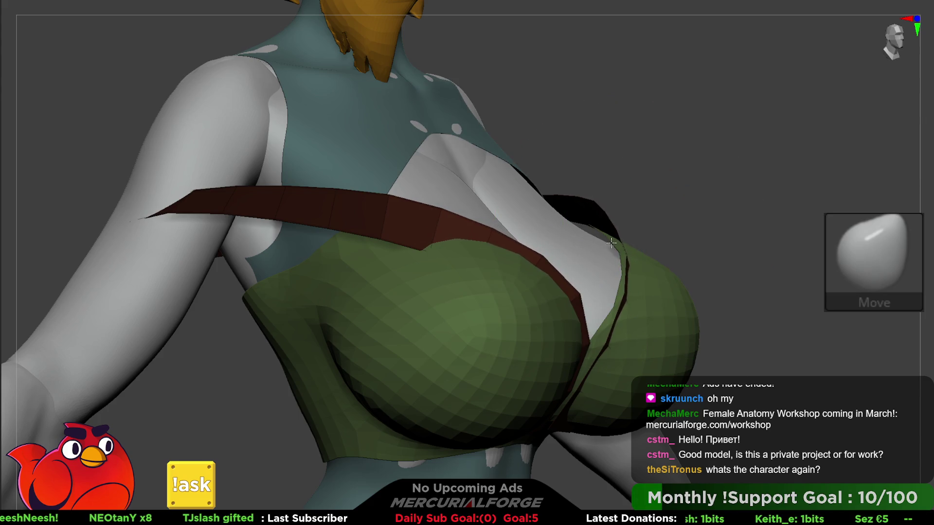
{"action": "mouse_move", "coordinate": [612, 243]}
{"action": "right_mouse_down"}
{"action": "mouse_move", "coordinate": [623, 223]}
{"action": "mouse_move", "coordinate": [621, 253]}
{"action": "mouse_move", "coordinate": [617, 215]}
{"action": "mouse_move", "coordinate": [613, 287]}
{"action": "right_mouse_up"}
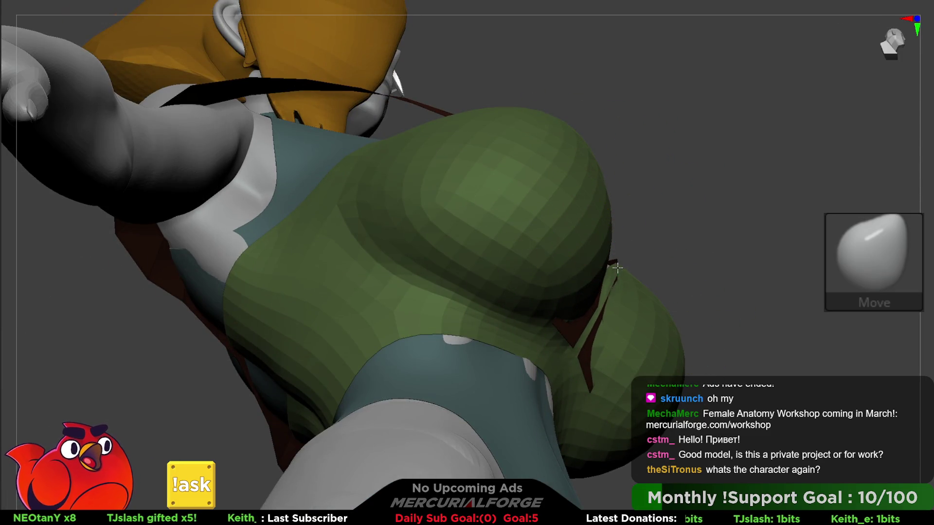
{"action": "right_click_drag", "start_coordinate": [574, 311], "coordinate": [546, 243]}
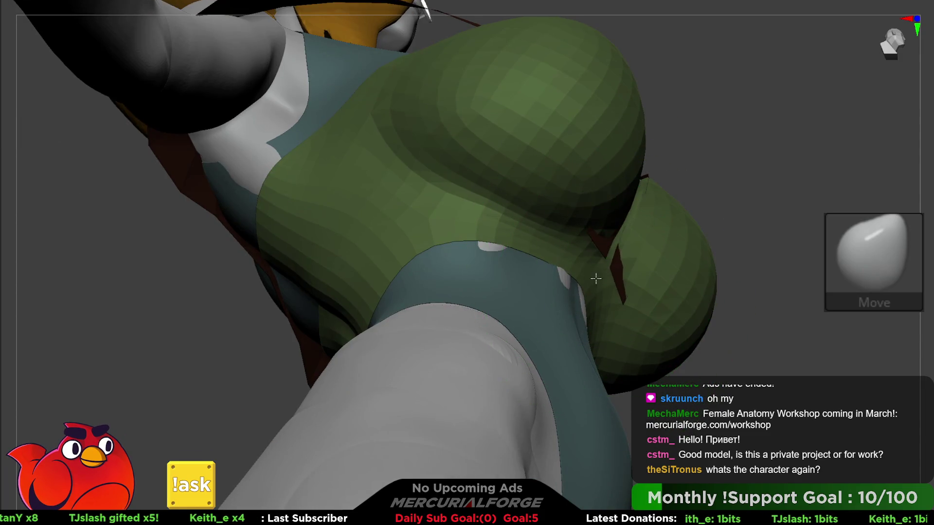
{"action": "mouse_move", "coordinate": [729, 317]}
{"action": "right_mouse_down"}
{"action": "mouse_move", "coordinate": [658, 271]}
{"action": "mouse_move", "coordinate": [692, 294]}
{"action": "right_mouse_up"}
{"action": "key", "text": "ctrl"}
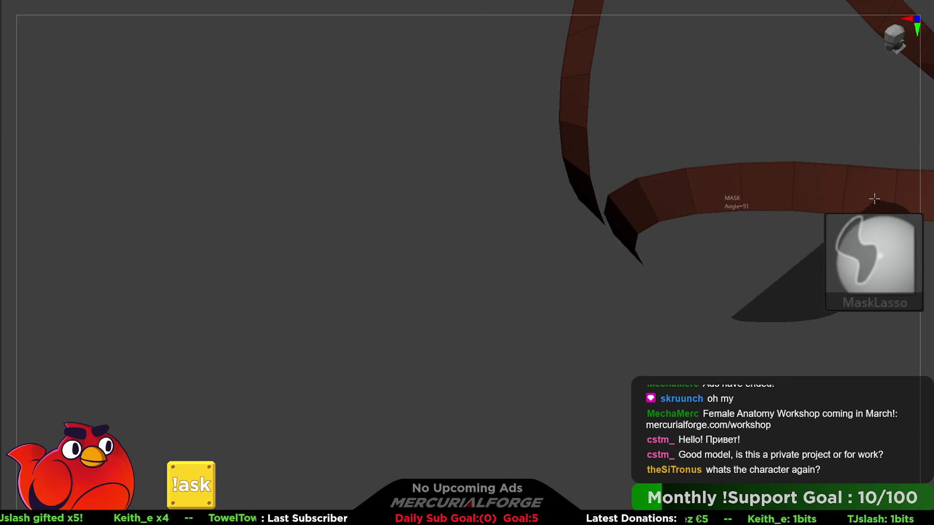
{"action": "left_click_drag", "start_coordinate": [874, 199], "coordinate": [697, 205], "text": "ctrl"}
{"action": "left_click_drag", "start_coordinate": [624, 249], "coordinate": [713, 313], "text": "ctrl"}
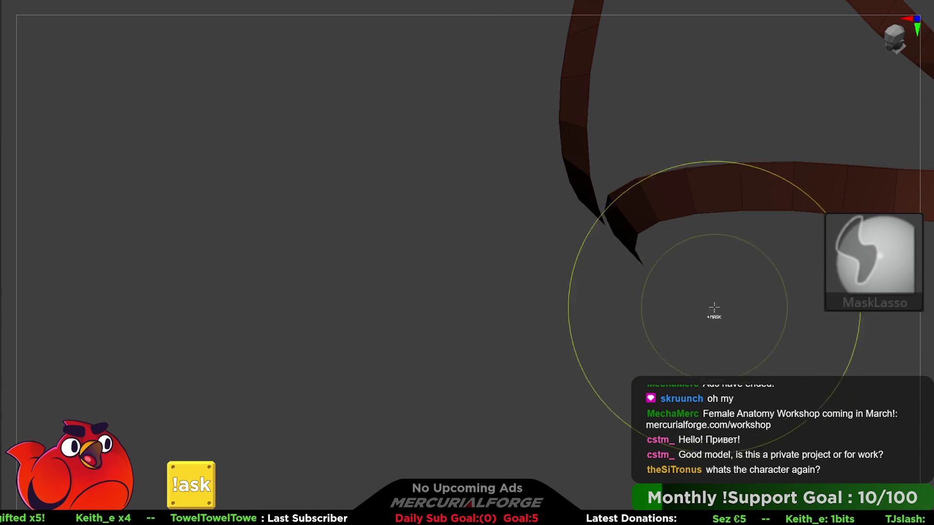
{"action": "mouse_move", "coordinate": [713, 313]}
{"action": "right_mouse_down"}
{"action": "mouse_move", "coordinate": [677, 243]}
{"action": "mouse_move", "coordinate": [709, 237]}
{"action": "mouse_move", "coordinate": [668, 260]}
{"action": "mouse_move", "coordinate": [667, 316]}
{"action": "right_mouse_up"}
Enlarge the Move brush and pull the red straps into a V over the chest, checking from several angles
{"action": "key", "text": "bracketright"}
{"action": "key", "text": "bracketright"}
{"action": "mouse_move", "coordinate": [662, 323]}
{"action": "left_mouse_down"}
{"action": "mouse_move", "coordinate": [596, 263]}
{"action": "mouse_move", "coordinate": [649, 267]}
{"action": "left_mouse_up"}
{"action": "mouse_move", "coordinate": [649, 267]}
{"action": "right_mouse_down"}
{"action": "mouse_move", "coordinate": [623, 340]}
{"action": "mouse_move", "coordinate": [628, 370]}
{"action": "mouse_move", "coordinate": [632, 336]}
{"action": "mouse_move", "coordinate": [713, 175]}
{"action": "mouse_move", "coordinate": [667, 209]}
{"action": "mouse_move", "coordinate": [646, 204]}
{"action": "mouse_move", "coordinate": [623, 219]}
{"action": "mouse_move", "coordinate": [623, 246]}
{"action": "right_mouse_up"}
{"action": "key", "text": "space"}
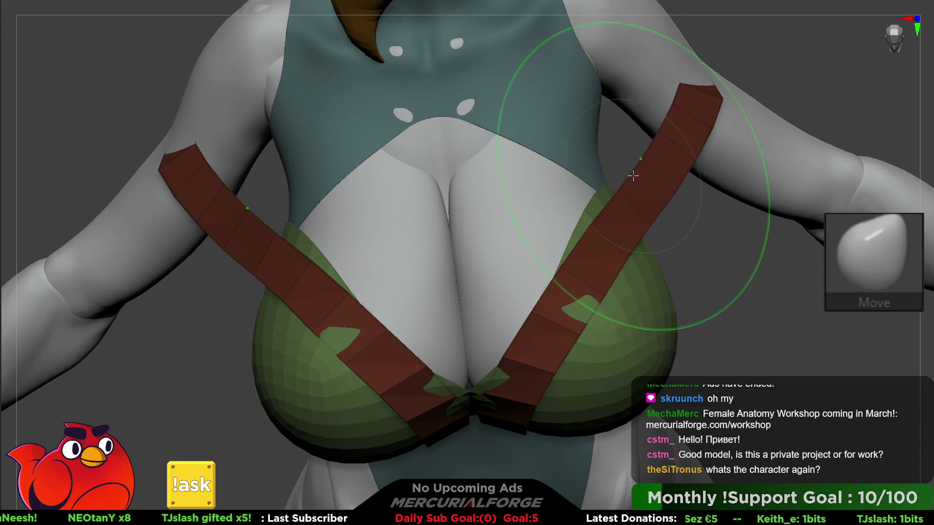
{"action": "right_click_drag", "start_coordinate": [634, 176], "coordinate": [635, 191]}
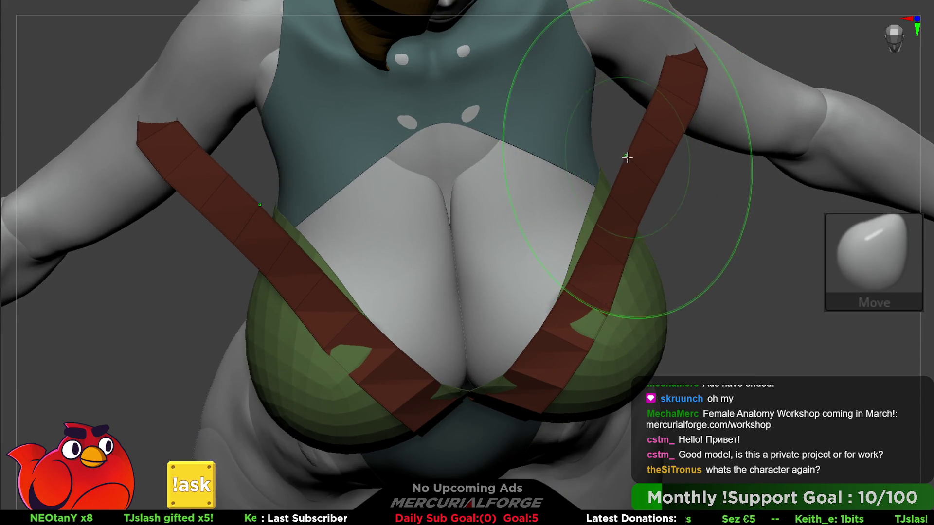
{"action": "right_click_drag", "start_coordinate": [617, 144], "coordinate": [639, 152]}
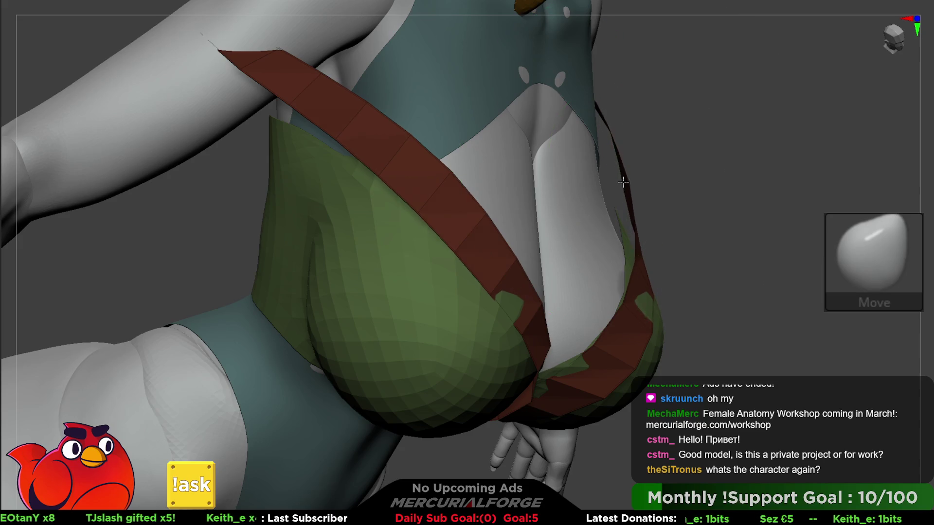
{"action": "right_click_drag", "start_coordinate": [626, 191], "coordinate": [626, 192], "text": "shift"}
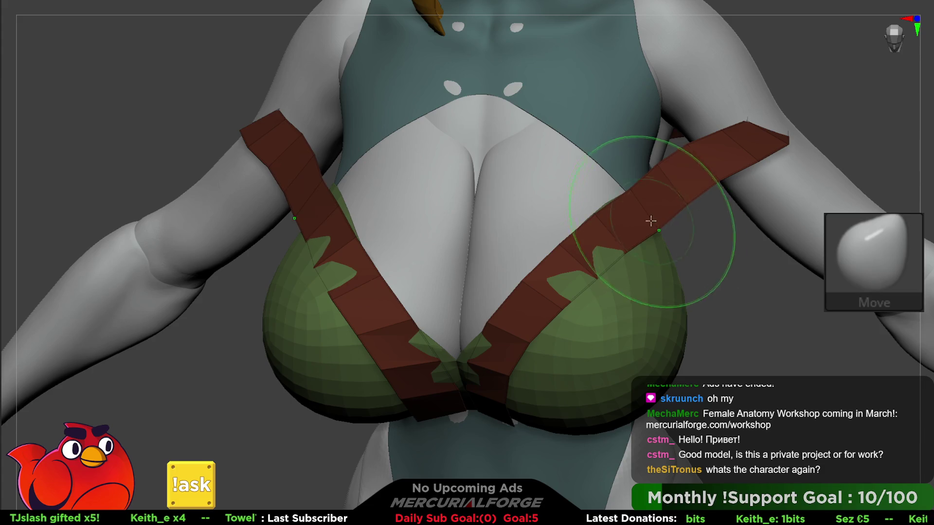
{"action": "mouse_move", "coordinate": [627, 198]}
{"action": "right_mouse_down"}
{"action": "mouse_move", "coordinate": [621, 150]}
{"action": "mouse_move", "coordinate": [650, 220]}
{"action": "right_mouse_up"}
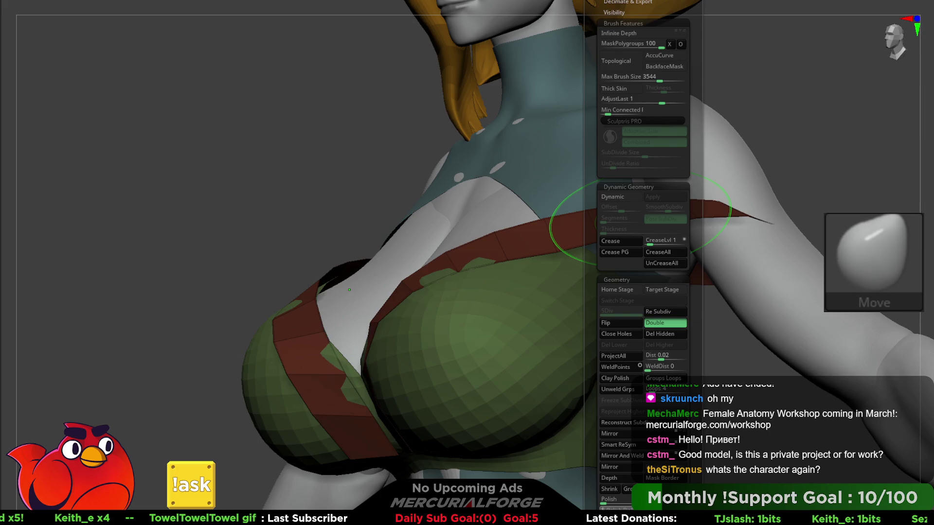
Isolate the red strap, mask part of it, and undo the thinning of its lower segment
{"action": "left_click", "coordinate": [643, 262], "text": "ctrl+shift"}
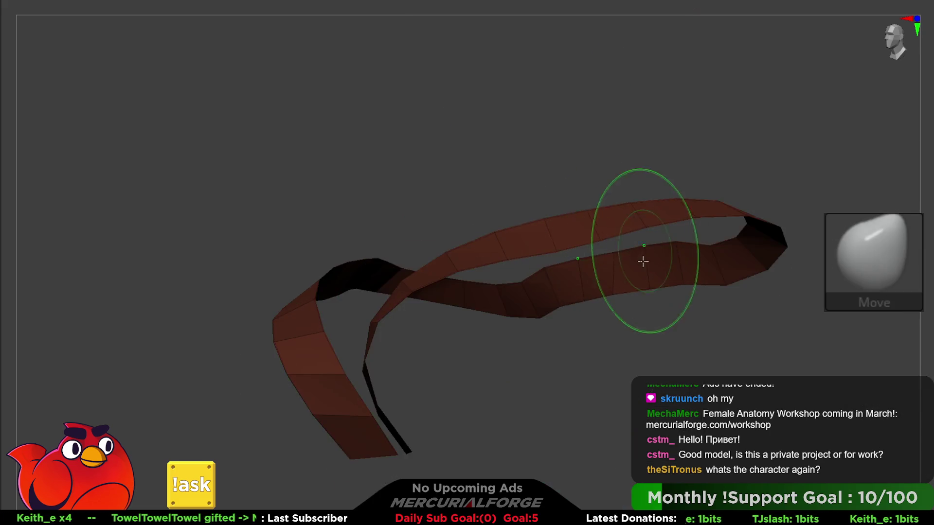
{"action": "mouse_move", "coordinate": [643, 262]}
{"action": "right_mouse_down"}
{"action": "mouse_move", "coordinate": [647, 323]}
{"action": "mouse_move", "coordinate": [690, 313]}
{"action": "right_mouse_up"}
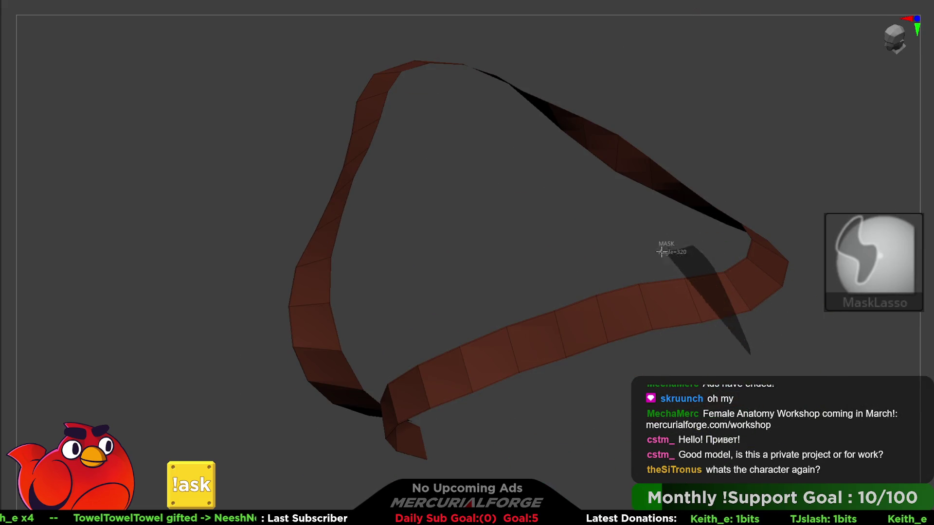
{"action": "mouse_move", "coordinate": [662, 251]}
{"action": "left_mouse_down", "text": "ctrl"}
{"action": "mouse_move", "coordinate": [477, 250]}
{"action": "mouse_move", "coordinate": [477, 443]}
{"action": "left_mouse_up", "text": "ctrl"}
{"action": "right_click", "coordinate": [779, 410]}
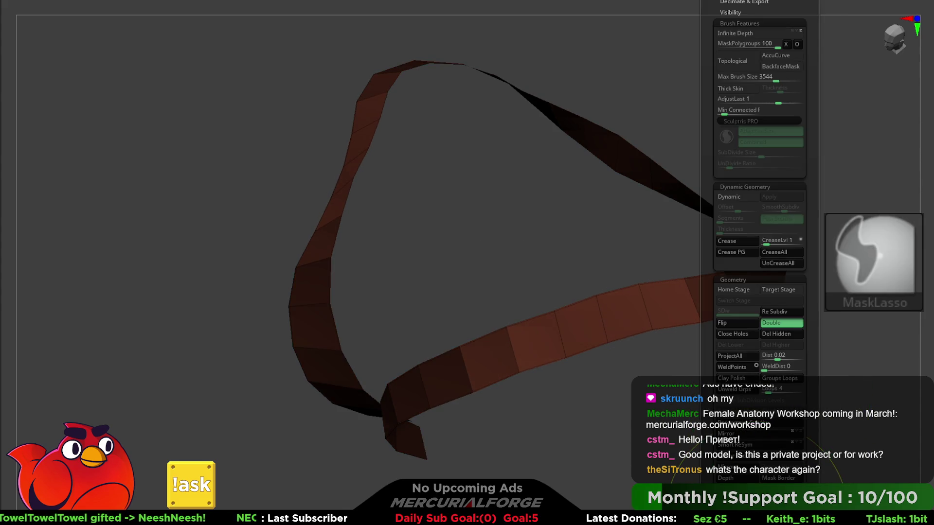
{"action": "key", "text": "ctrl+z"}
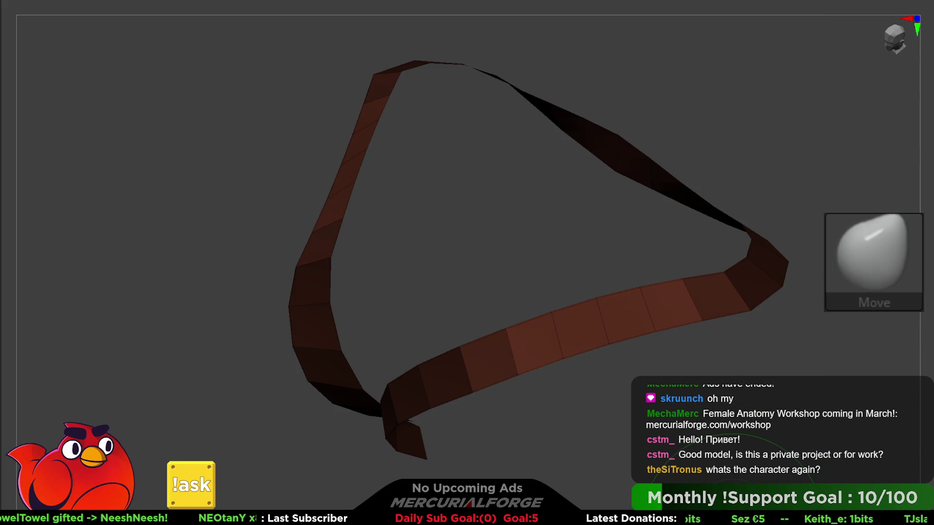
Re-isolate the strap, mask a corner section, then unhide the full character
{"action": "key", "text": "g"}
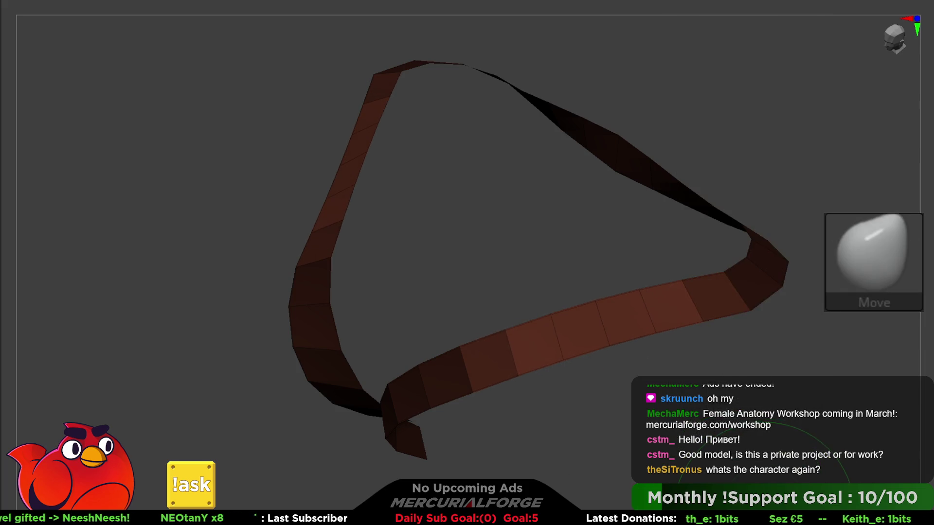
{"action": "key", "text": "g"}
{"action": "key", "text": "g"}
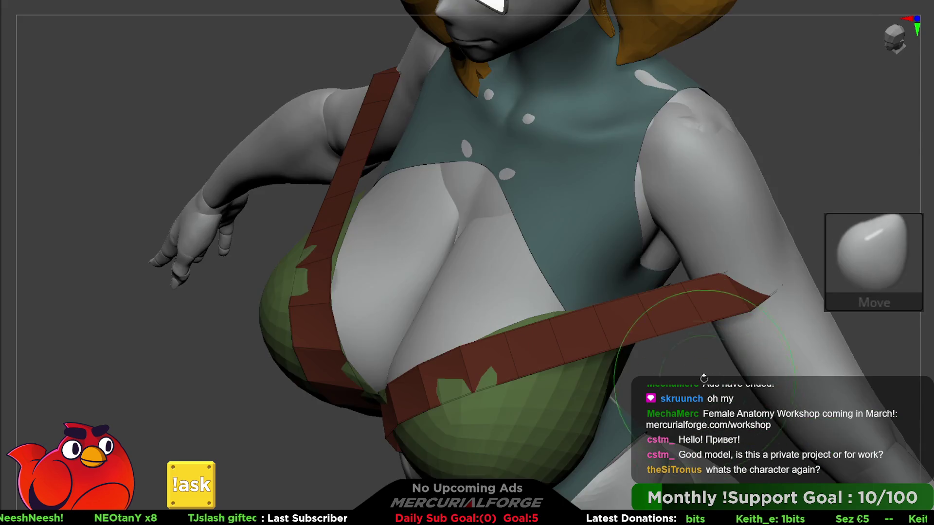
{"action": "mouse_move", "coordinate": [632, 292]}
{"action": "left_mouse_down"}
{"action": "mouse_move", "coordinate": [659, 260]}
{"action": "mouse_move", "coordinate": [654, 273]}
{"action": "mouse_move", "coordinate": [650, 258]}
{"action": "left_mouse_up"}
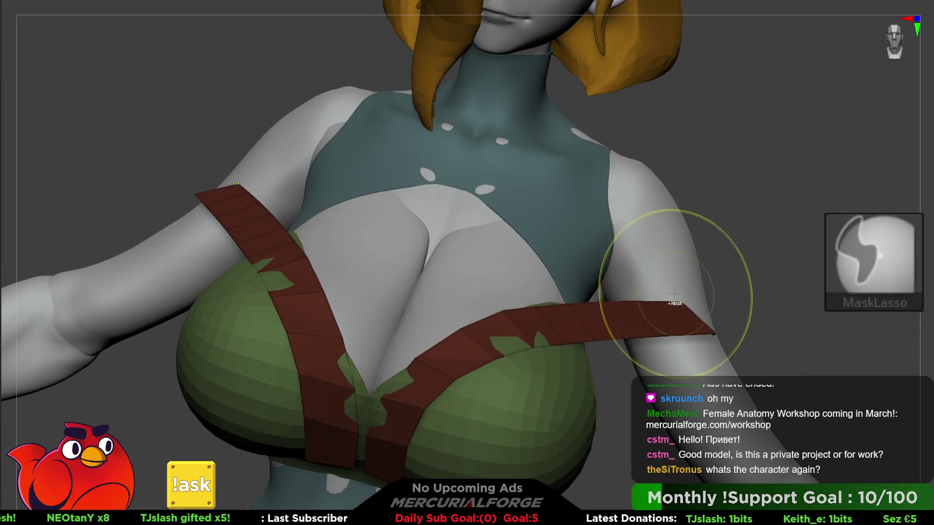
{"action": "mouse_move", "coordinate": [704, 313]}
{"action": "left_mouse_down"}
{"action": "mouse_move", "coordinate": [647, 311]}
{"action": "mouse_move", "coordinate": [653, 271]}
{"action": "mouse_move", "coordinate": [671, 273]}
{"action": "mouse_move", "coordinate": [630, 271]}
{"action": "mouse_move", "coordinate": [671, 265]}
{"action": "left_mouse_up"}
{"action": "left_click", "coordinate": [644, 310], "text": "ctrl+shift"}
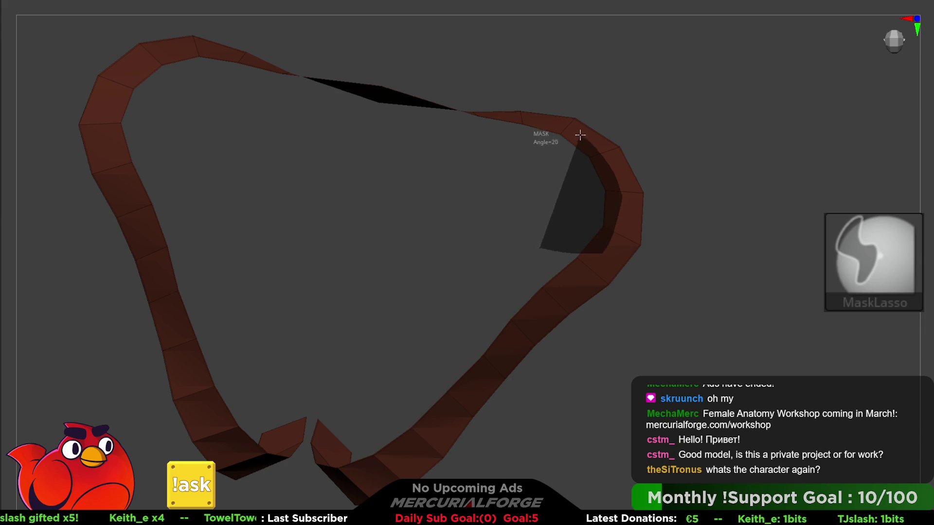
{"action": "left_click_drag", "start_coordinate": [521, 121], "coordinate": [525, 125], "text": "ctrl"}
{"action": "left_click", "coordinate": [746, 238], "text": "ctrl+shift"}
{"action": "mouse_move", "coordinate": [746, 238]}
{"action": "left_mouse_down"}
{"action": "mouse_move", "coordinate": [744, 178]}
{"action": "mouse_move", "coordinate": [621, 177]}
{"action": "mouse_move", "coordinate": [538, 234]}
{"action": "left_mouse_up"}
Mask the strap beside the arm and pull its free end around the upper arm with the Move brush
{"action": "key", "text": "space"}
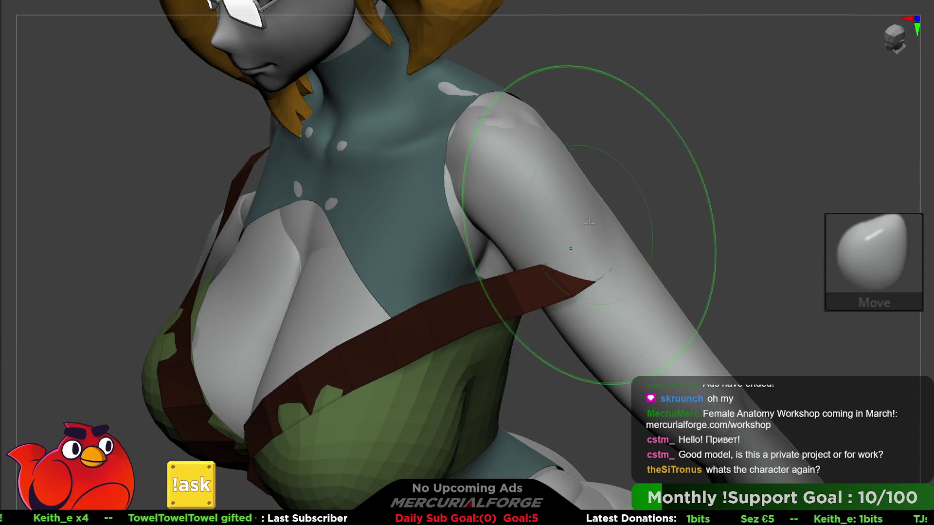
{"action": "mouse_move", "coordinate": [592, 203]}
{"action": "left_mouse_down"}
{"action": "mouse_move", "coordinate": [606, 201]}
{"action": "mouse_move", "coordinate": [571, 234]}
{"action": "mouse_move", "coordinate": [579, 236]}
{"action": "mouse_move", "coordinate": [533, 239]}
{"action": "mouse_move", "coordinate": [621, 194]}
{"action": "mouse_move", "coordinate": [545, 214]}
{"action": "mouse_move", "coordinate": [585, 207]}
{"action": "left_mouse_up"}
{"action": "key", "text": "space"}
{"action": "key", "text": "space"}
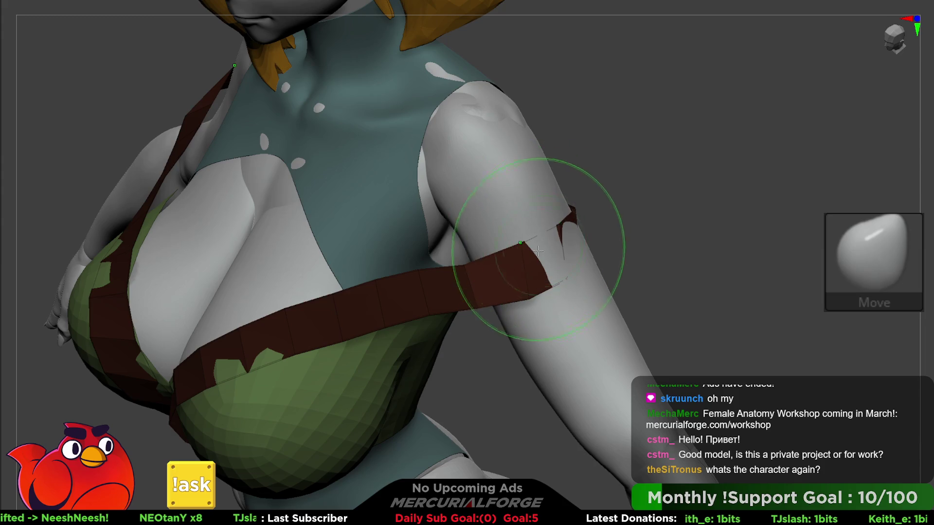
{"action": "mouse_move", "coordinate": [538, 250]}
{"action": "left_mouse_down"}
{"action": "mouse_move", "coordinate": [673, 246]}
{"action": "mouse_move", "coordinate": [573, 347]}
{"action": "left_mouse_up"}
{"action": "left_click_drag", "start_coordinate": [524, 276], "coordinate": [527, 279], "text": "ctrl"}
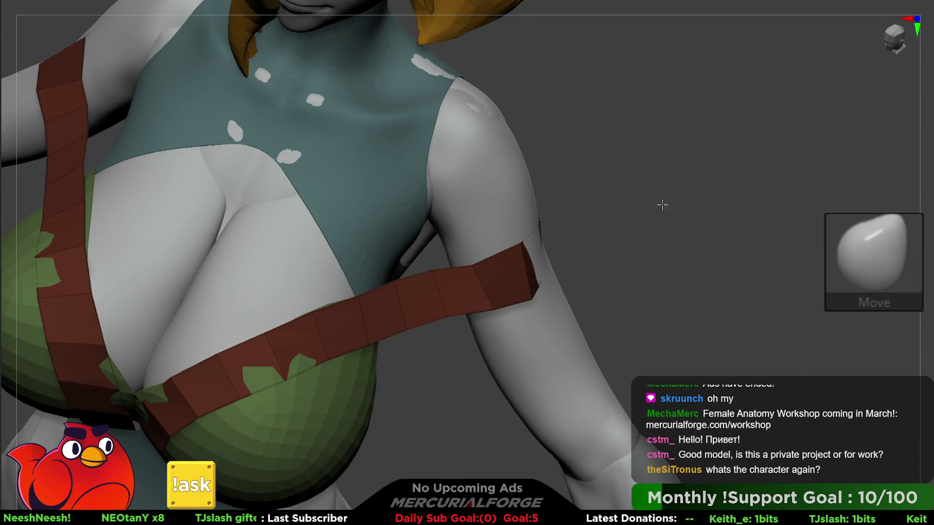
{"action": "mouse_move", "coordinate": [663, 202]}
{"action": "left_mouse_down"}
{"action": "mouse_move", "coordinate": [710, 218]}
{"action": "mouse_move", "coordinate": [613, 340]}
{"action": "mouse_move", "coordinate": [681, 194]}
{"action": "left_mouse_up"}
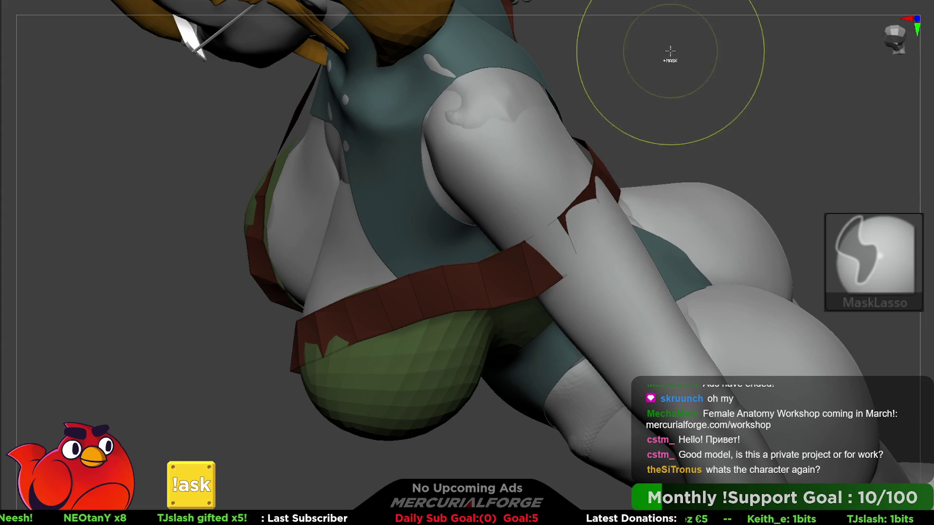
{"action": "mouse_move", "coordinate": [646, 156]}
{"action": "left_mouse_down"}
{"action": "mouse_move", "coordinate": [592, 231]}
{"action": "mouse_move", "coordinate": [617, 239]}
{"action": "left_mouse_up"}
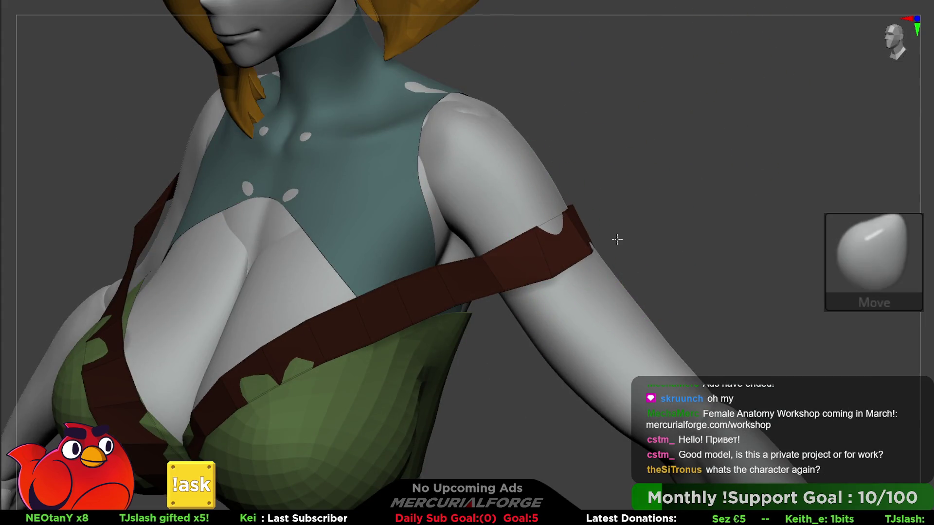
{"action": "mouse_move", "coordinate": [556, 261]}
{"action": "right_mouse_down"}
{"action": "mouse_move", "coordinate": [538, 292]}
{"action": "mouse_move", "coordinate": [461, 258]}
{"action": "mouse_move", "coordinate": [550, 237]}
{"action": "mouse_move", "coordinate": [598, 240]}
{"action": "mouse_move", "coordinate": [625, 202]}
{"action": "mouse_move", "coordinate": [535, 231]}
{"action": "mouse_move", "coordinate": [822, 233]}
{"action": "right_mouse_up"}
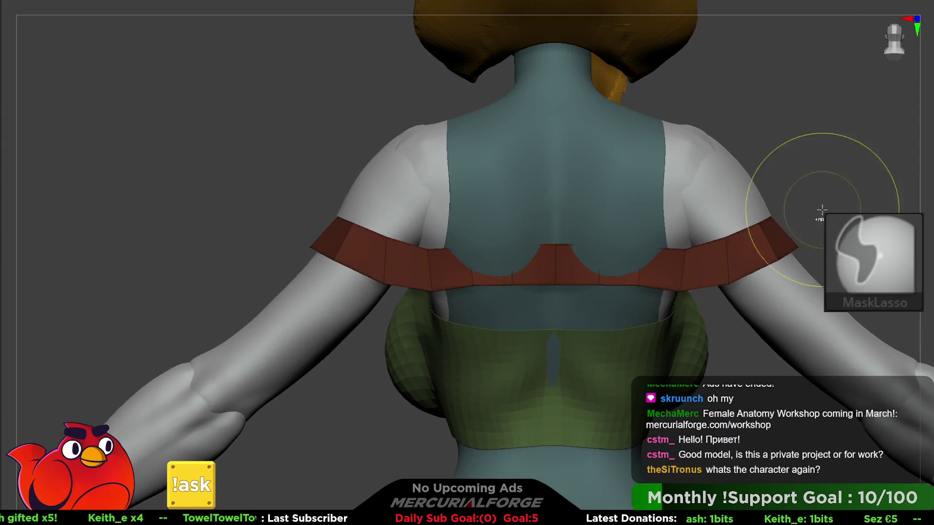
Isolate the strap, mask its front section, and straighten the unmasked back section
{"action": "left_click", "coordinate": [691, 268], "text": "ctrl+shift"}
{"action": "right_click_drag", "start_coordinate": [691, 268], "coordinate": [688, 334]}
{"action": "mouse_move", "coordinate": [688, 333]}
{"action": "left_mouse_down", "text": "ctrl"}
{"action": "mouse_move", "coordinate": [663, 192]}
{"action": "mouse_move", "coordinate": [484, 190]}
{"action": "left_mouse_up", "text": "ctrl"}
{"action": "key", "text": "t"}
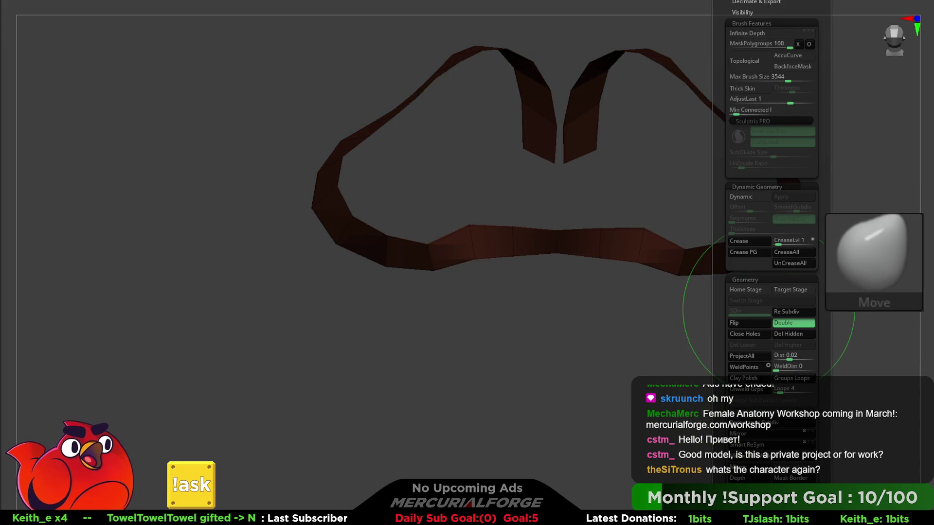
{"action": "key", "text": "t"}
{"action": "key", "text": "space"}
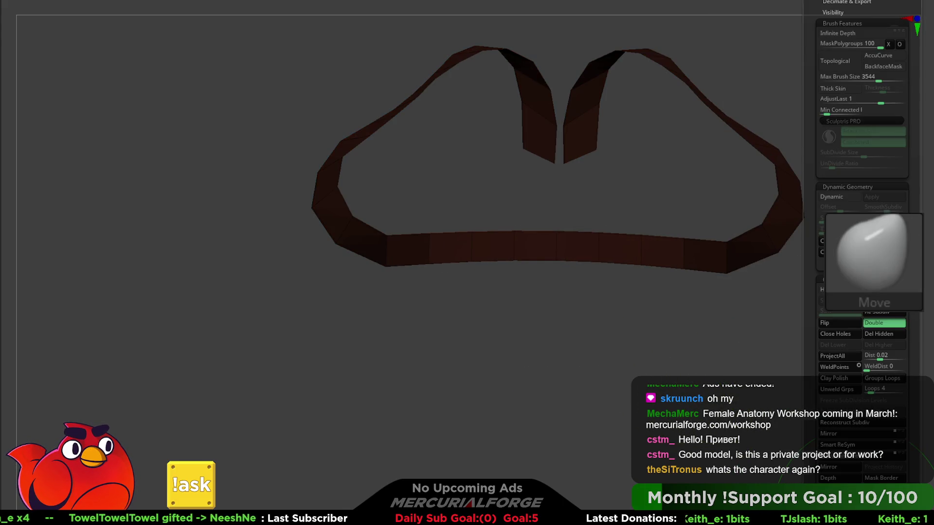
{"action": "key", "text": "space"}
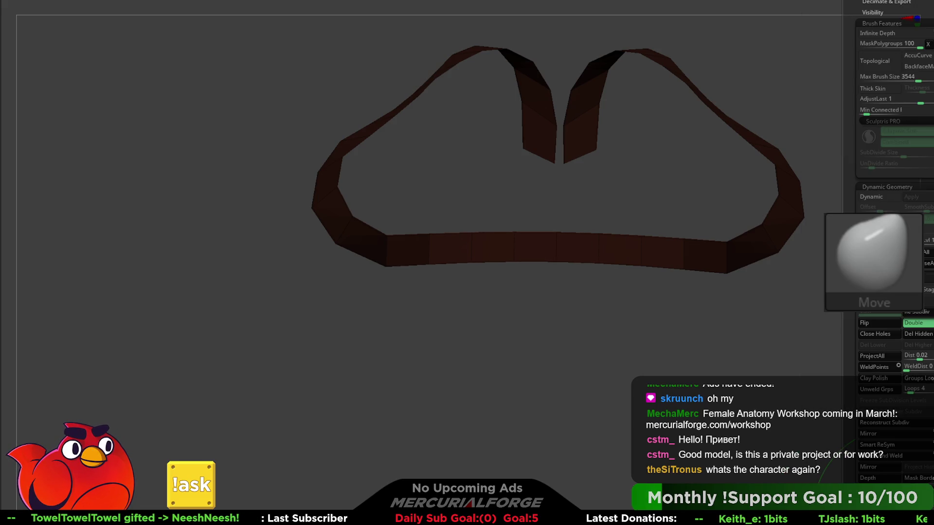
{"action": "left_click_drag", "start_coordinate": [549, 272], "coordinate": [583, 242]}
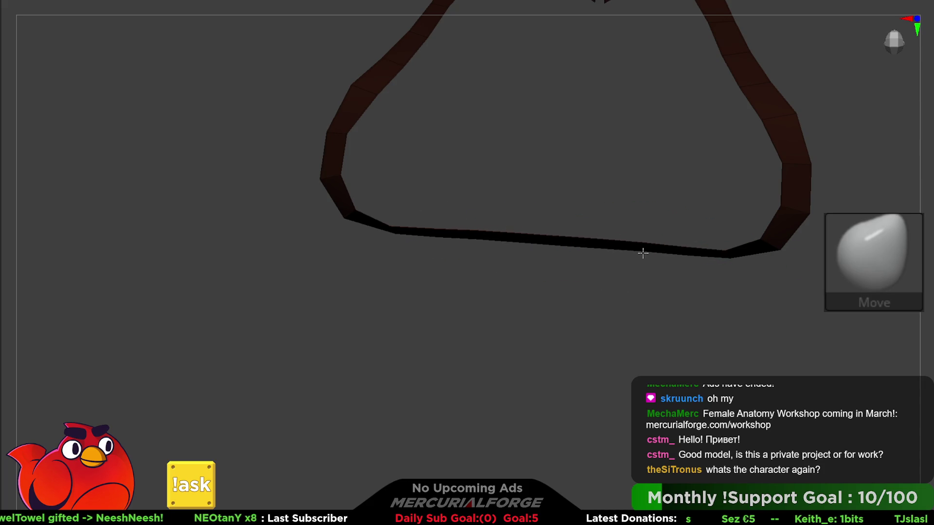
{"action": "key", "text": "space"}
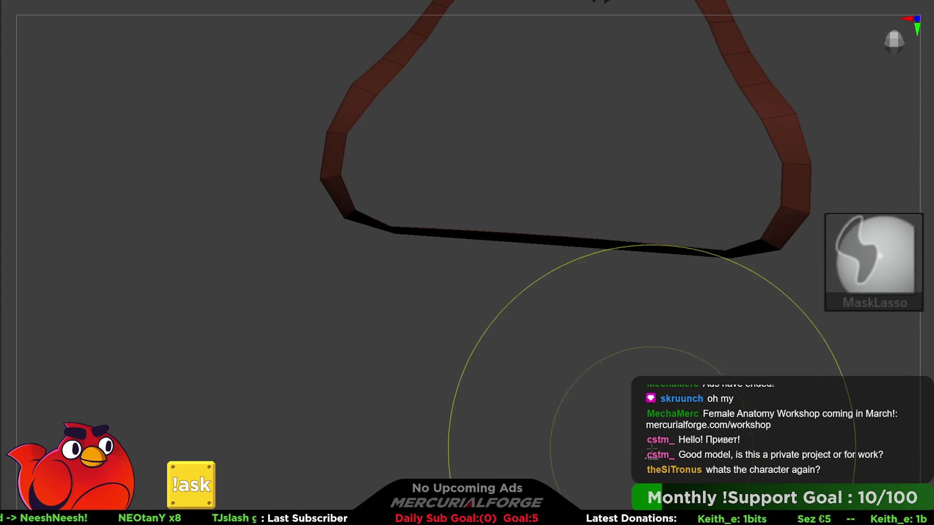
Even out the back band across the shoulder blades, checking from behind, then mask and clear the strap
{"action": "mouse_move", "coordinate": [749, 438]}
{"action": "left_mouse_down", "text": "shift"}
{"action": "mouse_move", "coordinate": [627, 418]}
{"action": "mouse_move", "coordinate": [638, 264]}
{"action": "mouse_move", "coordinate": [708, 240]}
{"action": "left_mouse_up", "text": "shift"}
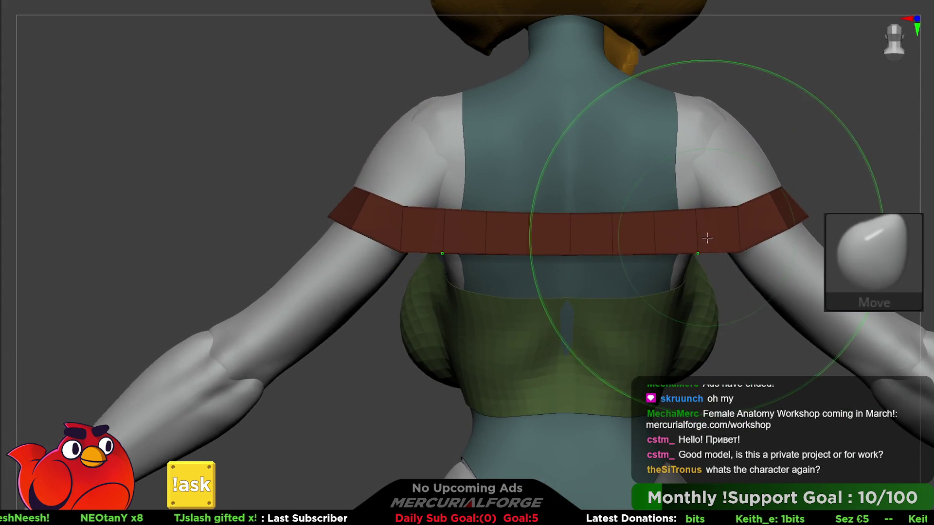
{"action": "key", "text": "space"}
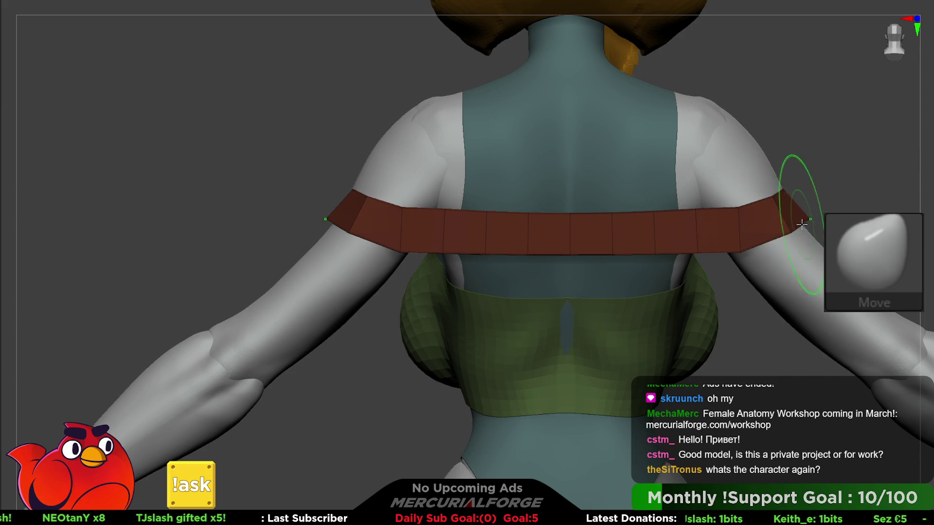
{"action": "key", "text": "space"}
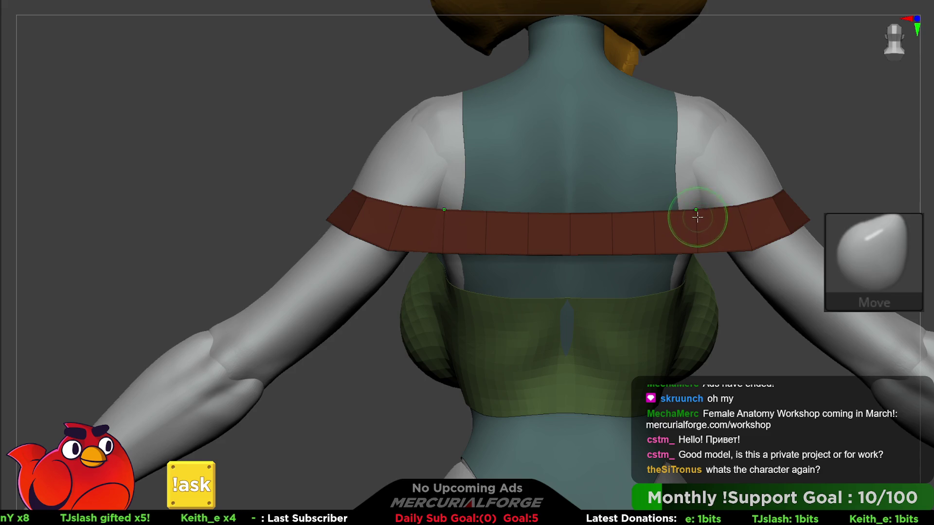
{"action": "mouse_move", "coordinate": [698, 246]}
{"action": "right_mouse_down"}
{"action": "mouse_move", "coordinate": [608, 261]}
{"action": "mouse_move", "coordinate": [651, 256]}
{"action": "mouse_move", "coordinate": [647, 230]}
{"action": "right_mouse_up"}
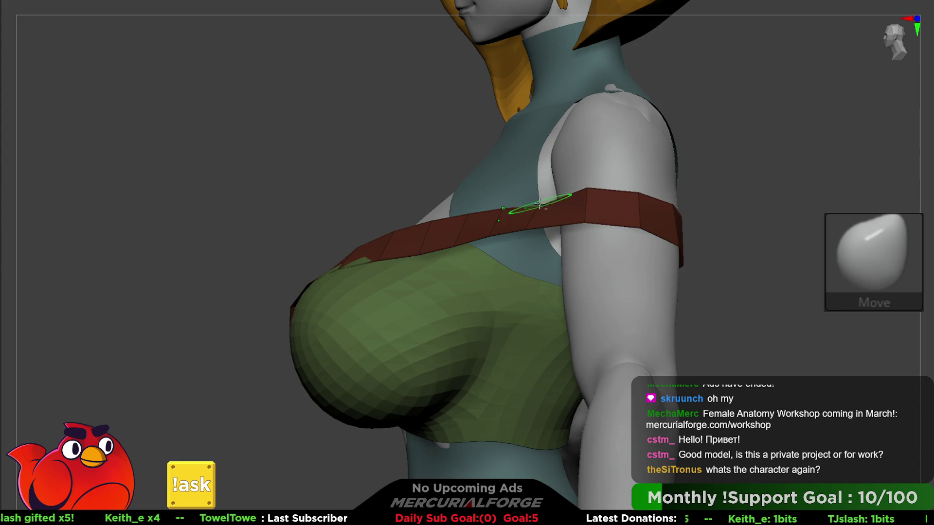
{"action": "mouse_move", "coordinate": [540, 205]}
{"action": "right_mouse_down"}
{"action": "mouse_move", "coordinate": [598, 265]}
{"action": "mouse_move", "coordinate": [646, 262]}
{"action": "right_mouse_up"}
{"action": "key", "text": "ctrl"}
{"action": "mouse_move", "coordinate": [694, 188]}
{"action": "left_mouse_down", "text": "ctrl"}
{"action": "mouse_move", "coordinate": [627, 233]}
{"action": "mouse_move", "coordinate": [439, 272]}
{"action": "mouse_move", "coordinate": [410, 297]}
{"action": "mouse_move", "coordinate": [671, 374]}
{"action": "left_mouse_up", "text": "ctrl"}
{"action": "left_click_drag", "start_coordinate": [817, 204], "coordinate": [820, 261], "text": "ctrl"}
{"action": "key", "text": "space"}
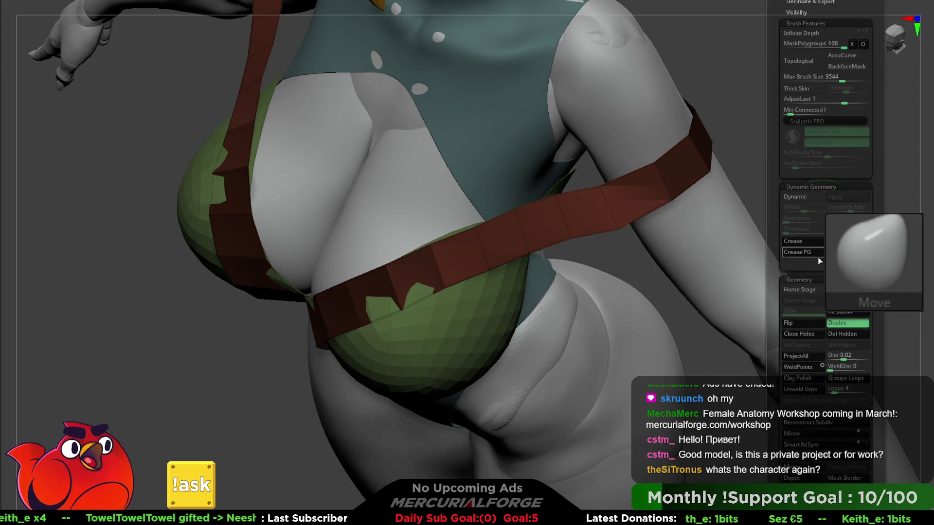
Smooth out the notch in the red strap's top edge from a front view
{"action": "key", "text": "Tab"}
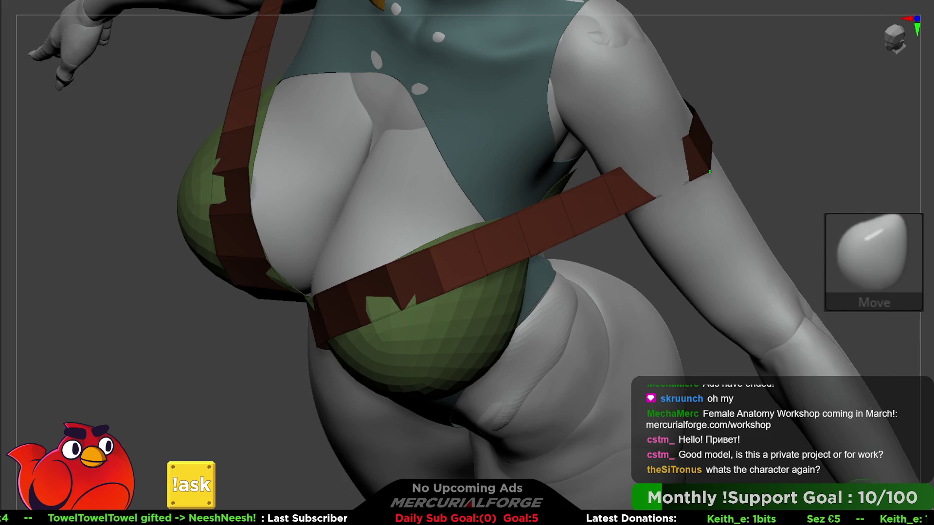
{"action": "key", "text": "Tab"}
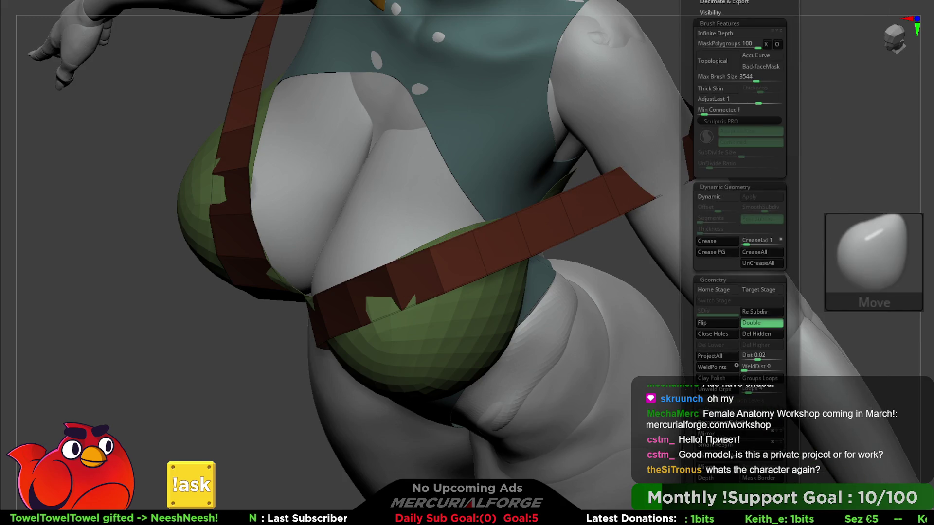
{"action": "key", "text": "Tab"}
{"action": "key", "text": "Tab"}
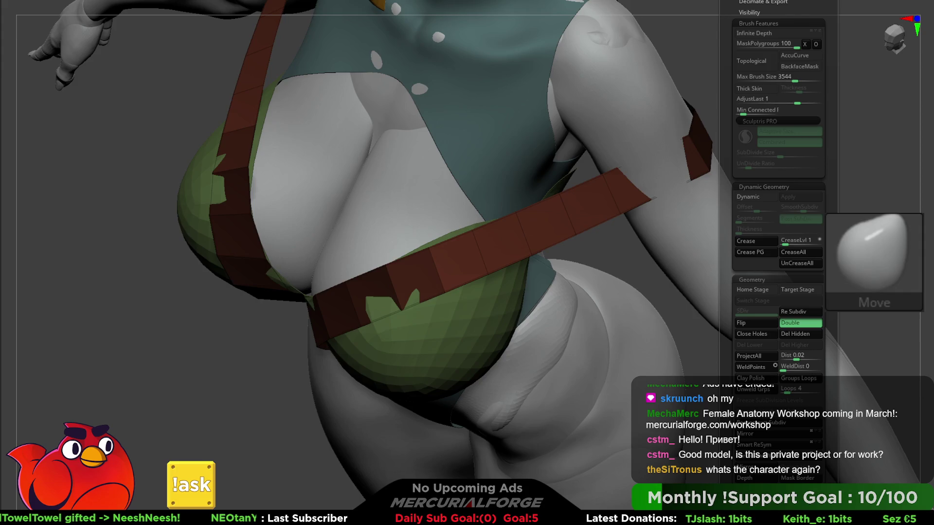
{"action": "key", "text": "Tab"}
{"action": "mouse_move", "coordinate": [758, 182]}
{"action": "right_mouse_down"}
{"action": "mouse_move", "coordinate": [652, 198]}
{"action": "mouse_move", "coordinate": [656, 188]}
{"action": "right_mouse_up"}
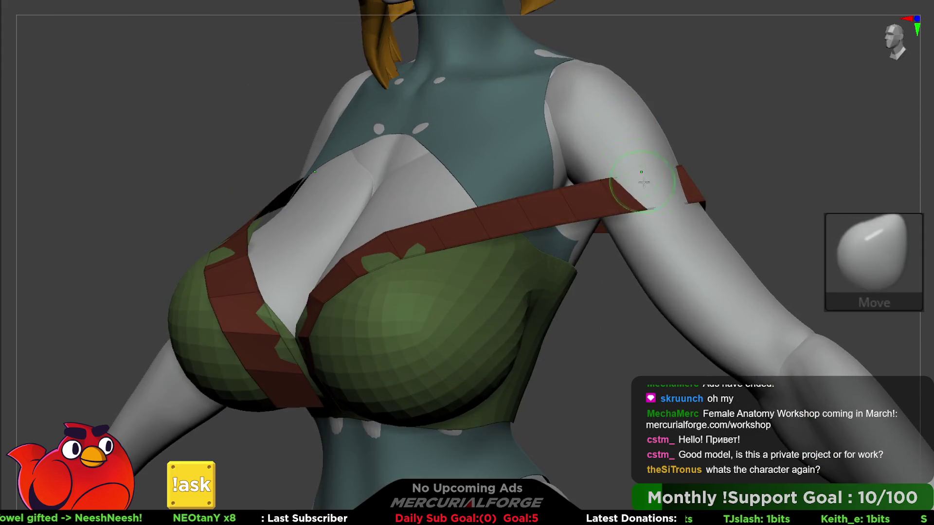
{"action": "right_click", "coordinate": [657, 184]}
{"action": "left_click_drag", "start_coordinate": [658, 184], "coordinate": [657, 171], "text": "shift"}
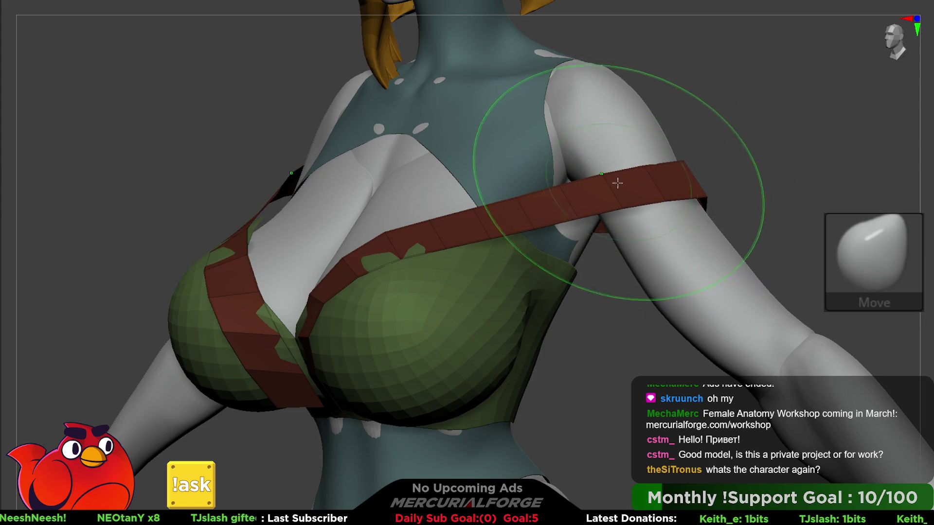
Enable Dynamic geometry on the strap with Thickness about 0.017 and SmoothSubdiv set to 0
{"action": "key", "text": "g"}
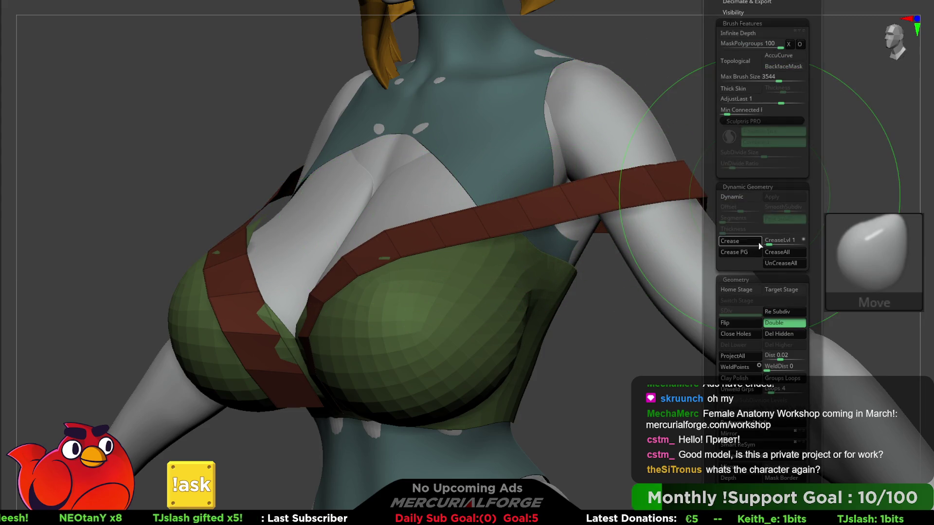
{"action": "left_click", "coordinate": [735, 197]}
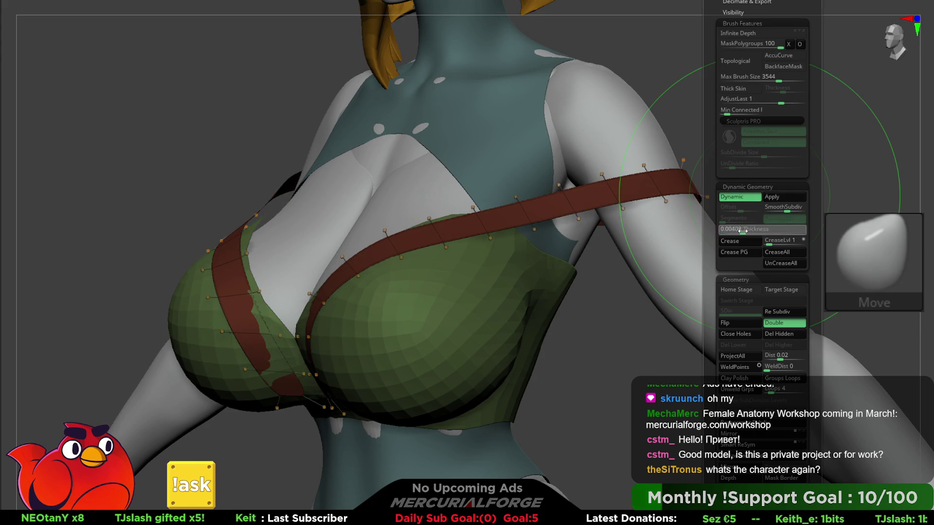
{"action": "left_click_drag", "start_coordinate": [742, 231], "coordinate": [748, 229]}
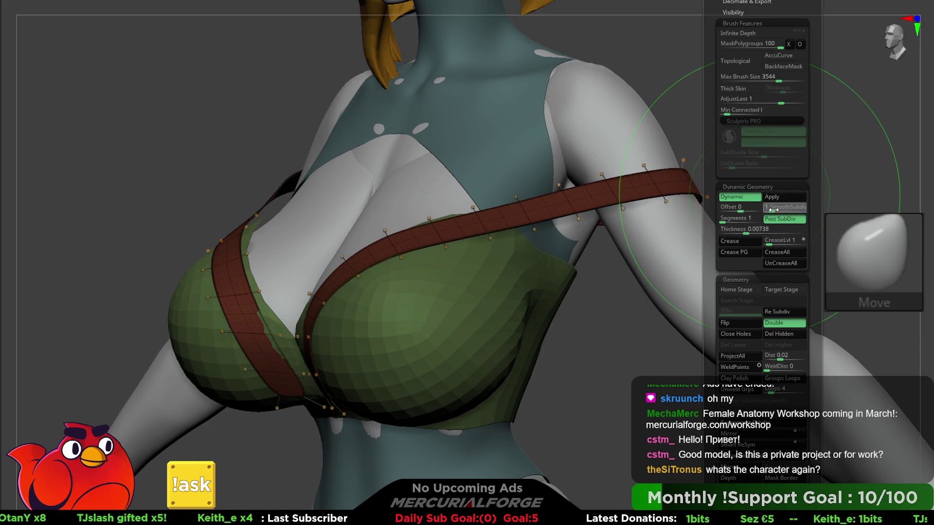
{"action": "left_click", "coordinate": [752, 228]}
{"action": "left_click_drag", "start_coordinate": [770, 210], "coordinate": [752, 230]}
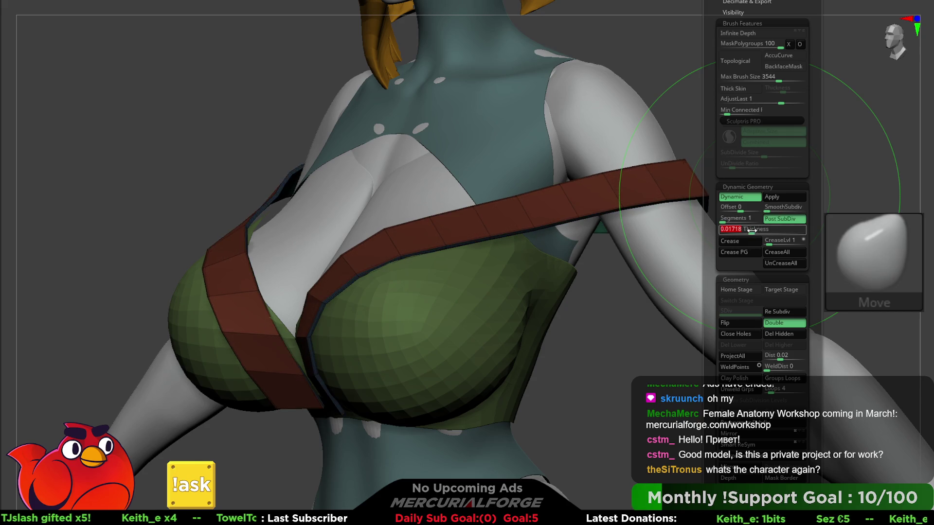
{"action": "mouse_move", "coordinate": [546, 309]}
{"action": "right_mouse_down"}
{"action": "mouse_move", "coordinate": [567, 271]}
{"action": "mouse_move", "coordinate": [649, 236]}
{"action": "right_mouse_up"}
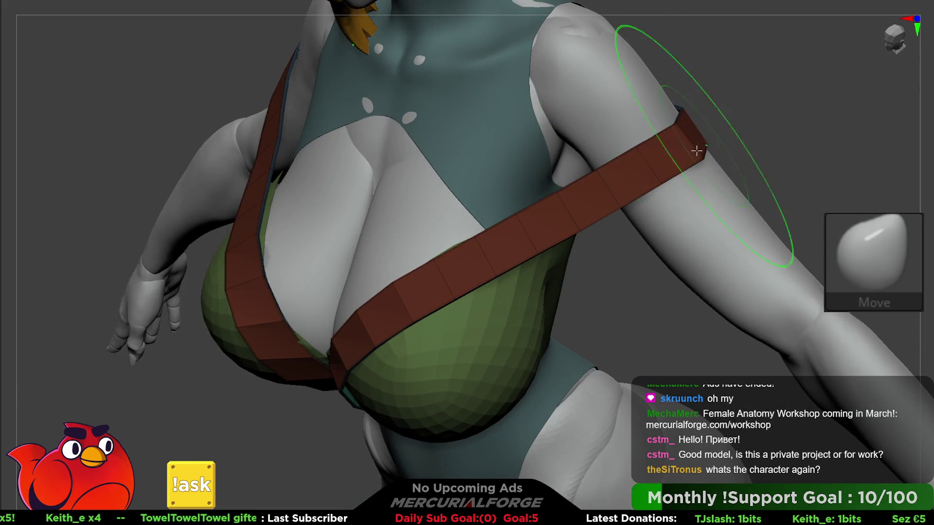
{"action": "mouse_move", "coordinate": [688, 146]}
{"action": "right_mouse_down"}
{"action": "mouse_move", "coordinate": [668, 148]}
{"action": "mouse_move", "coordinate": [611, 100]}
{"action": "right_mouse_up"}
{"action": "key", "text": "space"}
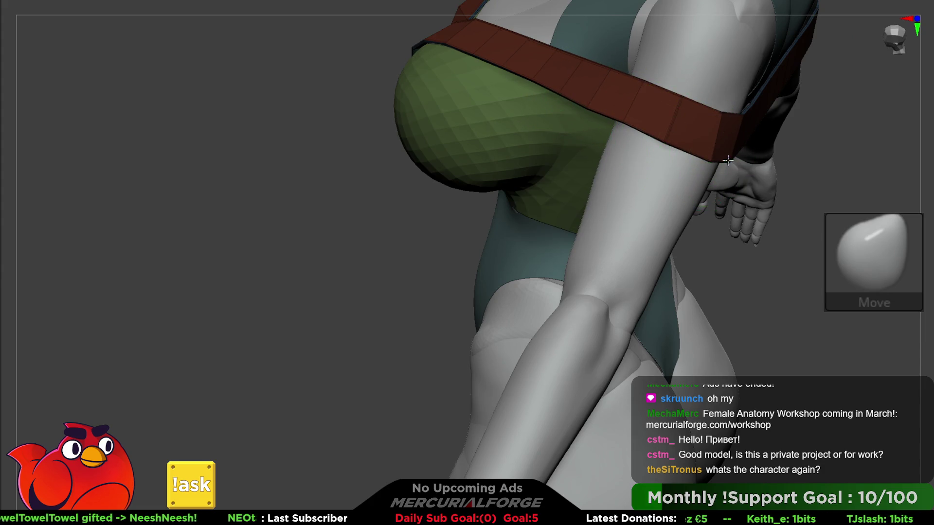
{"action": "right_click_drag", "start_coordinate": [727, 160], "coordinate": [699, 110]}
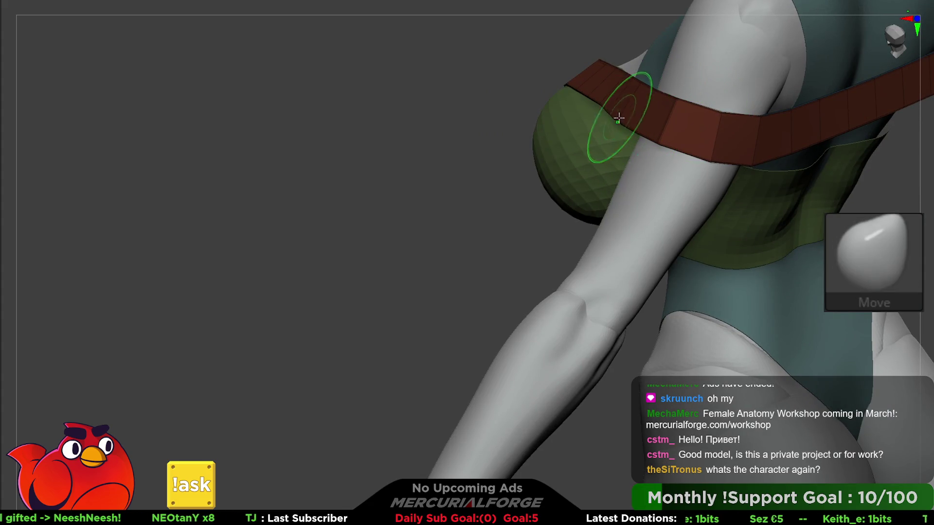
{"action": "mouse_move", "coordinate": [602, 98]}
{"action": "right_mouse_down"}
{"action": "mouse_move", "coordinate": [619, 94]}
{"action": "mouse_move", "coordinate": [593, 186]}
{"action": "mouse_move", "coordinate": [594, 173]}
{"action": "mouse_move", "coordinate": [565, 202]}
{"action": "right_mouse_up"}
{"action": "key", "text": "space"}
{"action": "key", "text": "ctrl"}
{"action": "mouse_move", "coordinate": [775, 252]}
{"action": "left_mouse_down", "text": "ctrl"}
{"action": "mouse_move", "coordinate": [737, 202]}
{"action": "mouse_move", "coordinate": [440, 166]}
{"action": "mouse_move", "coordinate": [683, 295]}
{"action": "left_mouse_up", "text": "ctrl"}
{"action": "key", "text": "space"}
{"action": "key", "text": "space"}
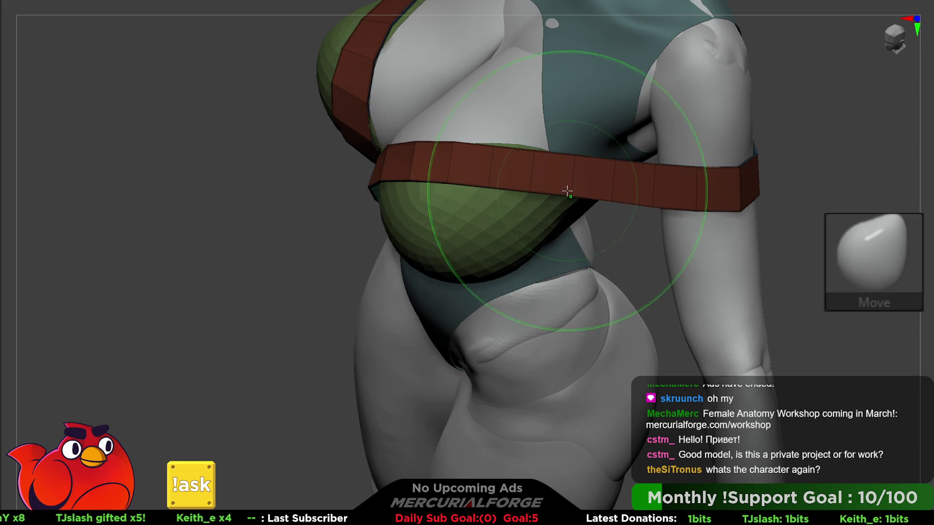
{"action": "key", "text": "ctrl"}
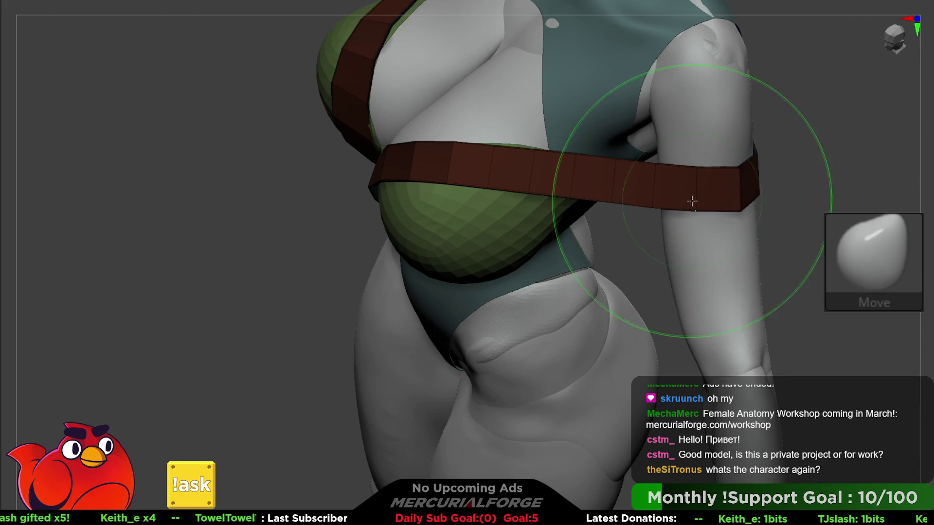
{"action": "key", "text": "ctrl"}
{"action": "key", "text": "space"}
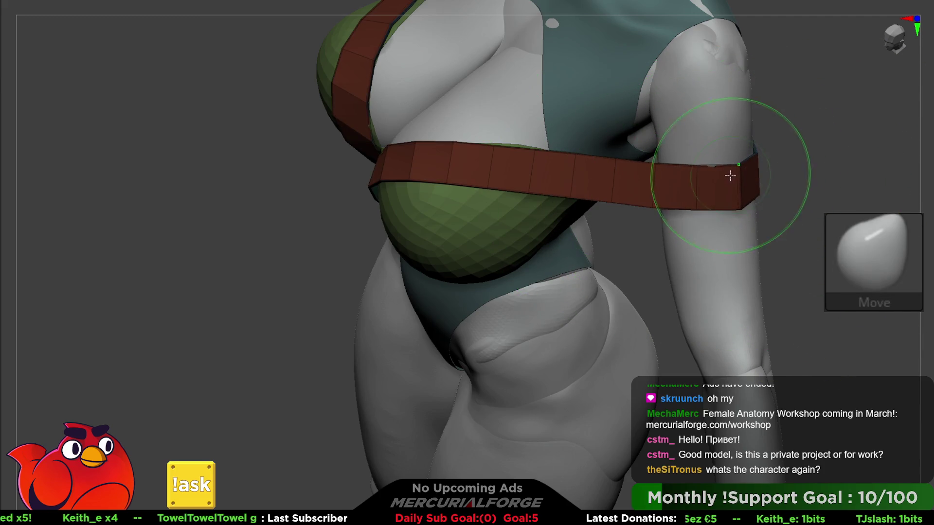
{"action": "mouse_move", "coordinate": [730, 176]}
{"action": "right_mouse_down"}
{"action": "mouse_move", "coordinate": [734, 192]}
{"action": "mouse_move", "coordinate": [740, 166]}
{"action": "mouse_move", "coordinate": [732, 180]}
{"action": "mouse_move", "coordinate": [611, 223]}
{"action": "mouse_move", "coordinate": [611, 239]}
{"action": "mouse_move", "coordinate": [590, 156]}
{"action": "mouse_move", "coordinate": [657, 183]}
{"action": "mouse_move", "coordinate": [614, 183]}
{"action": "mouse_move", "coordinate": [761, 202]}
{"action": "right_mouse_up"}
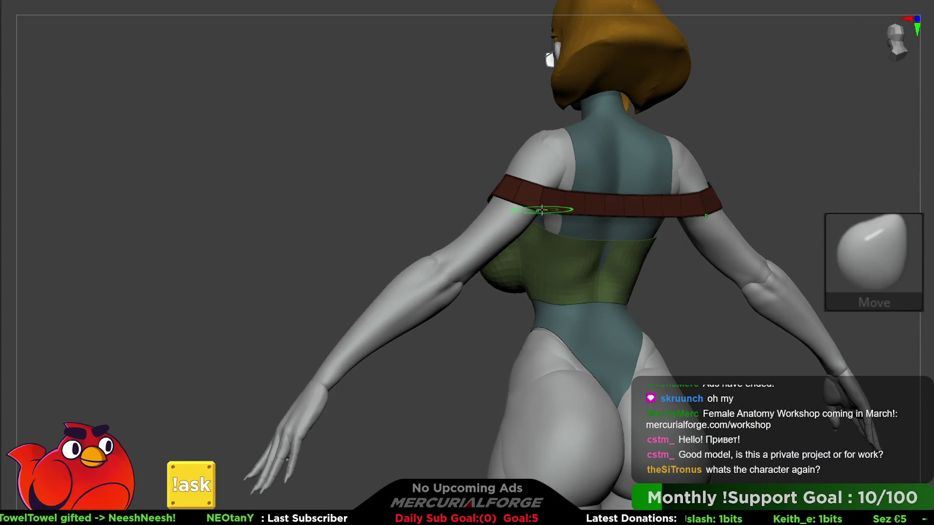
Mask the chest, nudge the back band's right end and top edge level, then hide polygroups
{"action": "right_click_drag", "start_coordinate": [546, 209], "coordinate": [550, 197]}
{"action": "mouse_move", "coordinate": [329, 163]}
{"action": "left_mouse_down", "text": "ctrl"}
{"action": "mouse_move", "coordinate": [210, 194]}
{"action": "mouse_move", "coordinate": [225, 235]}
{"action": "left_mouse_up", "text": "ctrl"}
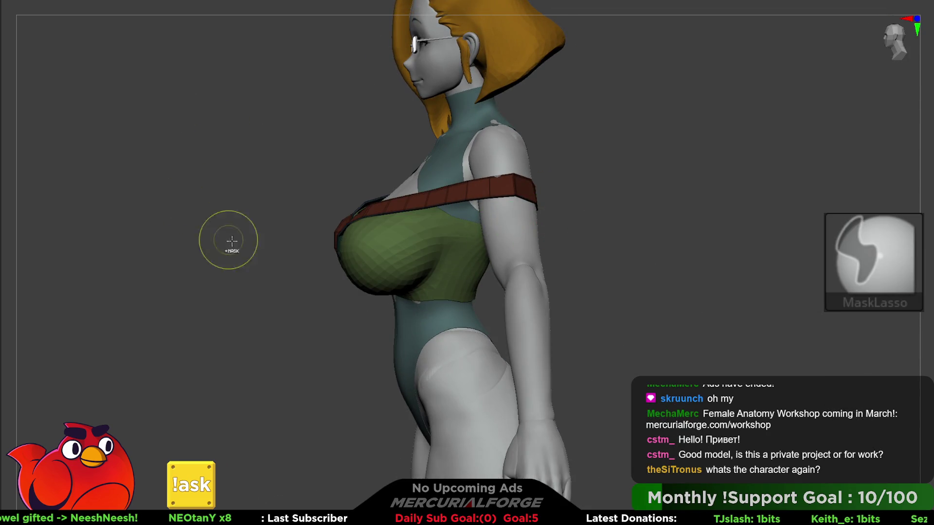
{"action": "mouse_move", "coordinate": [225, 235]}
{"action": "right_mouse_down"}
{"action": "mouse_move", "coordinate": [538, 208]}
{"action": "mouse_move", "coordinate": [617, 215]}
{"action": "right_mouse_up"}
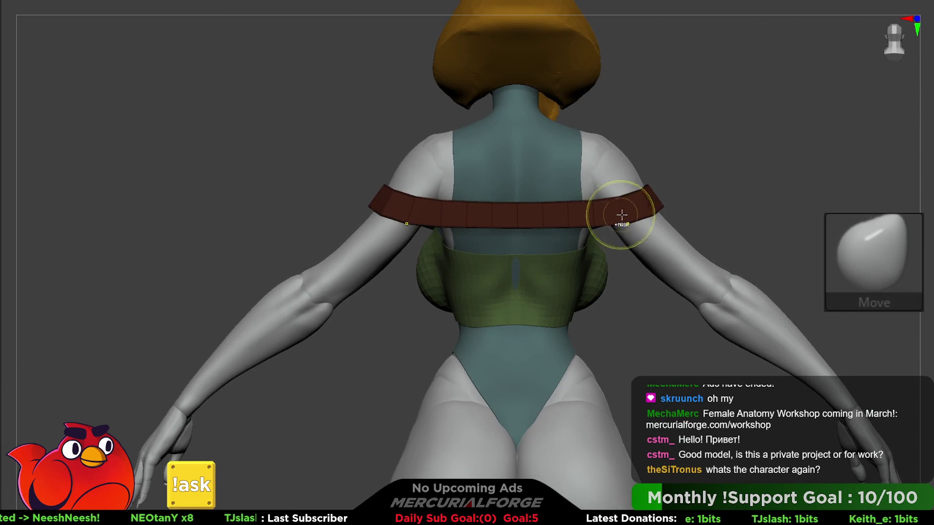
{"action": "key", "text": "space"}
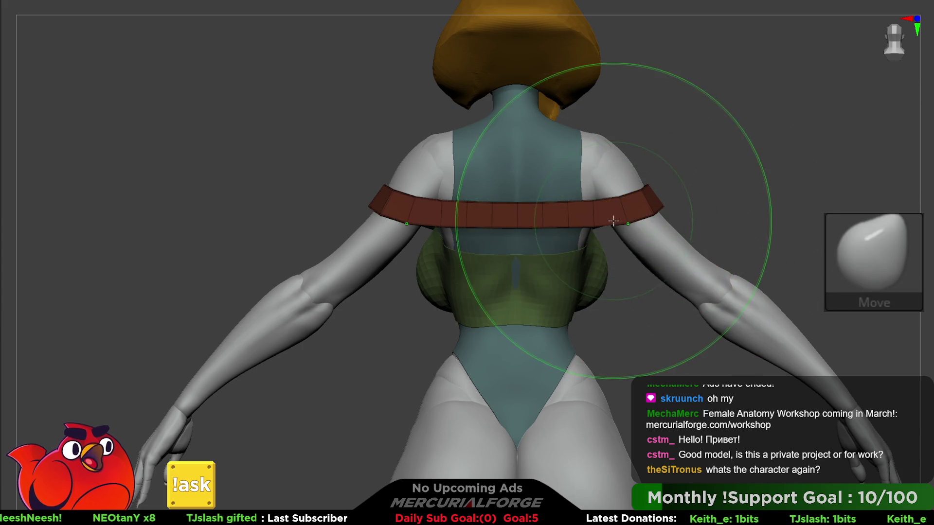
{"action": "left_click_drag", "start_coordinate": [542, 240], "coordinate": [614, 230]}
{"action": "key", "text": "ctrl"}
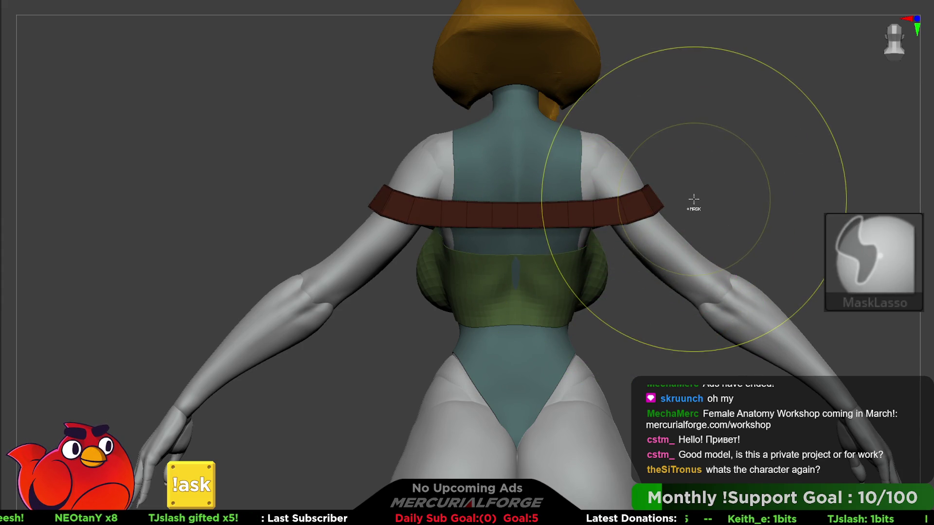
{"action": "key", "text": "space"}
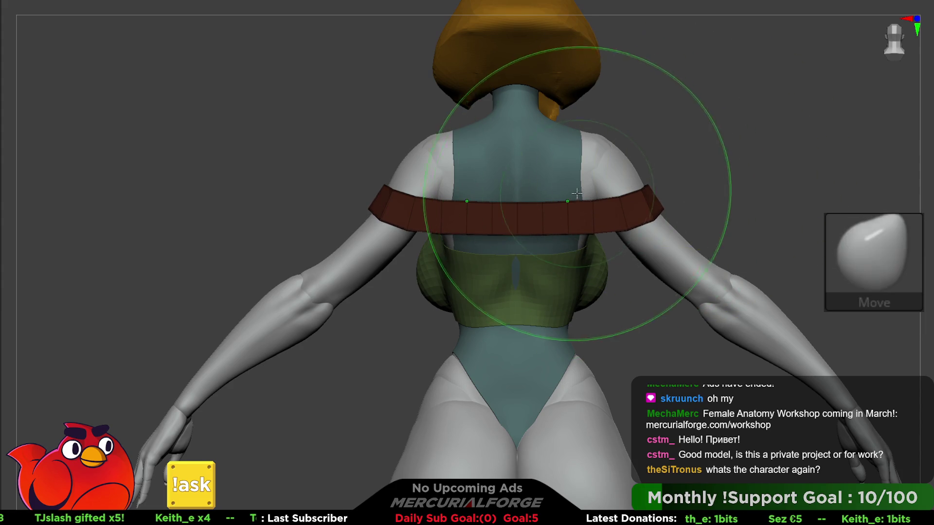
{"action": "left_click_drag", "start_coordinate": [590, 204], "coordinate": [576, 195]}
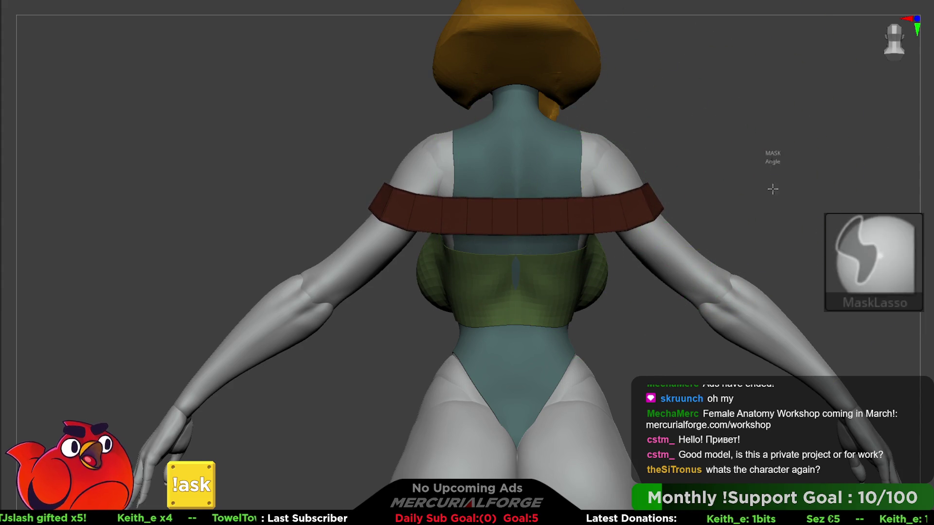
{"action": "mouse_move", "coordinate": [709, 229]}
{"action": "left_mouse_down"}
{"action": "mouse_move", "coordinate": [767, 234]}
{"action": "mouse_move", "coordinate": [740, 241]}
{"action": "mouse_move", "coordinate": [713, 215]}
{"action": "mouse_move", "coordinate": [724, 215]}
{"action": "left_mouse_up"}
{"action": "key", "text": "shift+f"}
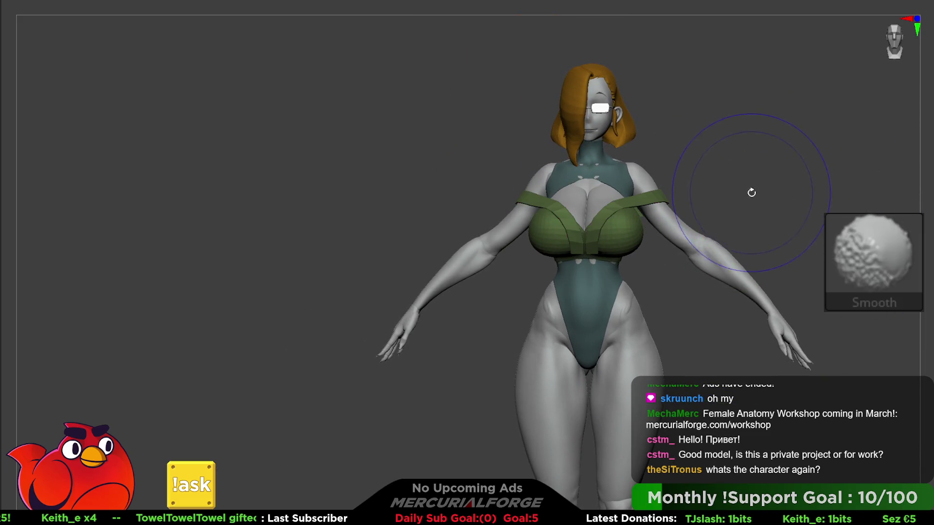
Turn SmoothSubdiv back on for the straps and switch to ZModeler's edge actions for a Single EdgeLoop
{"action": "mouse_move", "coordinate": [750, 183]}
{"action": "left_mouse_down", "text": "alt"}
{"action": "mouse_move", "coordinate": [739, 228]}
{"action": "mouse_move", "coordinate": [438, 311]}
{"action": "mouse_move", "coordinate": [520, 273]}
{"action": "left_mouse_up", "text": "alt"}
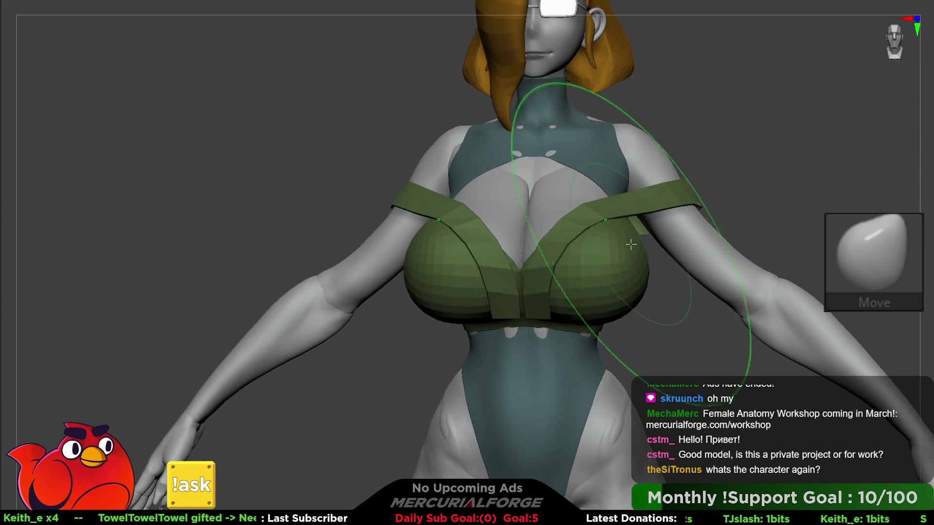
{"action": "key", "text": "space"}
{"action": "left_click", "coordinate": [644, 209]}
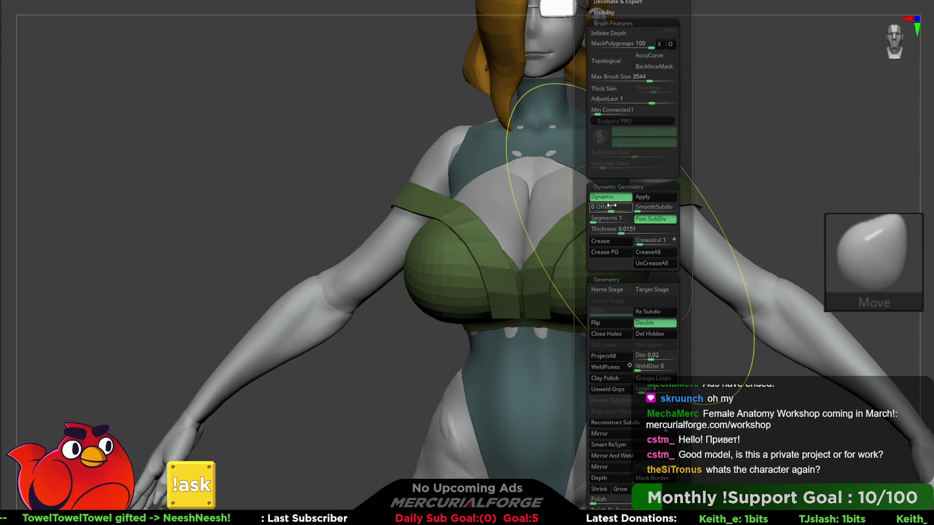
{"action": "key", "text": "b"}
{"action": "key", "text": "z"}
{"action": "key", "text": "m"}
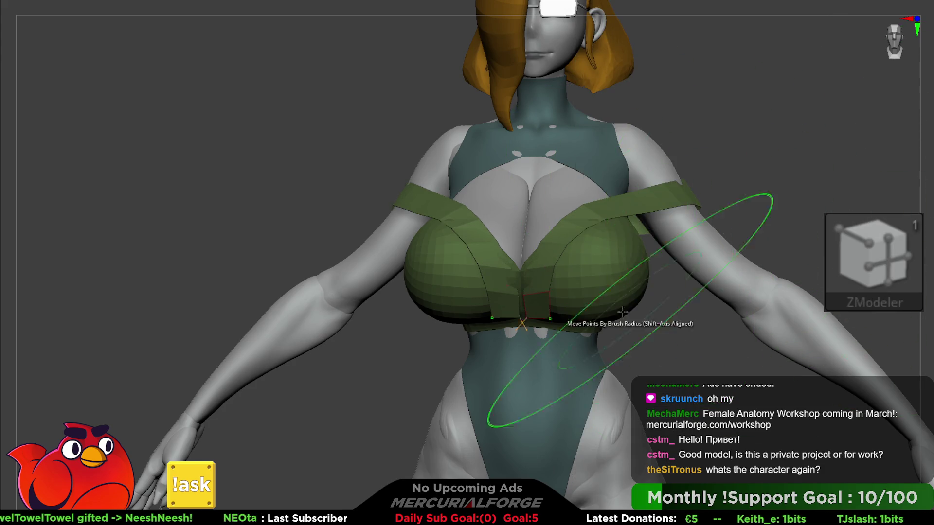
{"action": "scroll", "coordinate": [563, 326], "scroll_direction": "up", "scroll_amount": 5}
{"action": "key", "text": "space"}
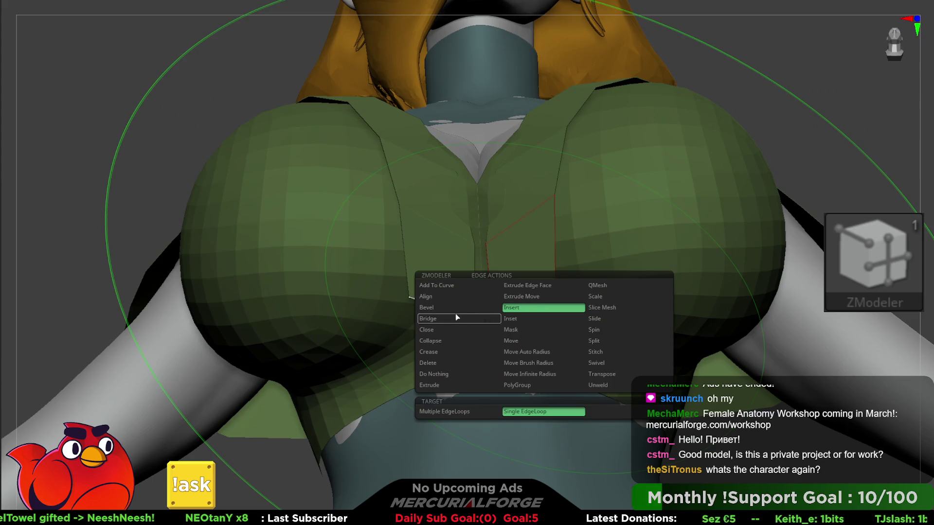
Shrink the brush Draw Size and frame the chest from the front
{"action": "left_click", "coordinate": [461, 386]}
{"action": "right_click_drag", "start_coordinate": [461, 386], "coordinate": [511, 287]}
{"action": "key", "text": "space"}
{"action": "left_click_drag", "start_coordinate": [760, 235], "coordinate": [732, 235]}
{"action": "mouse_move", "coordinate": [633, 292]}
{"action": "right_mouse_down"}
{"action": "mouse_move", "coordinate": [530, 308]}
{"action": "mouse_move", "coordinate": [528, 291]}
{"action": "mouse_move", "coordinate": [575, 250]}
{"action": "mouse_move", "coordinate": [569, 287]}
{"action": "mouse_move", "coordinate": [578, 267]}
{"action": "right_mouse_up"}
With the Move brush, drag the chest panels' bottom edges down to the under-bust band
{"action": "key", "text": "ctrl"}
{"action": "key", "text": "ctrl"}
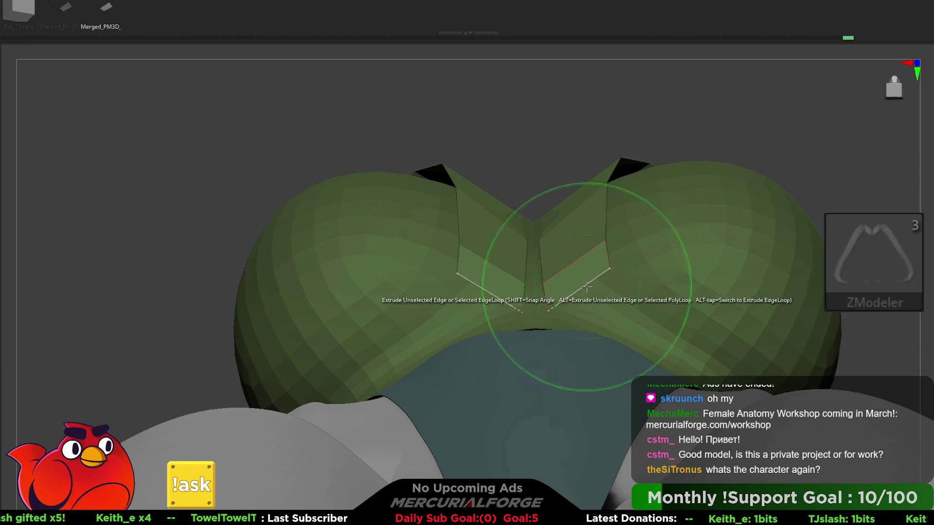
{"action": "mouse_move", "coordinate": [548, 273]}
{"action": "right_mouse_down"}
{"action": "mouse_move", "coordinate": [608, 308]}
{"action": "mouse_move", "coordinate": [614, 273]}
{"action": "right_mouse_up"}
{"action": "key", "text": "b"}
{"action": "key", "text": "m"}
{"action": "key", "text": "v"}
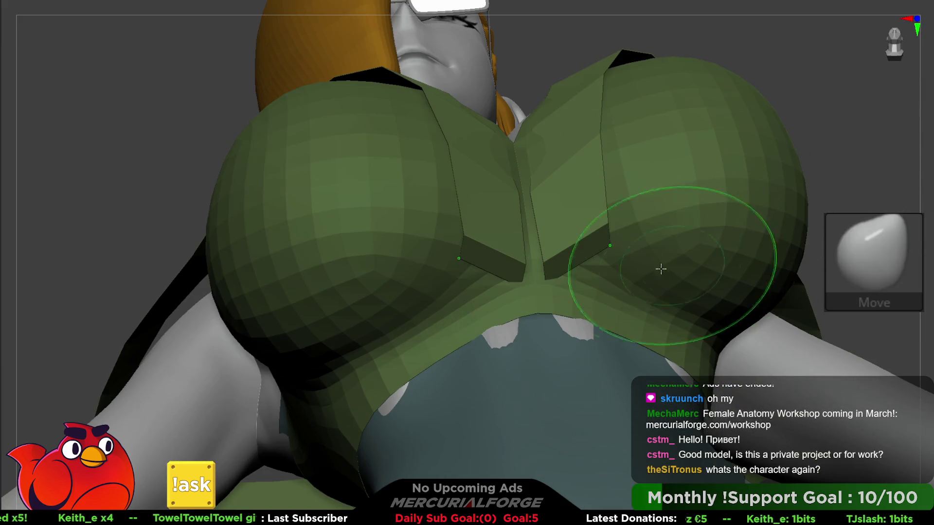
{"action": "key", "text": "space"}
{"action": "right_click_drag", "start_coordinate": [583, 301], "coordinate": [608, 247]}
{"action": "left_click_drag", "start_coordinate": [609, 247], "coordinate": [609, 304]}
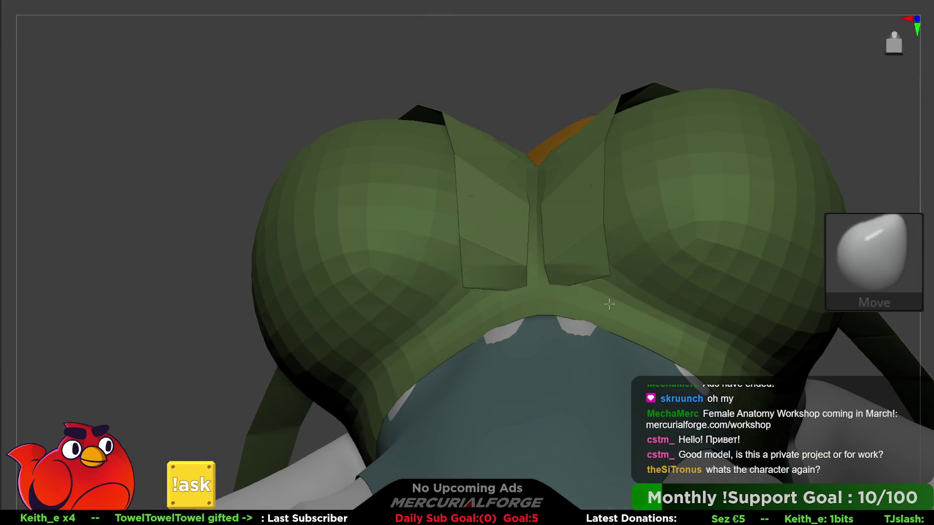
{"action": "right_click_drag", "start_coordinate": [553, 289], "coordinate": [552, 289]}
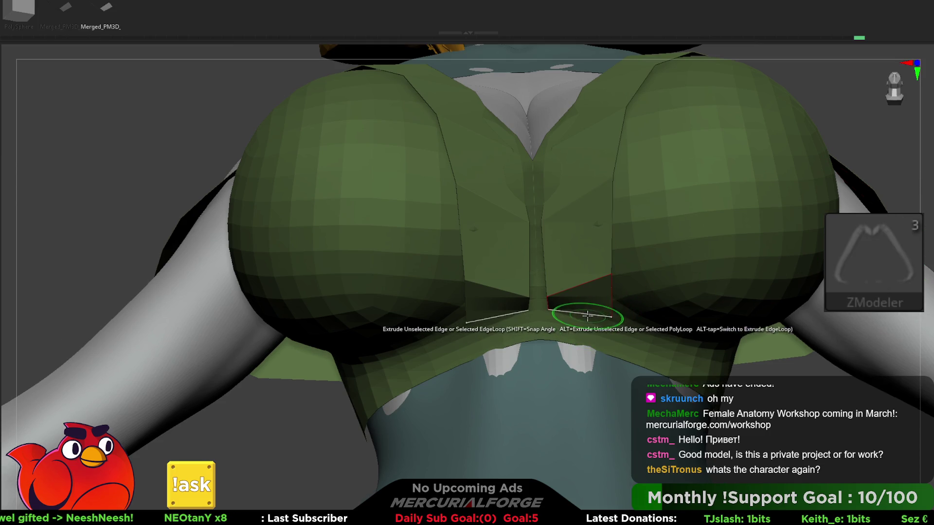
Extrude the strap's two bottom edges into flaps and pull the flap strip right
{"action": "right_click_drag", "start_coordinate": [588, 307], "coordinate": [578, 329]}
{"action": "mouse_move", "coordinate": [578, 329]}
{"action": "left_mouse_down"}
{"action": "mouse_move", "coordinate": [577, 399]}
{"action": "mouse_move", "coordinate": [604, 328]}
{"action": "mouse_move", "coordinate": [617, 327]}
{"action": "left_mouse_up"}
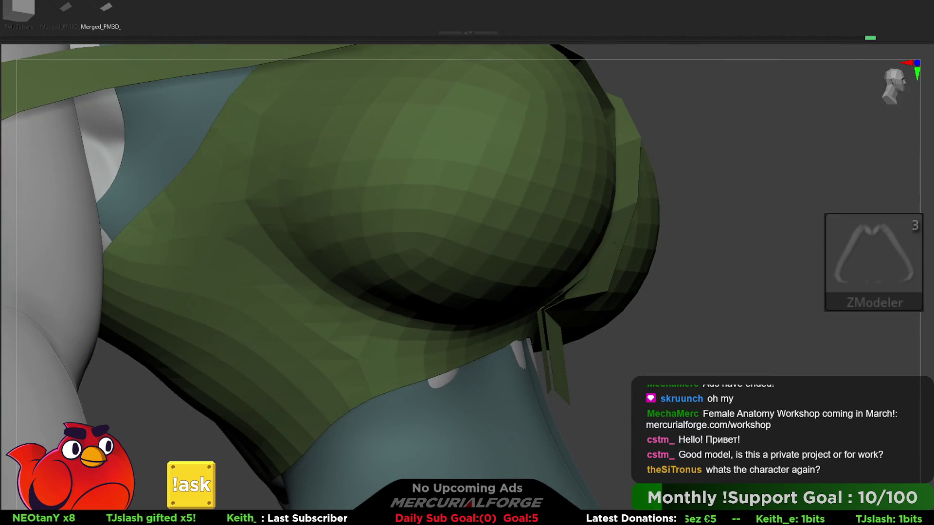
{"action": "key", "text": "b"}
{"action": "key", "text": "m"}
{"action": "key", "text": "v"}
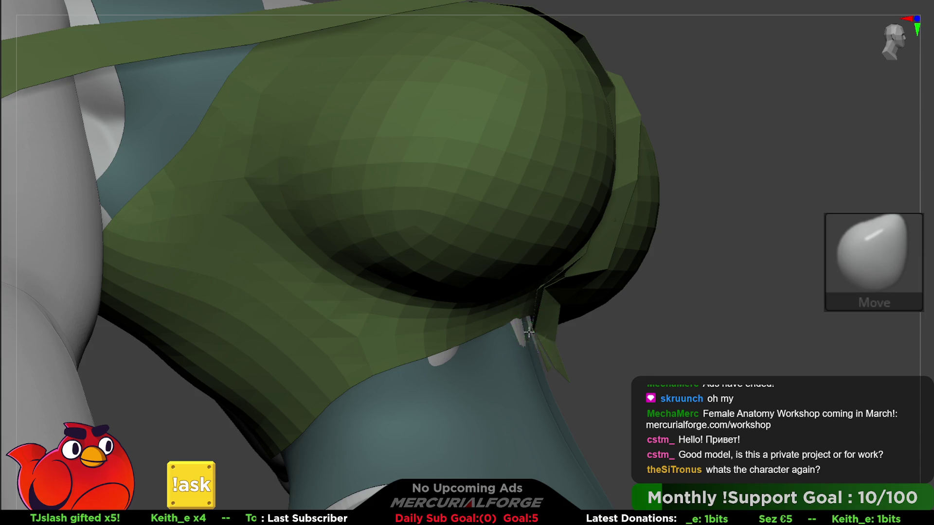
{"action": "right_click_drag", "start_coordinate": [516, 325], "coordinate": [541, 327]}
{"action": "left_click_drag", "start_coordinate": [536, 332], "coordinate": [569, 334]}
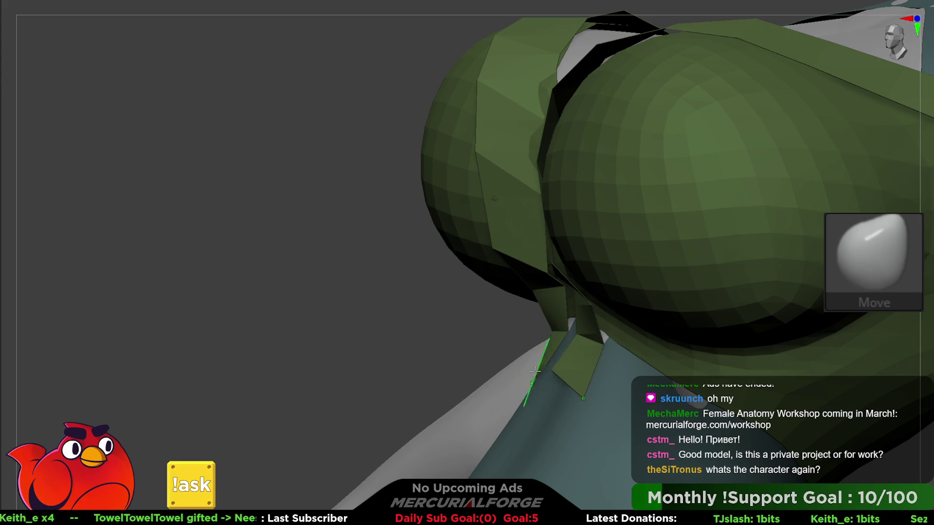
Insert an edge loop across the green chest strap with ZModeler's Insert EdgeLoop
{"action": "mouse_move", "coordinate": [535, 370]}
{"action": "right_mouse_down"}
{"action": "mouse_move", "coordinate": [605, 311]}
{"action": "mouse_move", "coordinate": [246, 236]}
{"action": "mouse_move", "coordinate": [684, 248]}
{"action": "mouse_move", "coordinate": [755, 221]}
{"action": "mouse_move", "coordinate": [687, 198]}
{"action": "mouse_move", "coordinate": [663, 177]}
{"action": "right_mouse_up"}
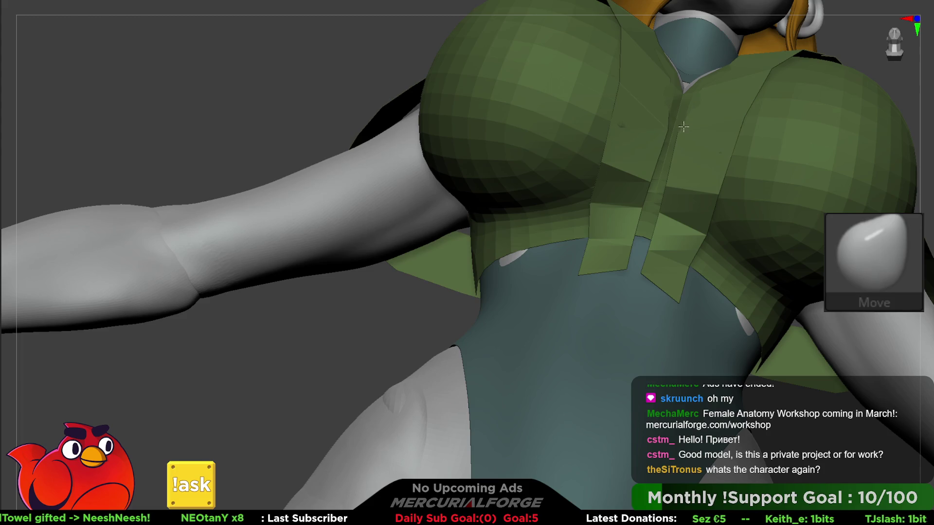
{"action": "right_click_drag", "start_coordinate": [679, 118], "coordinate": [670, 134]}
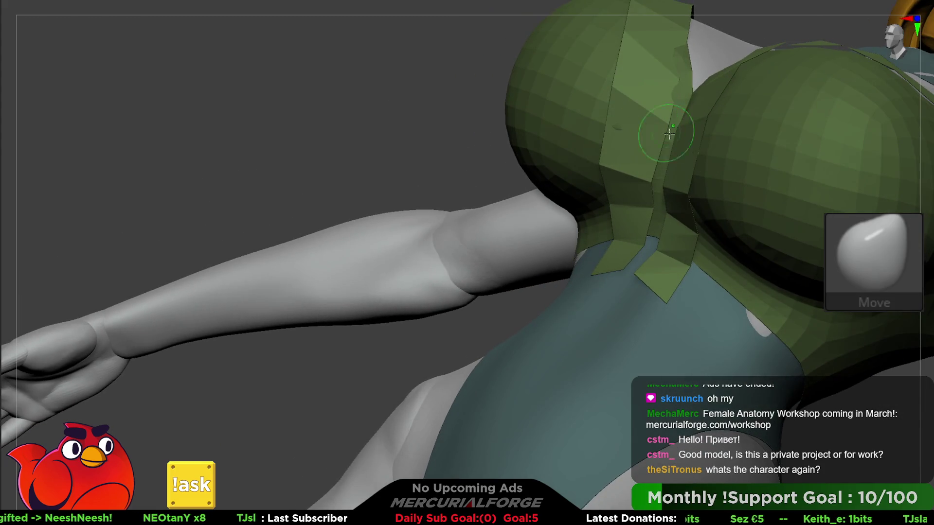
{"action": "key", "text": "b"}
{"action": "key", "text": "z"}
{"action": "key", "text": "m"}
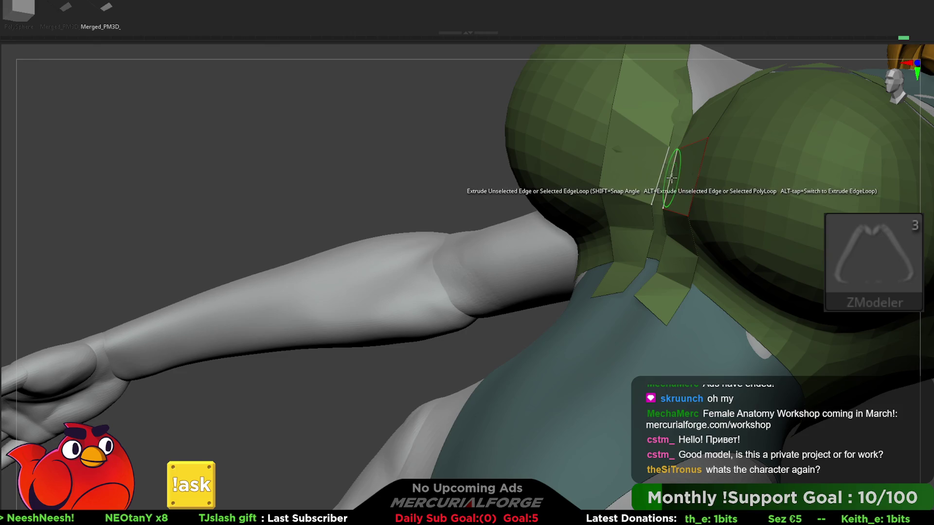
{"action": "key", "text": "space"}
{"action": "left_click", "coordinate": [664, 204]}
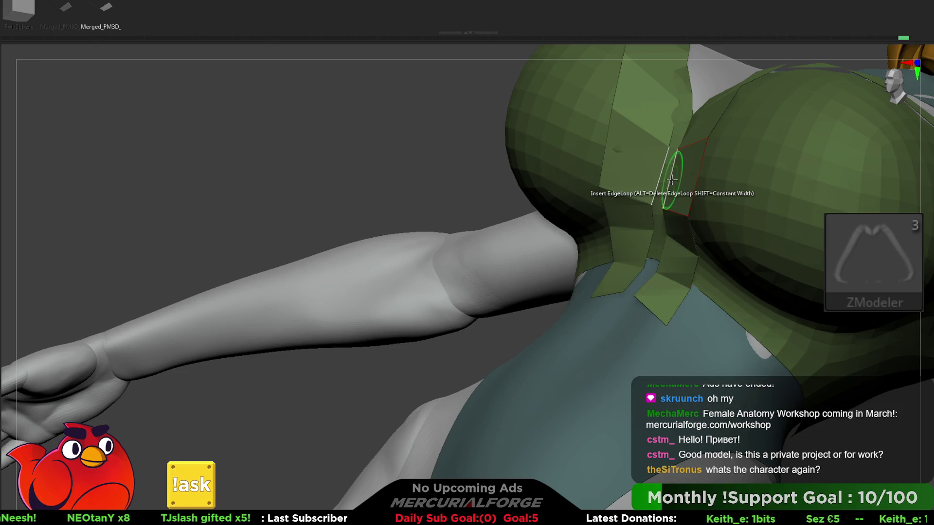
Return to the Move brush and bring up the straps' Dynamic Geometry settings
{"action": "key", "text": "b"}
{"action": "key", "text": "m"}
{"action": "key", "text": "v"}
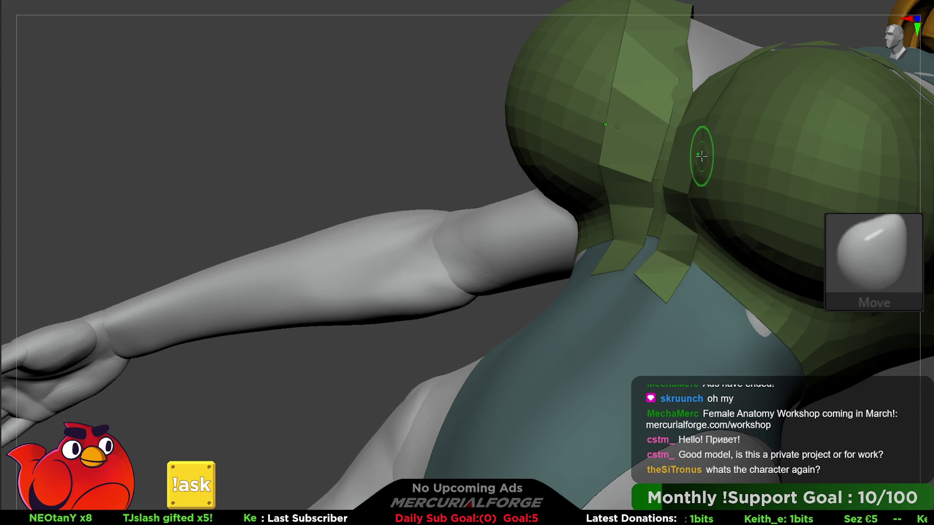
{"action": "mouse_move", "coordinate": [700, 155]}
{"action": "right_mouse_down"}
{"action": "mouse_move", "coordinate": [626, 219]}
{"action": "mouse_move", "coordinate": [651, 230]}
{"action": "right_mouse_up"}
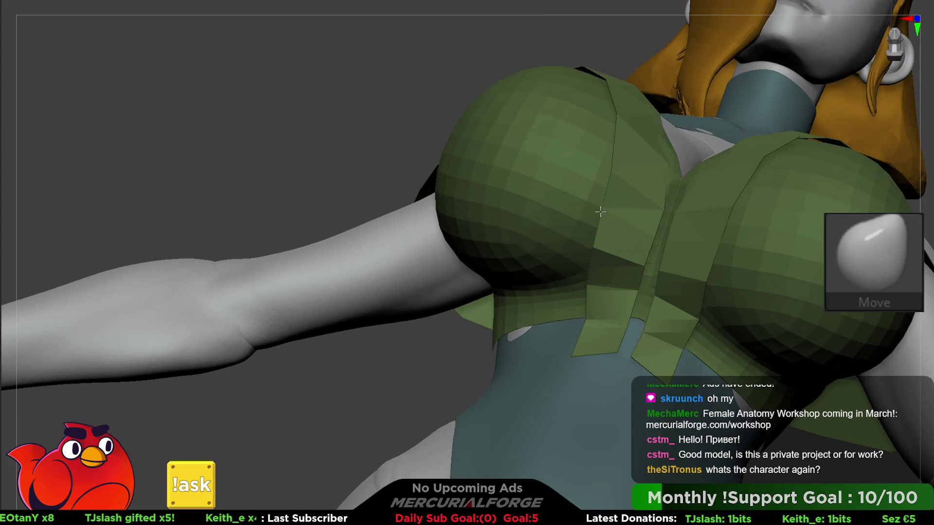
{"action": "mouse_move", "coordinate": [632, 191]}
{"action": "right_mouse_down"}
{"action": "mouse_move", "coordinate": [653, 208]}
{"action": "mouse_move", "coordinate": [663, 188]}
{"action": "mouse_move", "coordinate": [587, 164]}
{"action": "mouse_move", "coordinate": [650, 229]}
{"action": "right_mouse_up"}
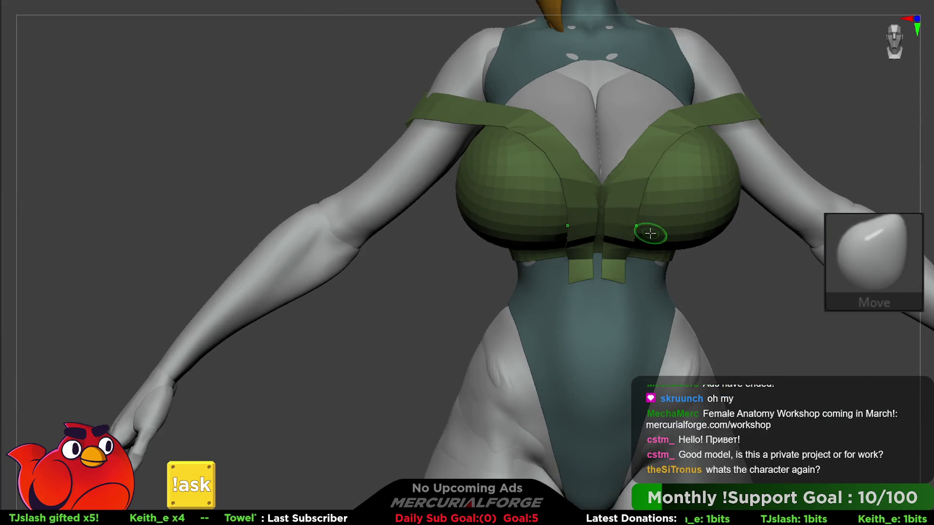
{"action": "key", "text": "F1"}
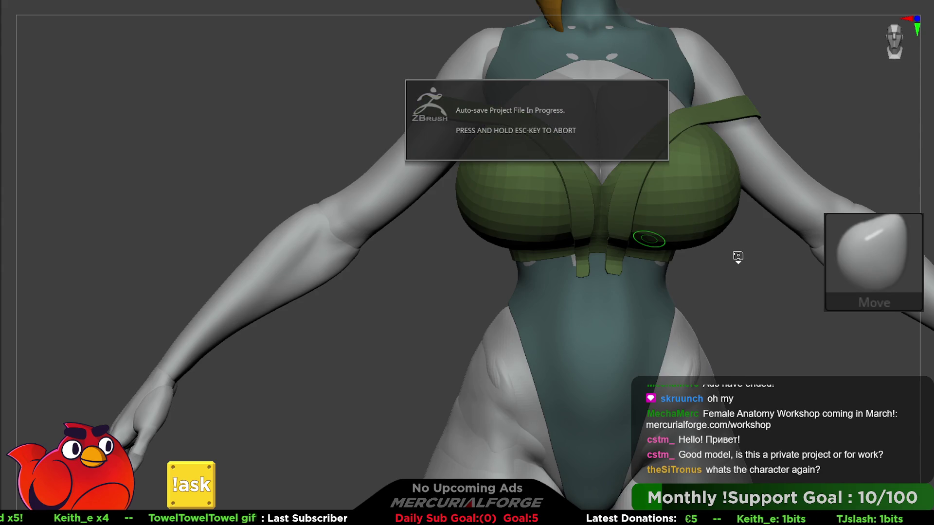
{"action": "key", "text": "F1"}
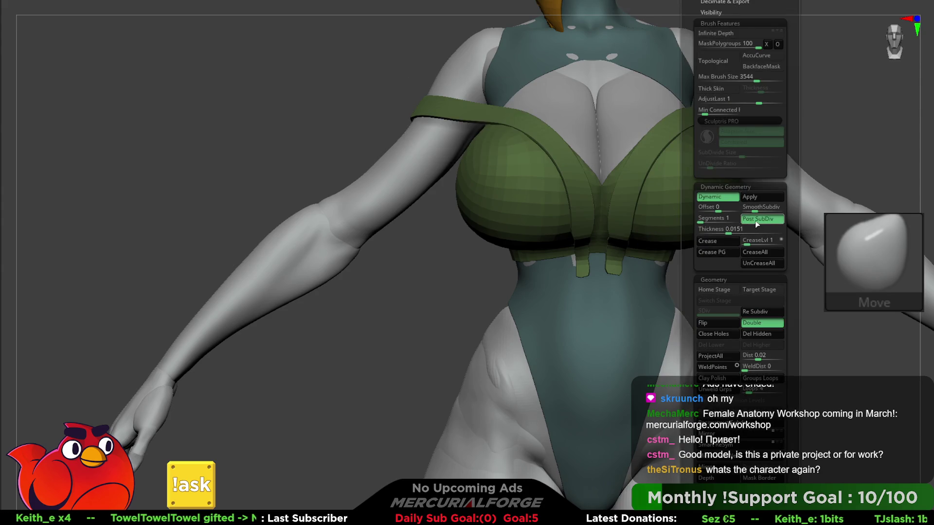
Turn off Post SubDiv, set SmoothSubdiv to 1 and CreaseLvl to 3 for the straps
{"action": "left_click", "coordinate": [757, 220]}
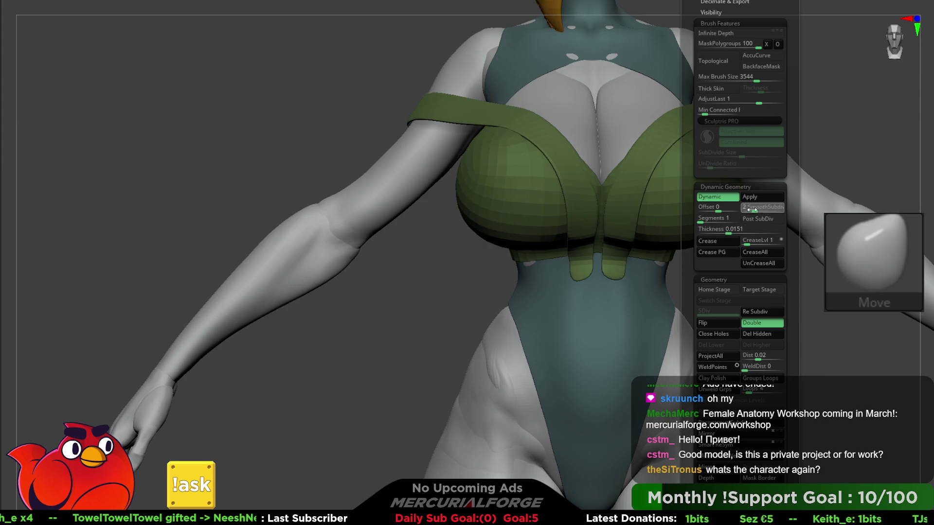
{"action": "mouse_move", "coordinate": [752, 209]}
{"action": "left_mouse_down"}
{"action": "mouse_move", "coordinate": [749, 223]}
{"action": "mouse_move", "coordinate": [721, 232]}
{"action": "mouse_move", "coordinate": [755, 209]}
{"action": "left_mouse_up"}
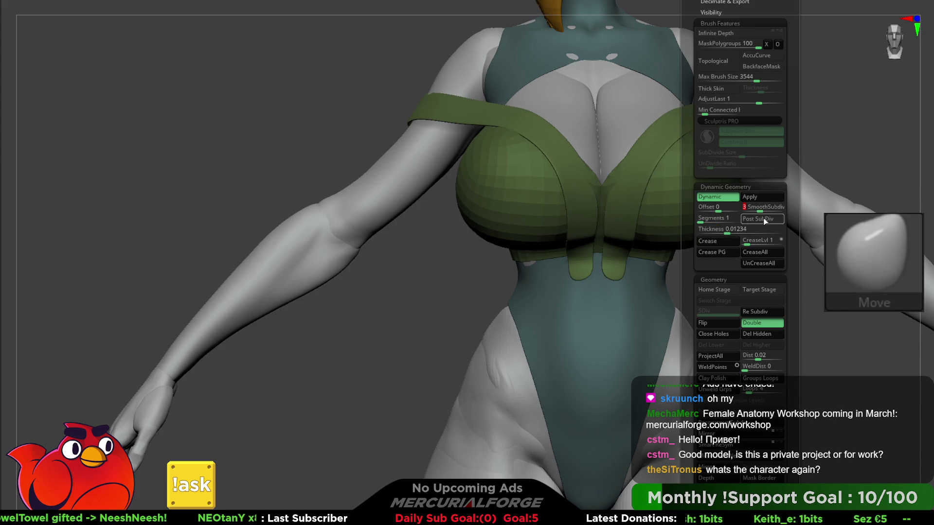
{"action": "left_click_drag", "start_coordinate": [747, 245], "coordinate": [751, 244]}
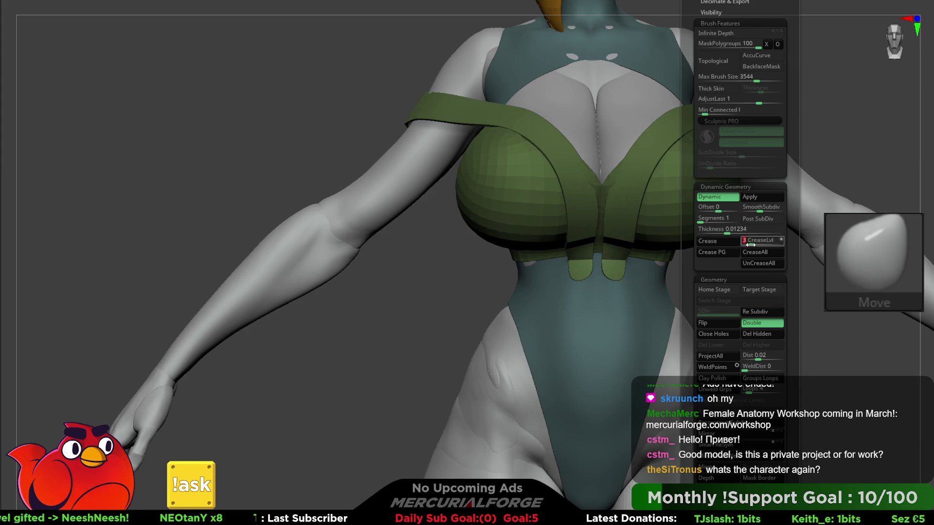
{"action": "right_click_drag", "start_coordinate": [632, 202], "coordinate": [599, 229]}
{"action": "mouse_move", "coordinate": [814, 215]}
{"action": "right_mouse_down"}
{"action": "mouse_move", "coordinate": [791, 274]}
{"action": "mouse_move", "coordinate": [769, 289]}
{"action": "right_mouse_up"}
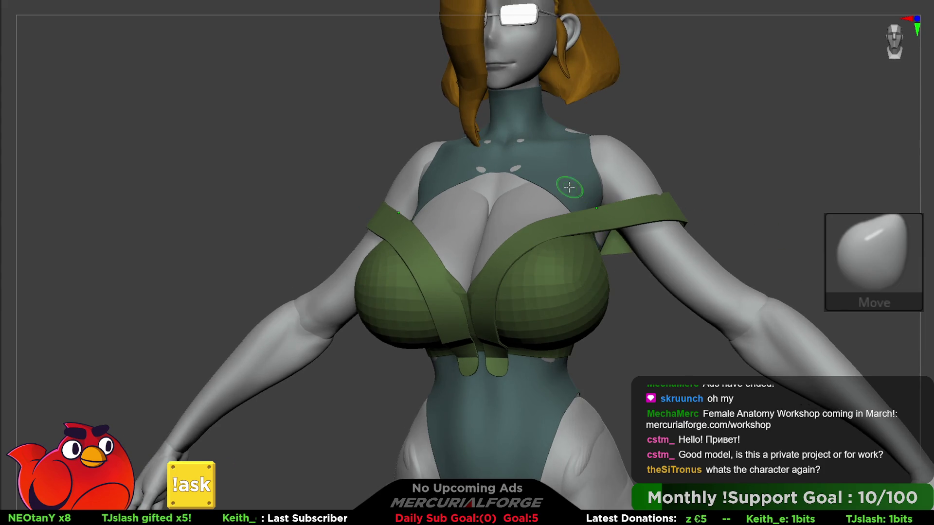
Mask the breasts, then clear that mask and reduce the brush size
{"action": "left_click", "coordinate": [573, 269], "text": "ctrl"}
{"action": "key", "text": "p"}
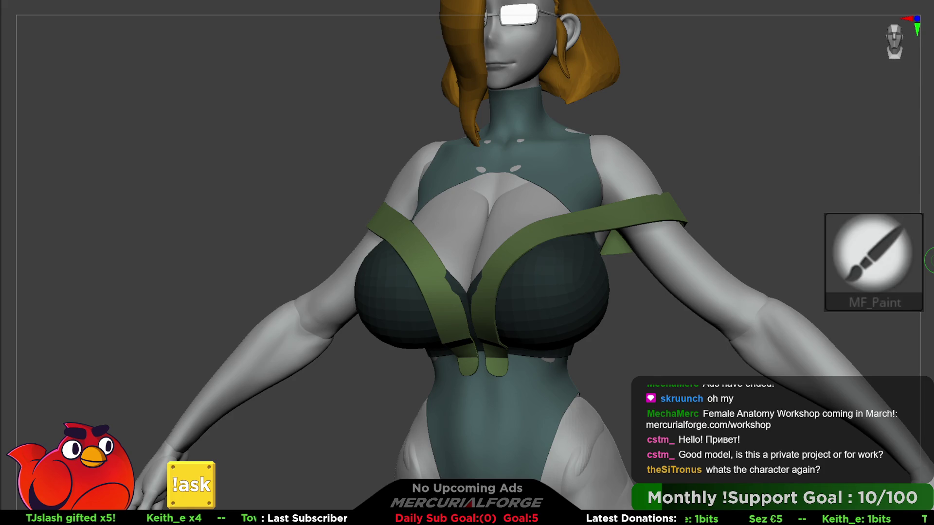
{"action": "left_click_drag", "start_coordinate": [841, 359], "coordinate": [875, 367], "text": "ctrl"}
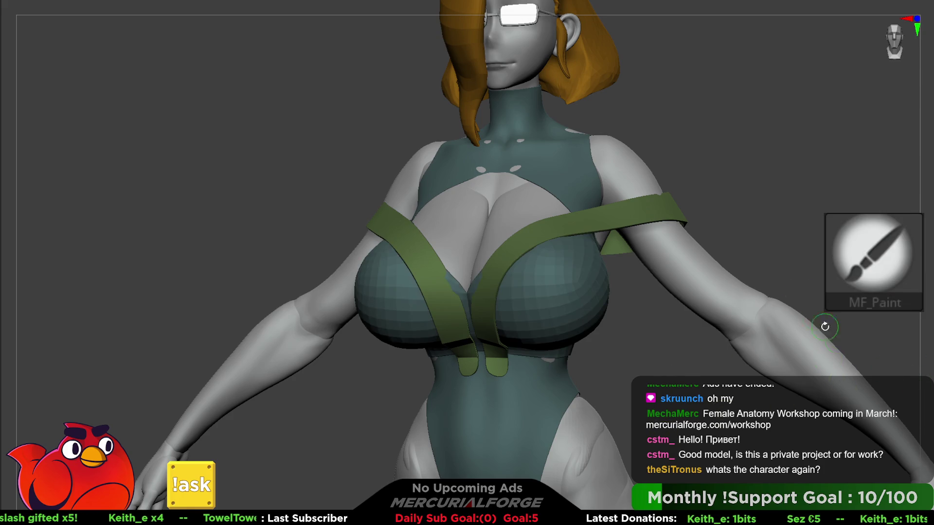
{"action": "key", "text": "space"}
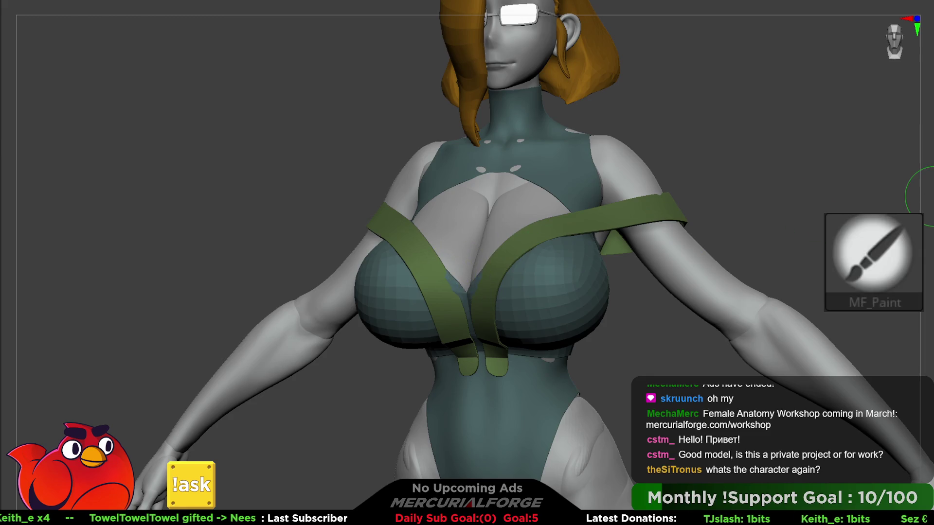
{"action": "key", "text": "b"}
{"action": "key", "text": "m"}
{"action": "key", "text": "v"}
Reduce the Move brush Draw Size and pull the straps toward the chest centre
{"action": "mouse_move", "coordinate": [460, 269]}
{"action": "right_mouse_down"}
{"action": "mouse_move", "coordinate": [577, 284]}
{"action": "mouse_move", "coordinate": [571, 263]}
{"action": "right_mouse_up"}
{"action": "key", "text": "F1"}
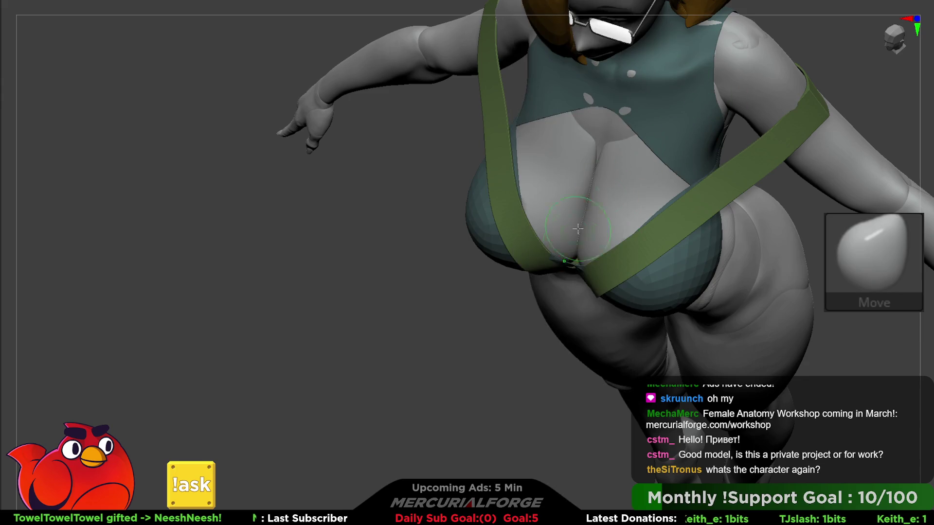
{"action": "mouse_move", "coordinate": [572, 263]}
{"action": "right_mouse_down"}
{"action": "mouse_move", "coordinate": [559, 278]}
{"action": "mouse_move", "coordinate": [583, 229]}
{"action": "mouse_move", "coordinate": [558, 308]}
{"action": "mouse_move", "coordinate": [592, 302]}
{"action": "right_mouse_up"}
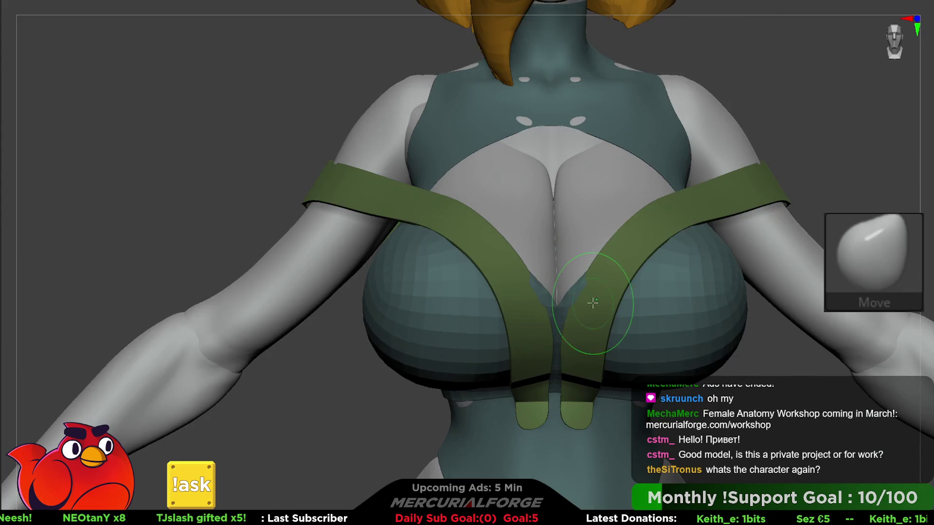
{"action": "right_click", "coordinate": [559, 305]}
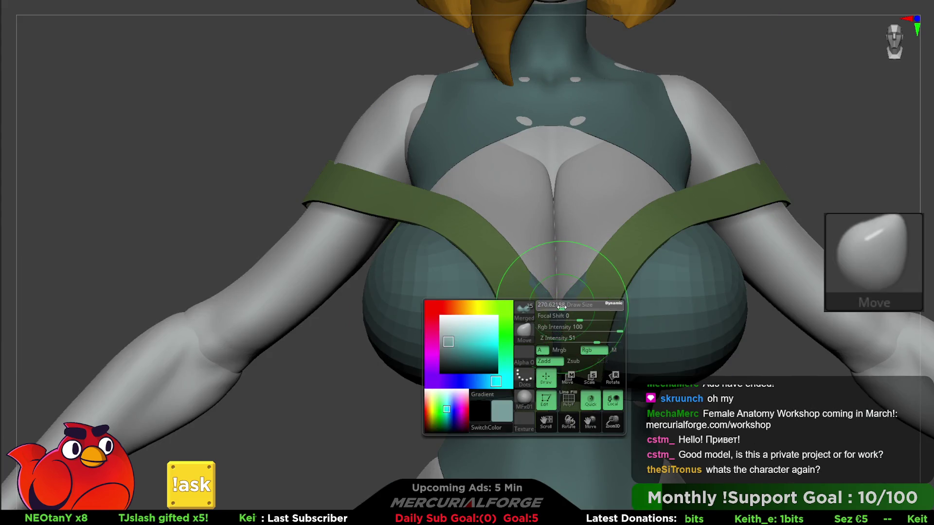
{"action": "left_click_drag", "start_coordinate": [562, 307], "coordinate": [559, 306]}
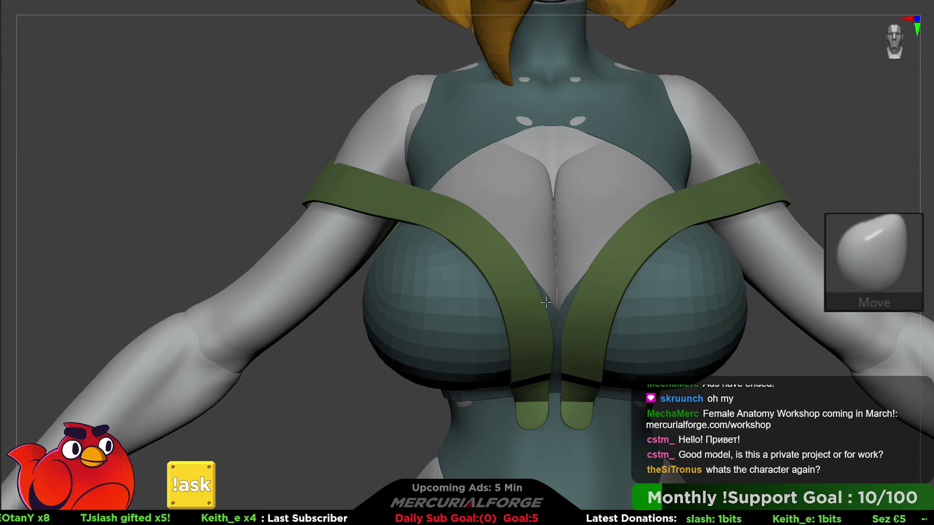
{"action": "mouse_move", "coordinate": [537, 285]}
{"action": "right_mouse_down"}
{"action": "mouse_move", "coordinate": [546, 215]}
{"action": "mouse_move", "coordinate": [589, 243]}
{"action": "right_mouse_up"}
{"action": "key", "text": "F1"}
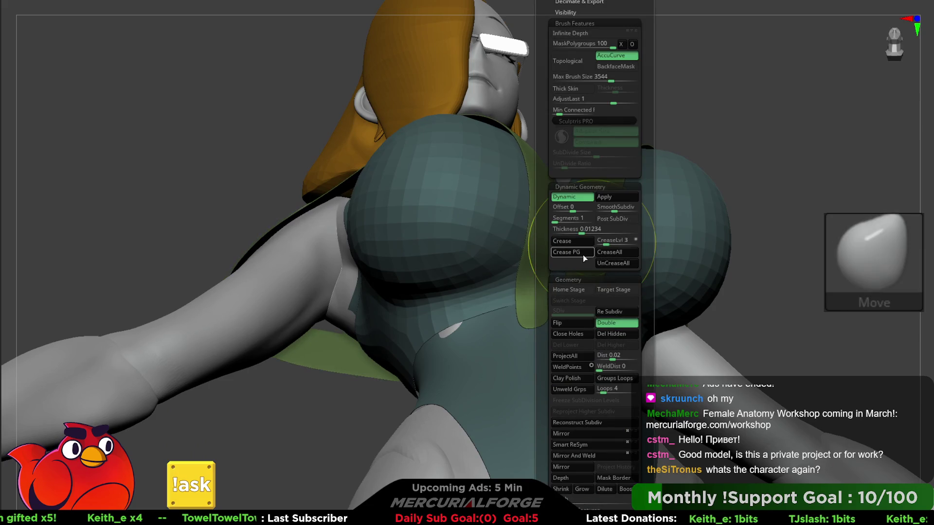
{"action": "right_click_drag", "start_coordinate": [709, 219], "coordinate": [532, 250], "text": "shift"}
{"action": "key", "text": "f"}
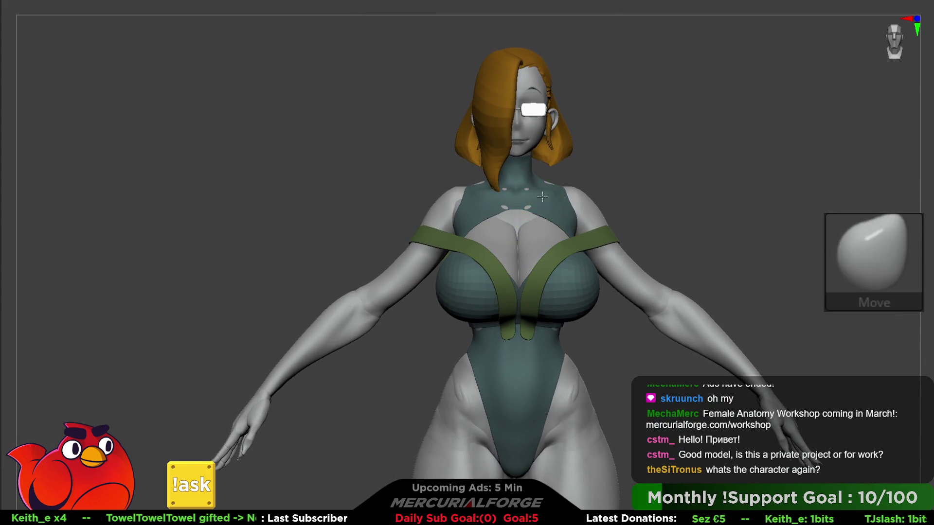
{"action": "right_click_drag", "start_coordinate": [540, 196], "coordinate": [532, 191], "text": "ctrl"}
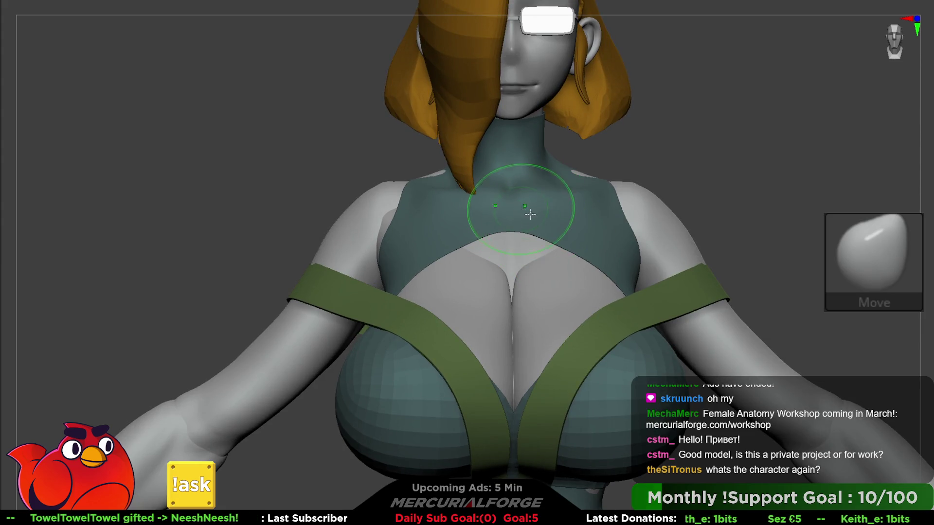
{"action": "right_click_drag", "start_coordinate": [507, 208], "coordinate": [505, 195]}
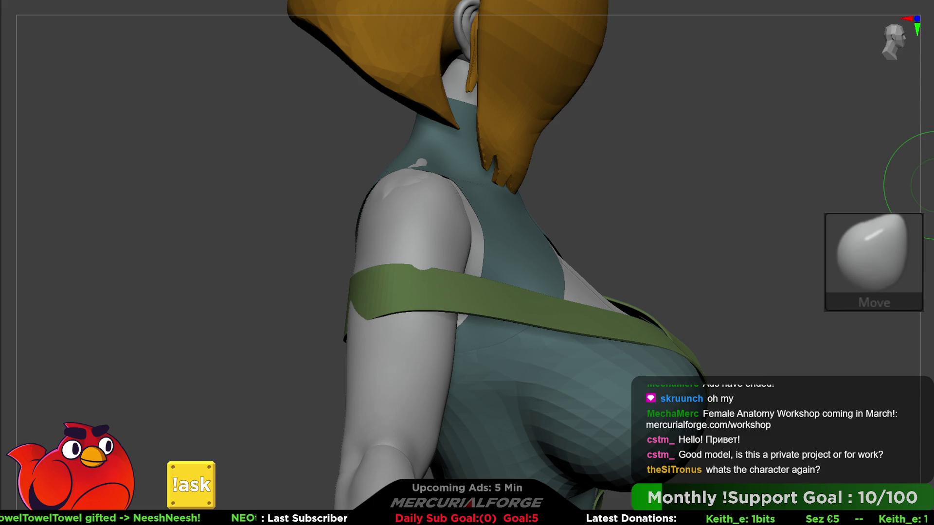
{"action": "right_click_drag", "start_coordinate": [766, 196], "coordinate": [919, 229], "text": "alt"}
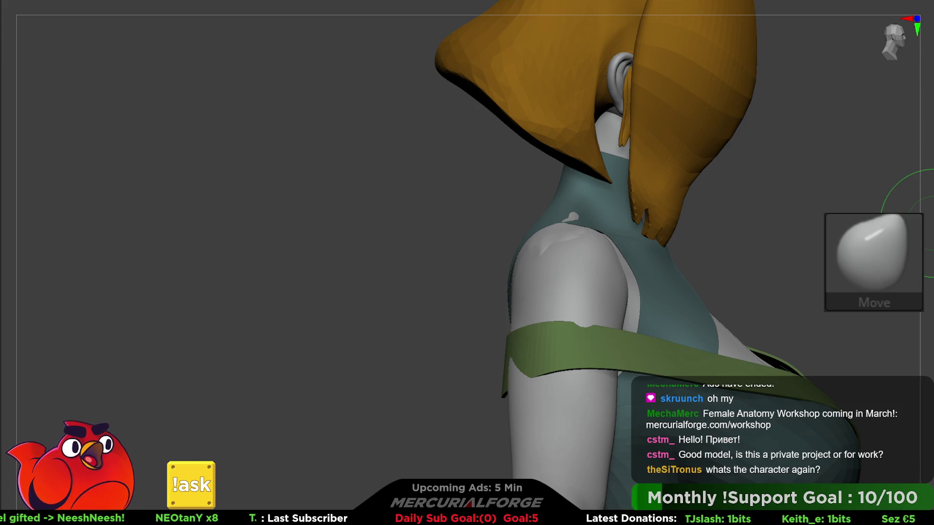
{"action": "key", "text": "F3"}
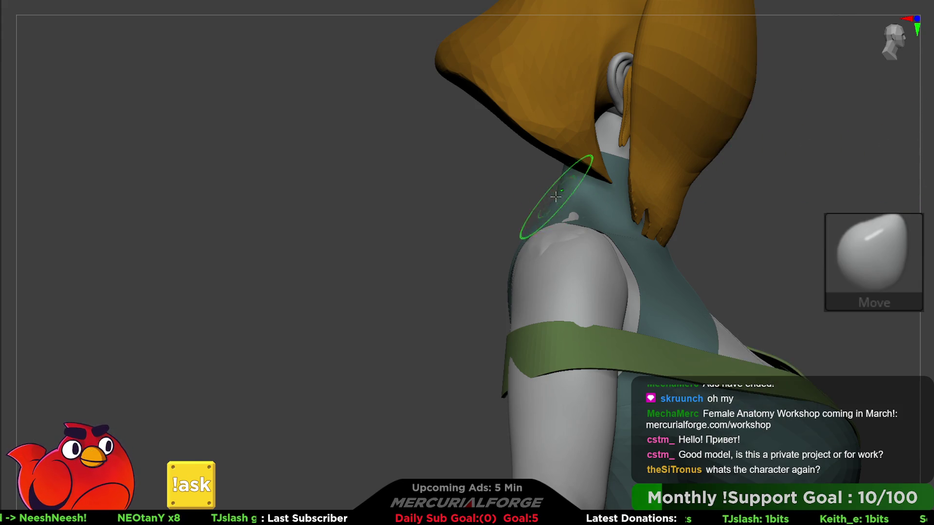
{"action": "key", "text": "space"}
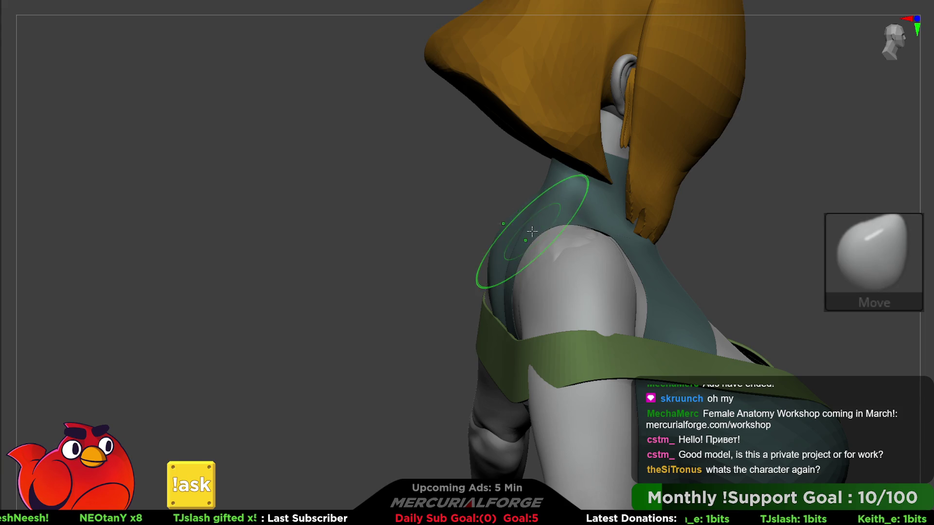
{"action": "mouse_move", "coordinate": [550, 223]}
{"action": "right_mouse_down"}
{"action": "mouse_move", "coordinate": [546, 239]}
{"action": "mouse_move", "coordinate": [507, 230]}
{"action": "mouse_move", "coordinate": [534, 241]}
{"action": "mouse_move", "coordinate": [560, 188]}
{"action": "right_mouse_up"}
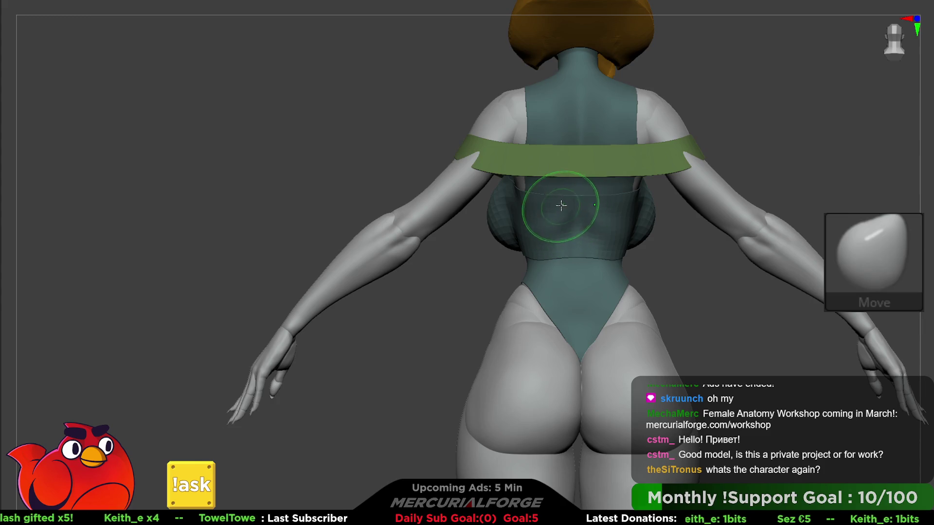
{"action": "right_click_drag", "start_coordinate": [561, 205], "coordinate": [650, 202]}
{"action": "key", "text": "f"}
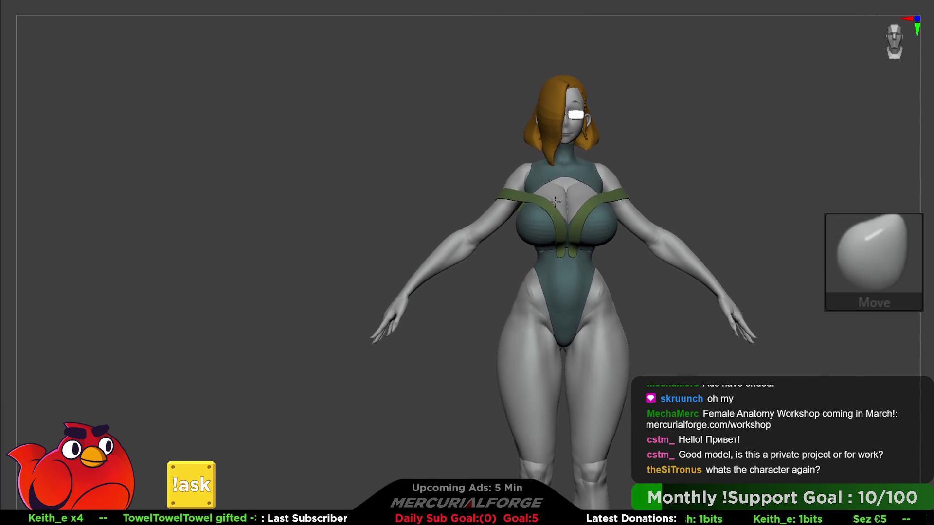
{"action": "mouse_move", "coordinate": [556, 202]}
{"action": "right_mouse_down"}
{"action": "mouse_move", "coordinate": [590, 235]}
{"action": "mouse_move", "coordinate": [651, 234]}
{"action": "mouse_move", "coordinate": [572, 237]}
{"action": "mouse_move", "coordinate": [604, 208]}
{"action": "right_mouse_up"}
{"action": "key", "text": "f"}
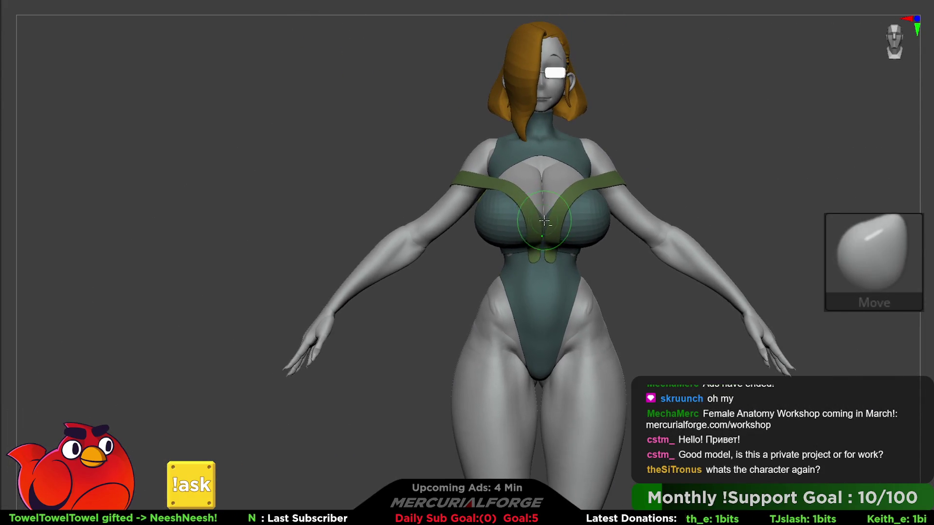
{"action": "mouse_move", "coordinate": [525, 240]}
{"action": "right_mouse_down", "text": "ctrl"}
{"action": "mouse_move", "coordinate": [552, 198]}
{"action": "mouse_move", "coordinate": [514, 242]}
{"action": "mouse_move", "coordinate": [563, 235]}
{"action": "mouse_move", "coordinate": [559, 214]}
{"action": "right_mouse_up", "text": "ctrl"}
{"action": "key", "text": "t"}
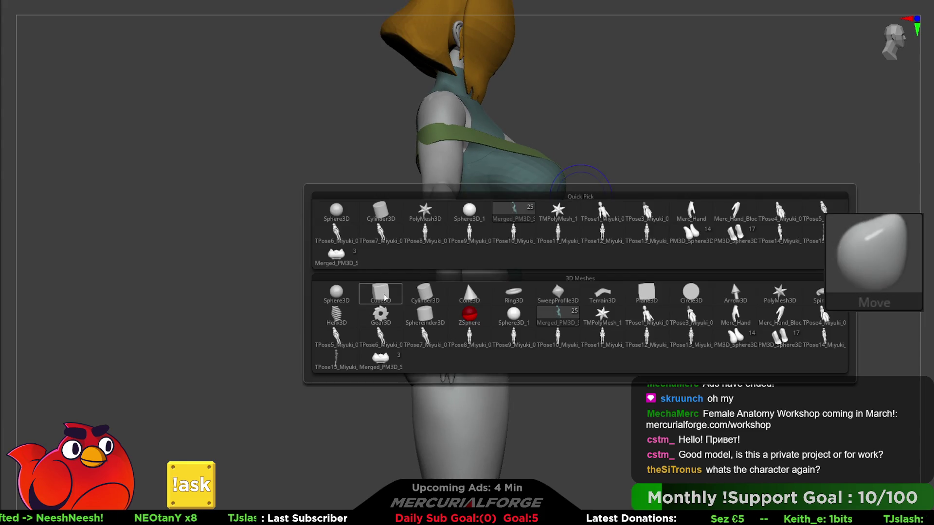
Insert a Cube3D and move it down from the head onto the waist
{"action": "left_click", "coordinate": [385, 298]}
{"action": "key", "text": "w"}
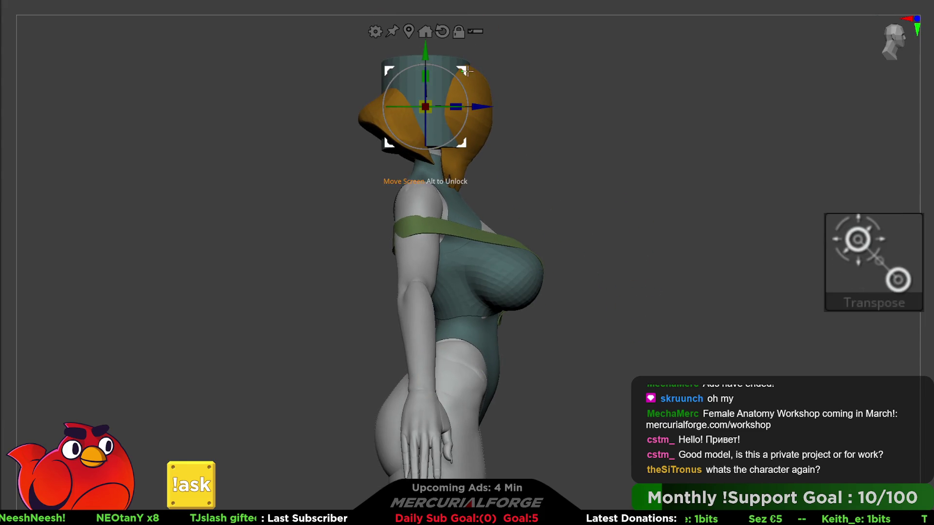
{"action": "left_click_drag", "start_coordinate": [420, 54], "coordinate": [421, 285]}
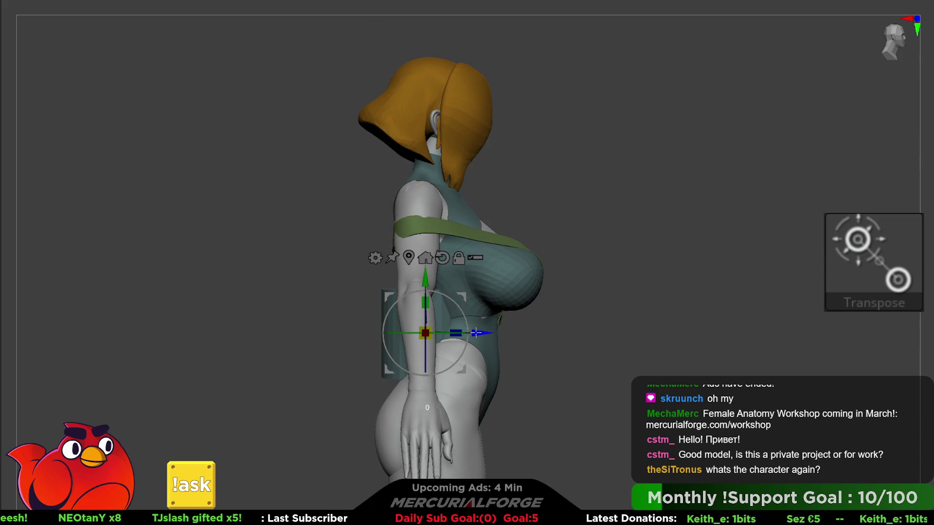
{"action": "left_click_drag", "start_coordinate": [476, 333], "coordinate": [522, 337]}
{"action": "scroll", "coordinate": [527, 327], "scroll_direction": "up", "scroll_amount": 5}
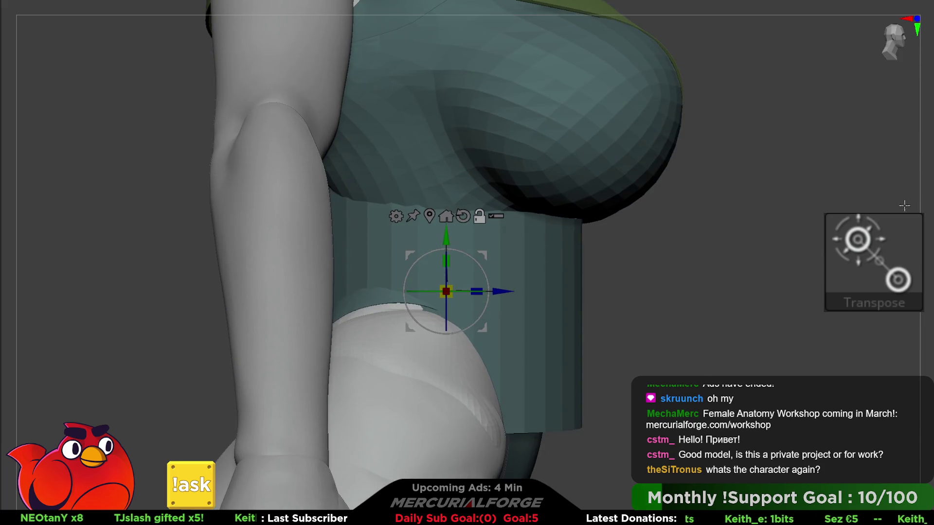
{"action": "key", "text": "q"}
{"action": "key", "text": "shift+f"}
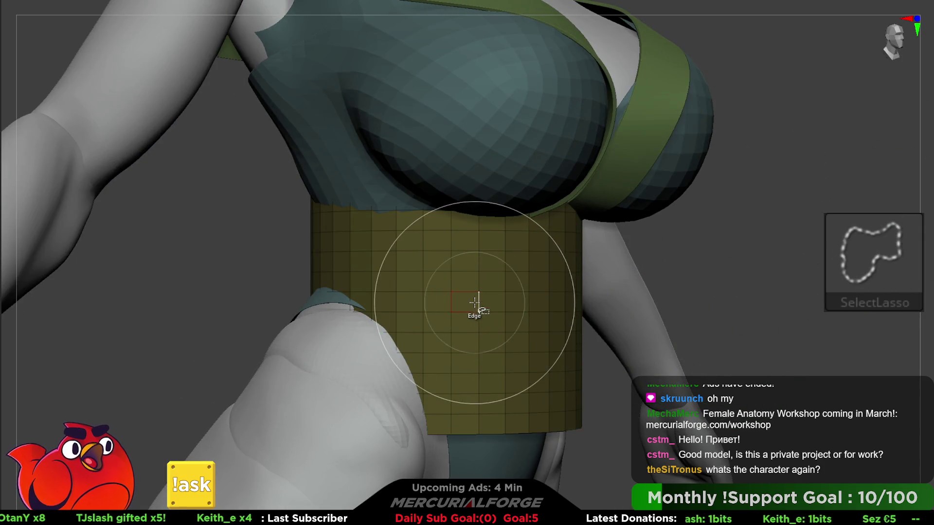
Hide all but a middle strip of the cube and delete the hidden parts
{"action": "left_click", "coordinate": [478, 300], "text": "ctrl+shift"}
{"action": "left_click", "coordinate": [479, 334], "text": "ctrl+shift"}
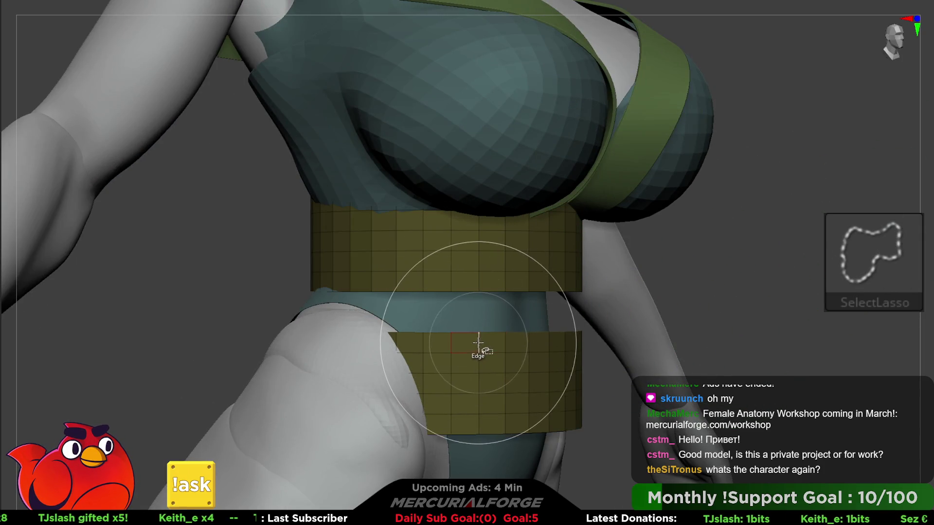
{"action": "left_click", "coordinate": [482, 350], "text": "ctrl+shift"}
{"action": "left_click_drag", "start_coordinate": [735, 324], "coordinate": [739, 325], "text": "ctrl+shift"}
{"action": "key", "text": "space"}
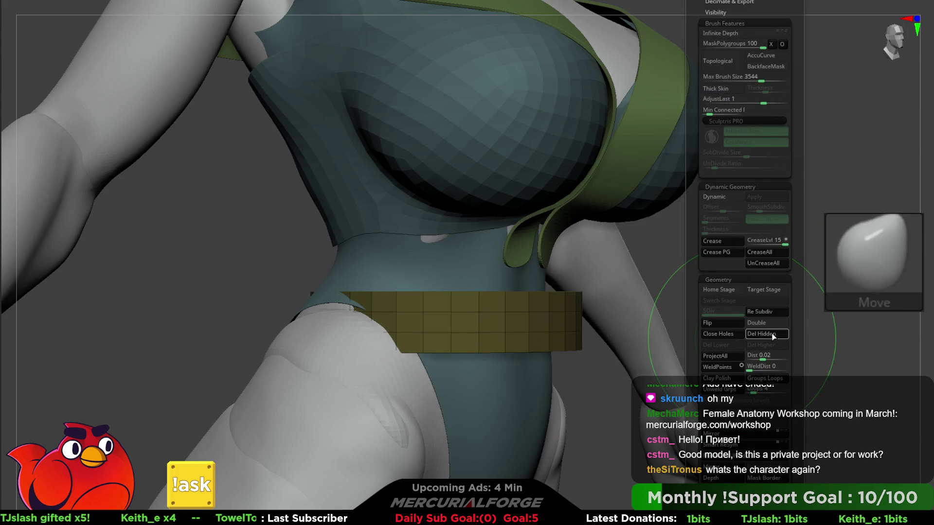
{"action": "left_click", "coordinate": [773, 334]}
Transpose-scale the strip taller and narrower so it rings the waist
{"action": "right_click_drag", "start_coordinate": [663, 328], "coordinate": [563, 316], "text": "shift"}
{"action": "key", "text": "w"}
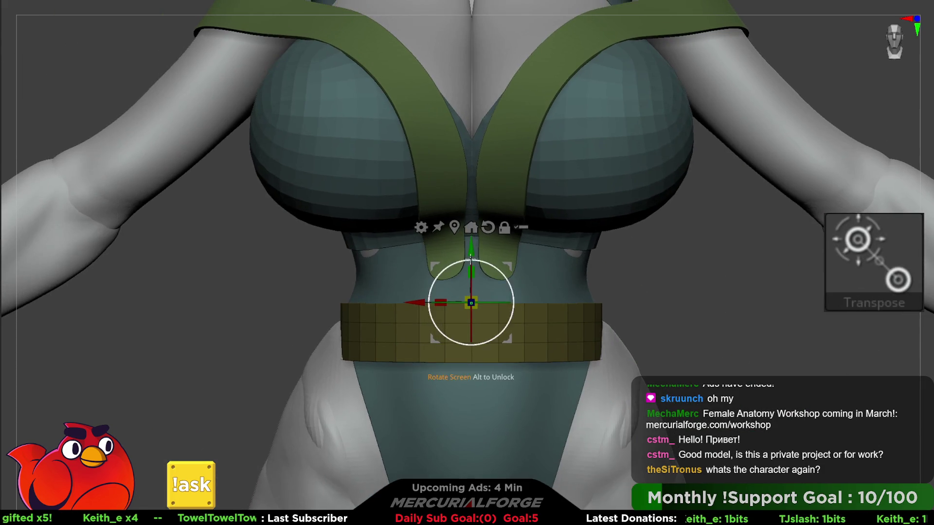
{"action": "left_click_drag", "start_coordinate": [470, 259], "coordinate": [474, 190]}
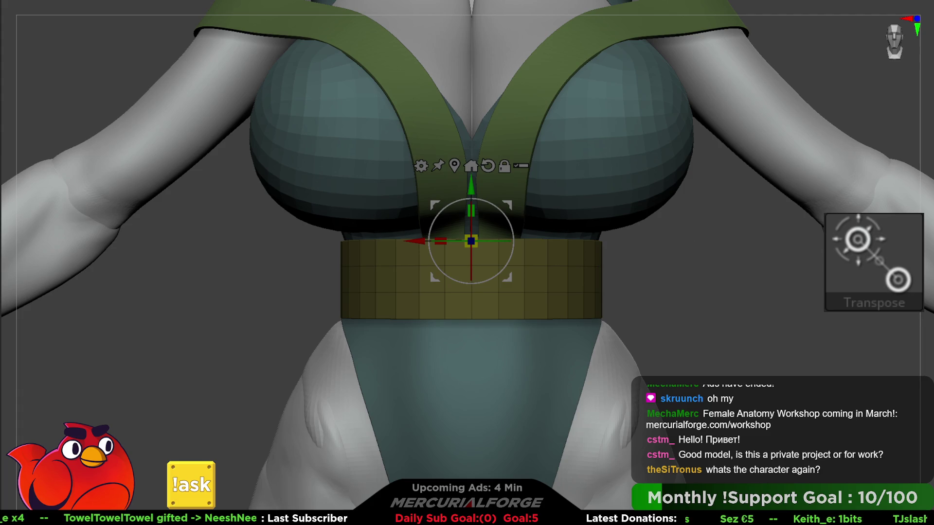
{"action": "left_click_drag", "start_coordinate": [693, 308], "coordinate": [725, 291]}
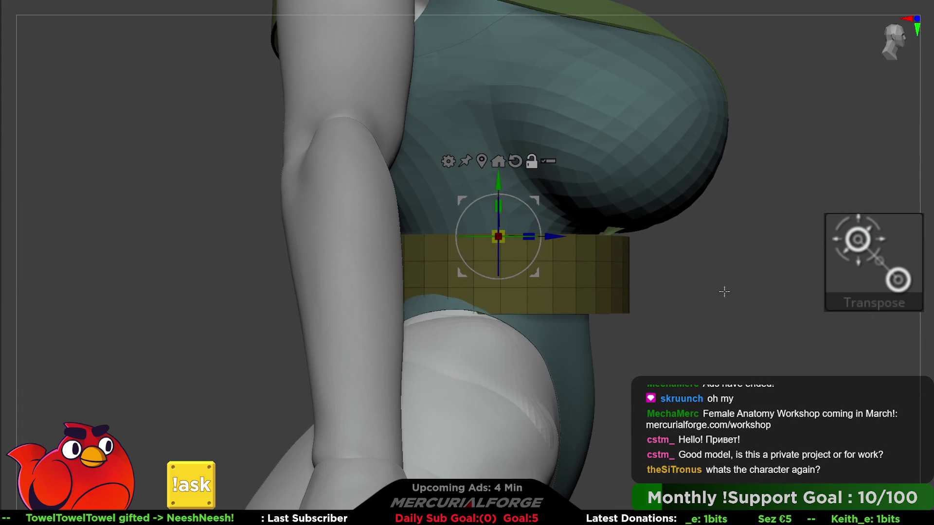
{"action": "left_click_drag", "start_coordinate": [529, 238], "coordinate": [520, 239]}
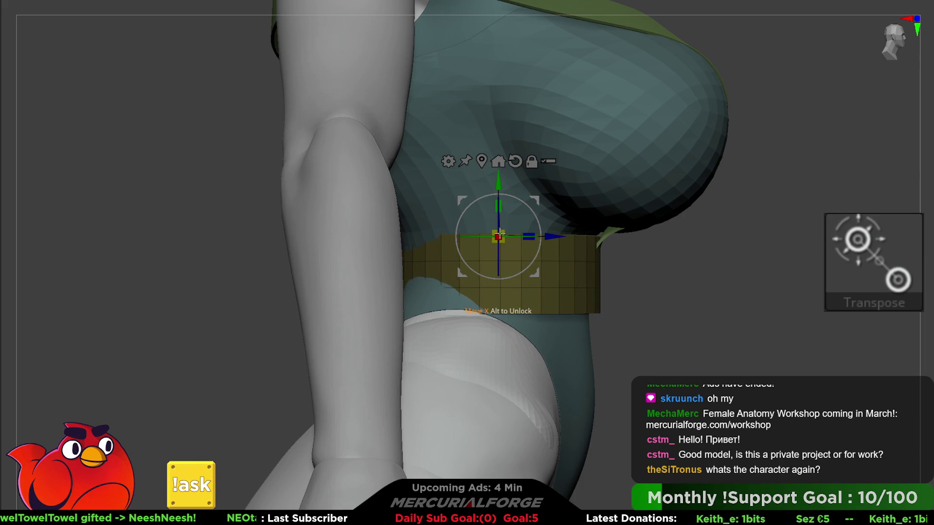
{"action": "mouse_move", "coordinate": [657, 253]}
{"action": "left_mouse_down"}
{"action": "mouse_move", "coordinate": [543, 238]}
{"action": "mouse_move", "coordinate": [448, 298]}
{"action": "left_mouse_up"}
{"action": "key", "text": "q"}
{"action": "key", "text": "space"}
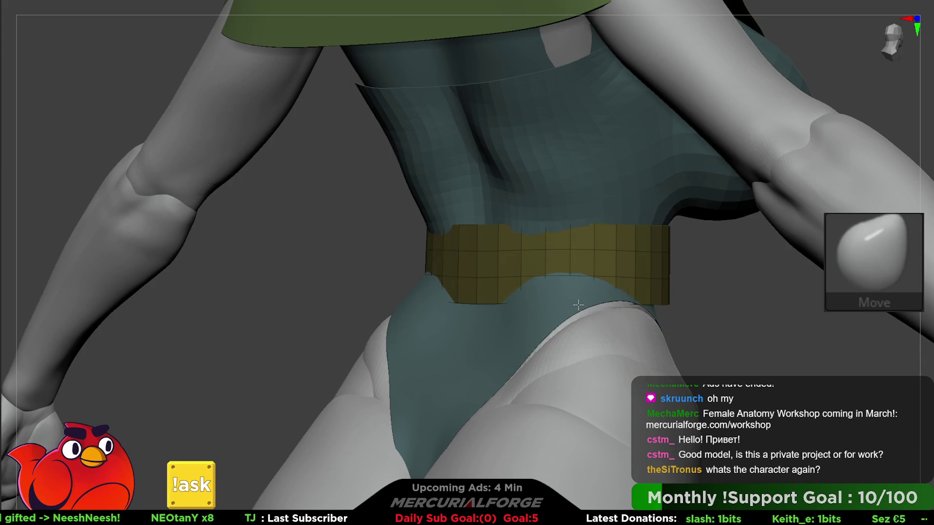
Pull the band's lower edge over the hips and stretch its masked back downward
{"action": "left_click_drag", "start_coordinate": [554, 304], "coordinate": [528, 289]}
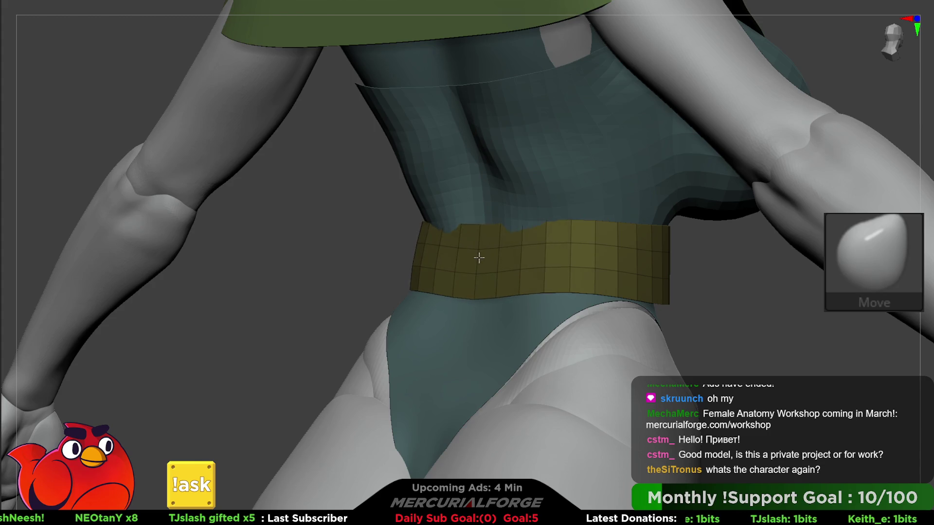
{"action": "mouse_move", "coordinate": [525, 229]}
{"action": "right_mouse_down"}
{"action": "mouse_move", "coordinate": [487, 249]}
{"action": "mouse_move", "coordinate": [601, 238]}
{"action": "mouse_move", "coordinate": [445, 254]}
{"action": "mouse_move", "coordinate": [525, 256]}
{"action": "mouse_move", "coordinate": [479, 208]}
{"action": "right_mouse_up"}
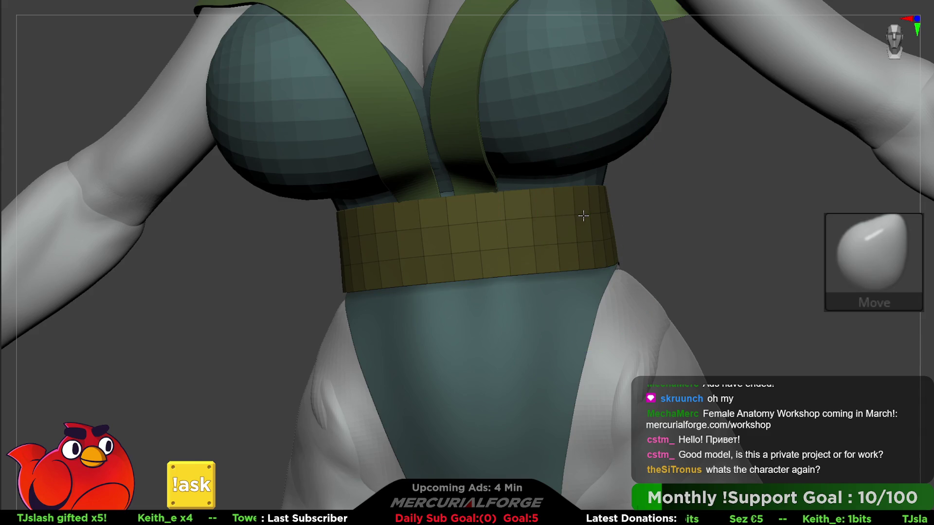
{"action": "mouse_move", "coordinate": [560, 243]}
{"action": "right_mouse_down"}
{"action": "mouse_move", "coordinate": [559, 257]}
{"action": "mouse_move", "coordinate": [542, 246]}
{"action": "mouse_move", "coordinate": [521, 207]}
{"action": "mouse_move", "coordinate": [508, 262]}
{"action": "right_mouse_up"}
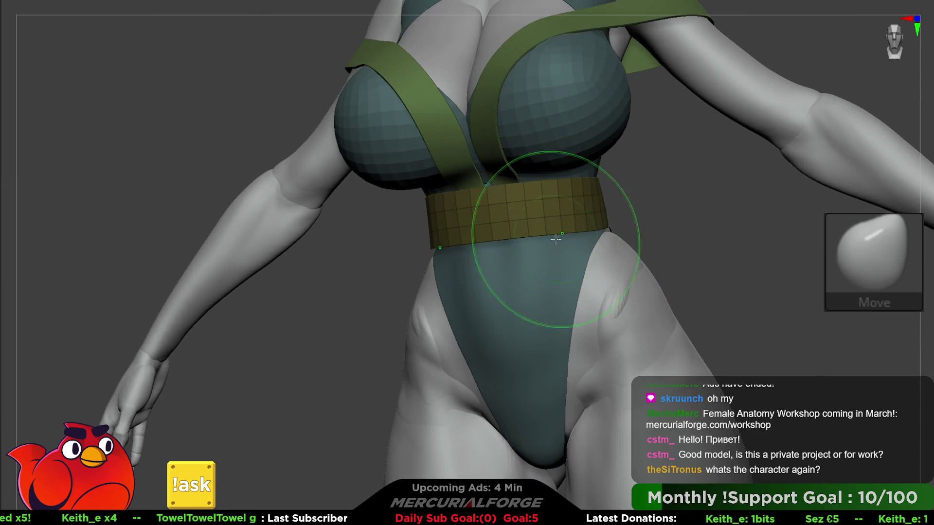
{"action": "key", "text": "ctrl"}
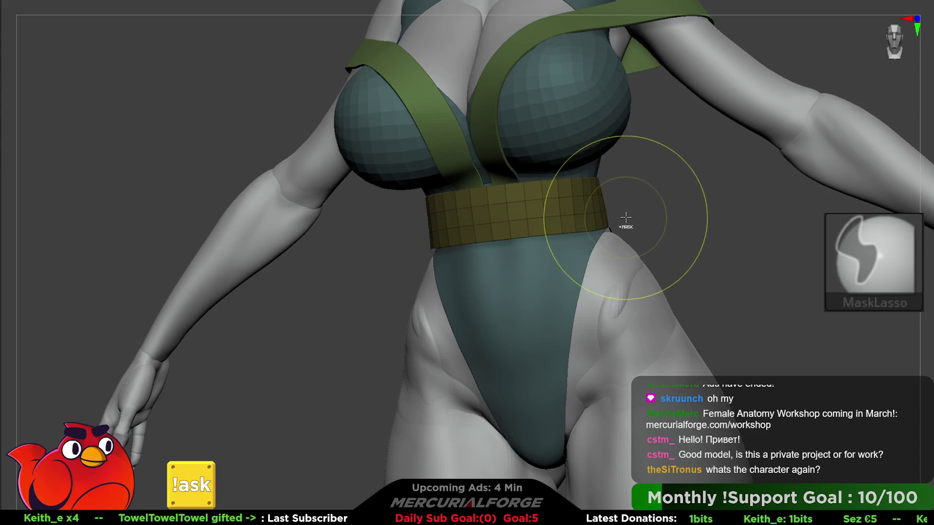
{"action": "left_click_drag", "start_coordinate": [629, 202], "coordinate": [543, 209], "text": "ctrl"}
{"action": "left_click_drag", "start_coordinate": [432, 227], "coordinate": [428, 226], "text": "ctrl"}
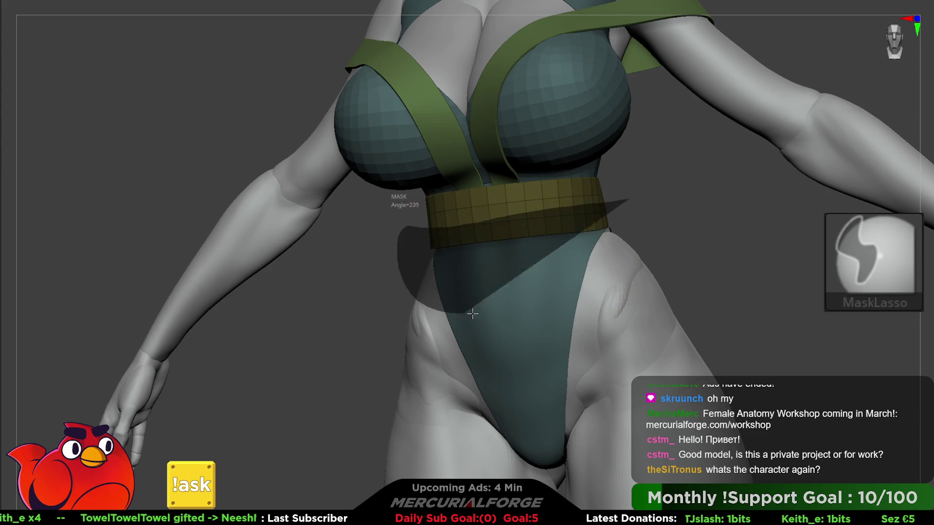
{"action": "right_click_drag", "start_coordinate": [428, 225], "coordinate": [563, 249]}
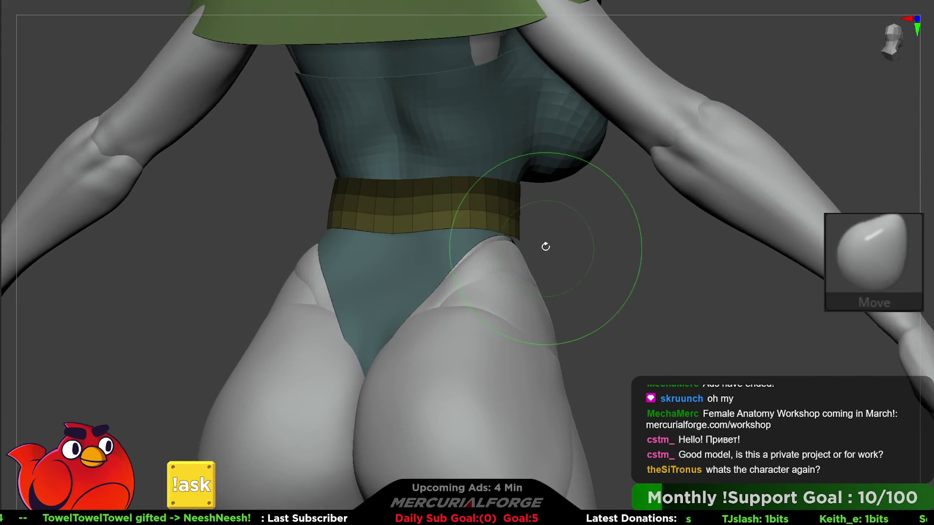
{"action": "key", "text": "w"}
{"action": "left_click_drag", "start_coordinate": [431, 130], "coordinate": [434, 166]}
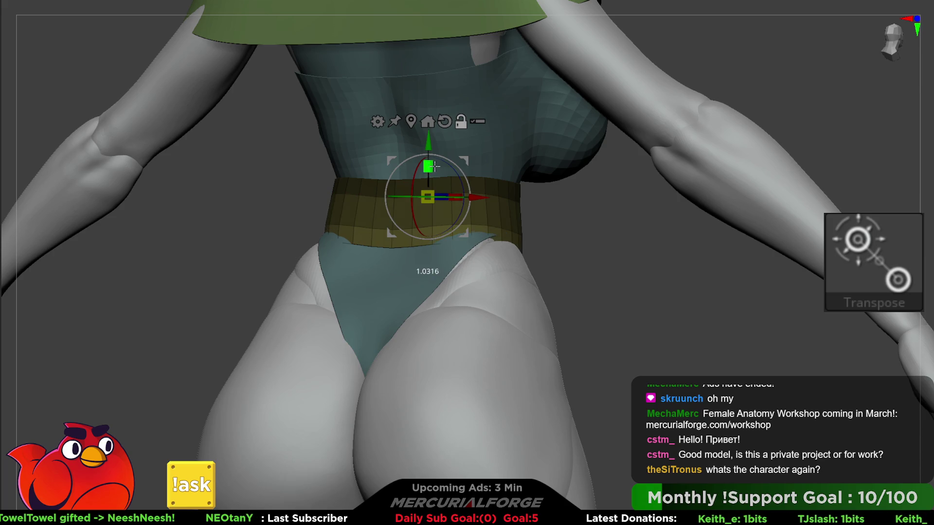
Flare the belt's bottom wider, tilt it to follow the waist, and widen it slightly
{"action": "mouse_move", "coordinate": [540, 221]}
{"action": "left_mouse_down"}
{"action": "mouse_move", "coordinate": [600, 231]}
{"action": "mouse_move", "coordinate": [594, 212]}
{"action": "mouse_move", "coordinate": [428, 243]}
{"action": "mouse_move", "coordinate": [294, 221]}
{"action": "mouse_move", "coordinate": [409, 231]}
{"action": "left_mouse_up"}
{"action": "mouse_move", "coordinate": [608, 214]}
{"action": "left_mouse_down"}
{"action": "mouse_move", "coordinate": [602, 177]}
{"action": "mouse_move", "coordinate": [623, 249]}
{"action": "mouse_move", "coordinate": [517, 249]}
{"action": "mouse_move", "coordinate": [312, 214]}
{"action": "mouse_move", "coordinate": [321, 204]}
{"action": "left_mouse_up"}
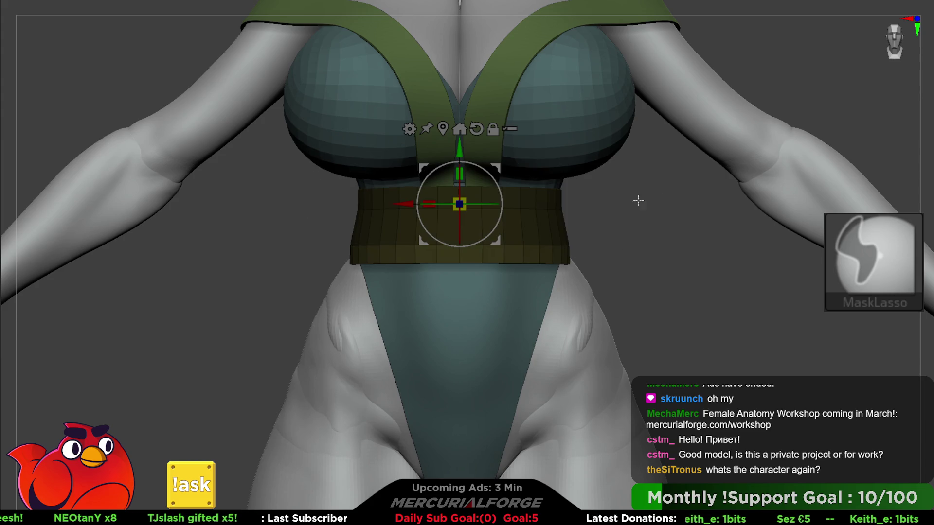
{"action": "mouse_move", "coordinate": [460, 174]}
{"action": "left_mouse_down"}
{"action": "mouse_move", "coordinate": [463, 165]}
{"action": "mouse_move", "coordinate": [465, 190]}
{"action": "left_mouse_up"}
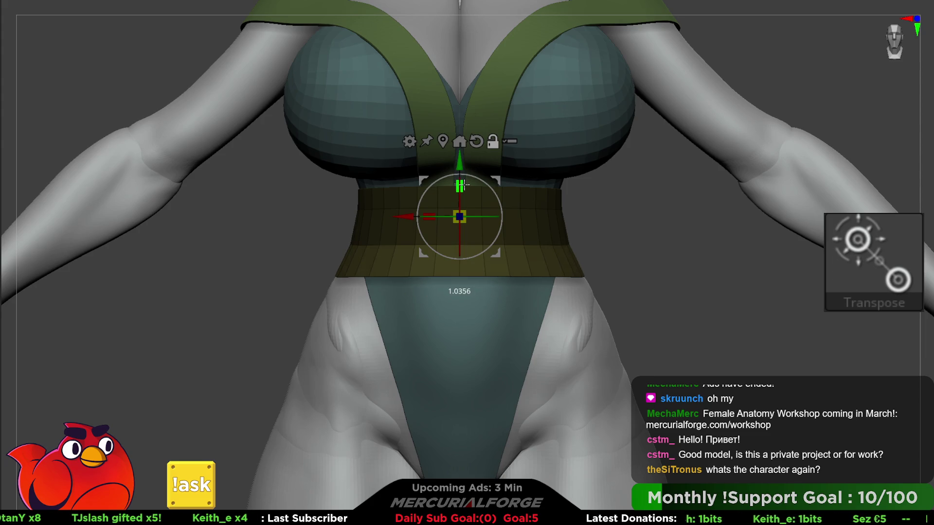
{"action": "right_click_drag", "start_coordinate": [410, 215], "coordinate": [384, 224], "text": "shift"}
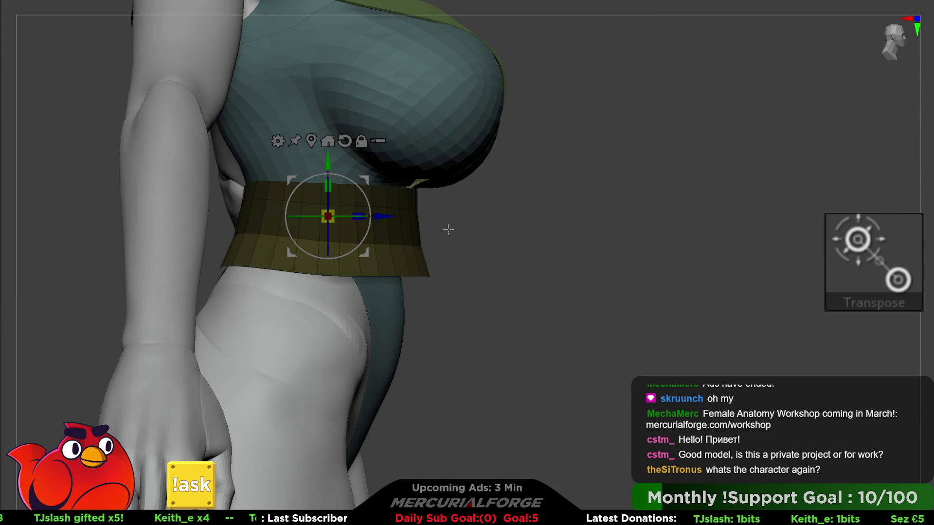
{"action": "left_click_drag", "start_coordinate": [372, 214], "coordinate": [373, 209]}
{"action": "right_click_drag", "start_coordinate": [373, 209], "coordinate": [336, 212], "text": "shift"}
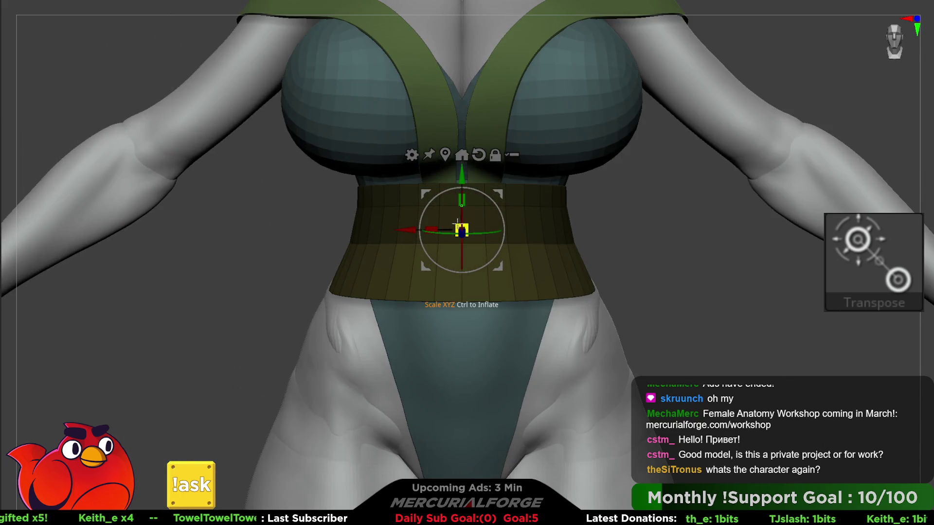
{"action": "left_click_drag", "start_coordinate": [435, 229], "coordinate": [462, 216]}
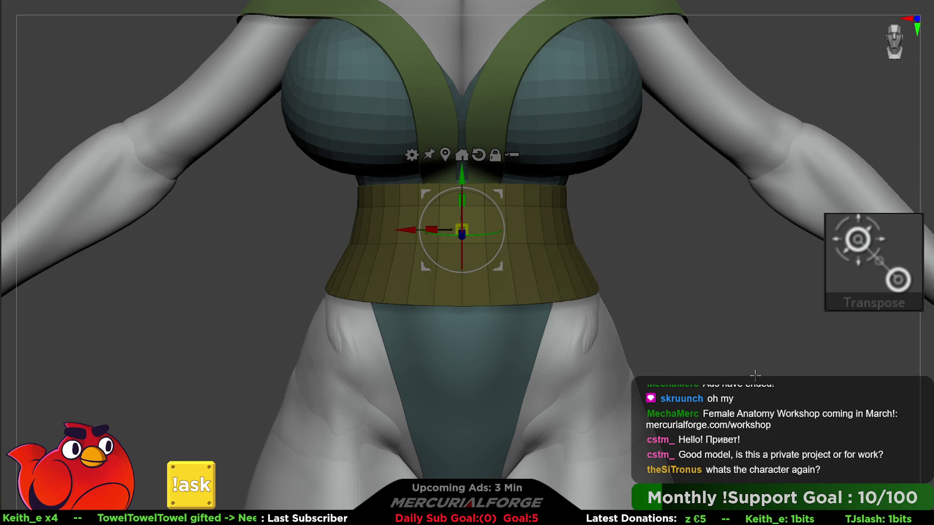
{"action": "mouse_move", "coordinate": [688, 317]}
{"action": "right_mouse_down", "text": "alt"}
{"action": "mouse_move", "coordinate": [665, 325]}
{"action": "mouse_move", "coordinate": [673, 305]}
{"action": "right_mouse_up", "text": "alt"}
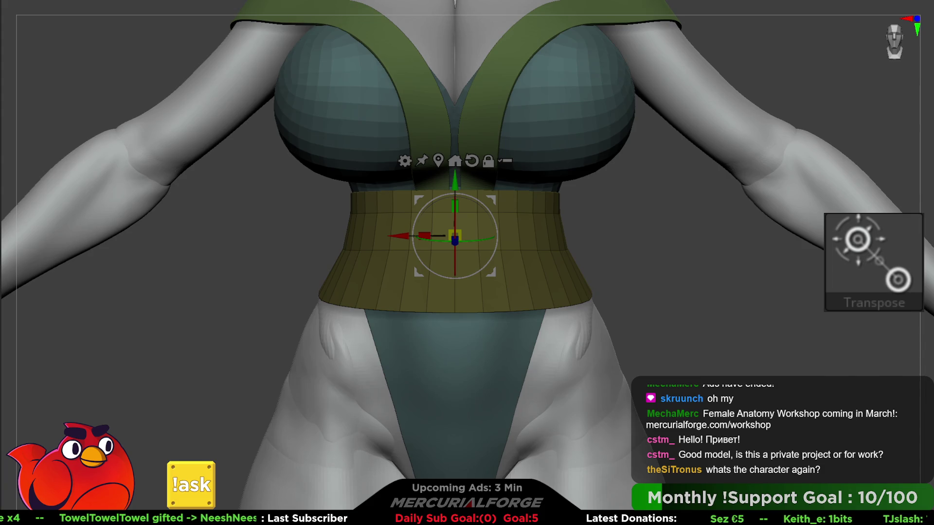
{"action": "key", "text": "b"}
{"action": "key", "text": "z"}
{"action": "key", "text": "m"}
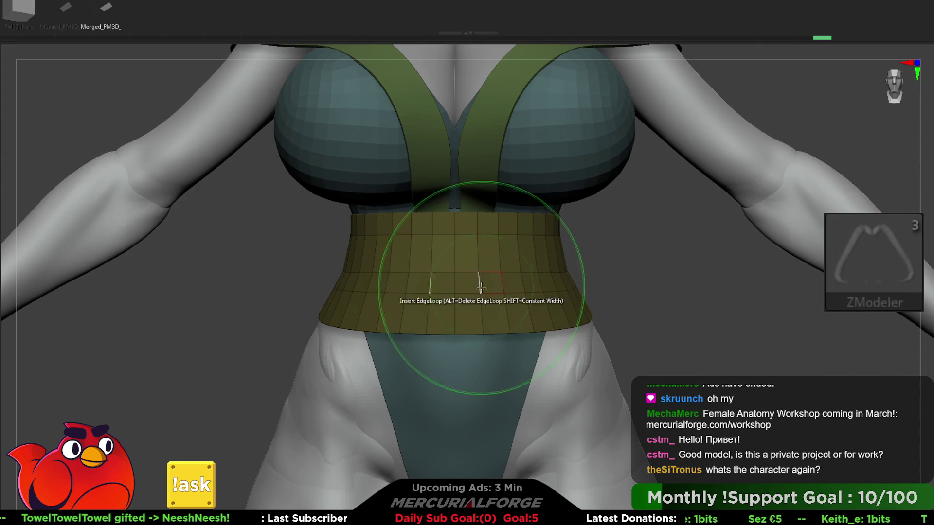
Insert four horizontal edge loops around the belt at different heights
{"action": "left_click", "coordinate": [479, 278]}
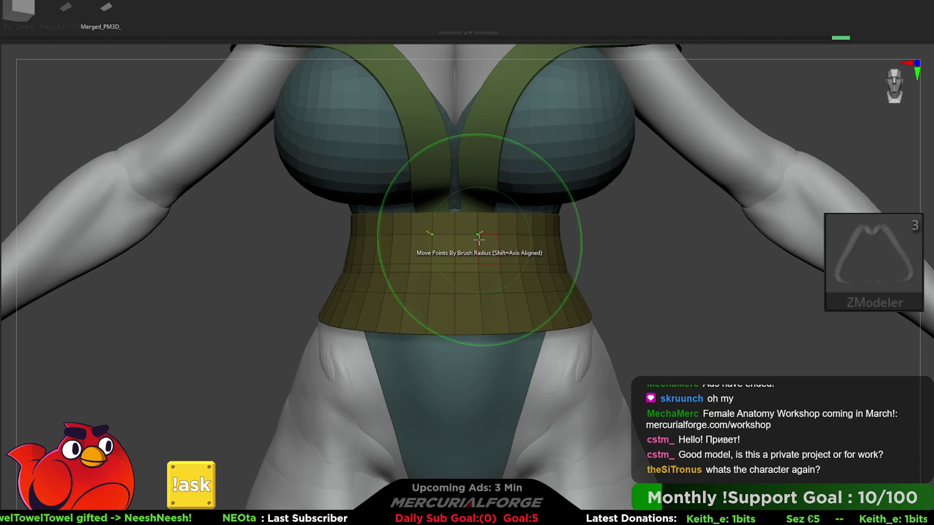
{"action": "left_click", "coordinate": [477, 242]}
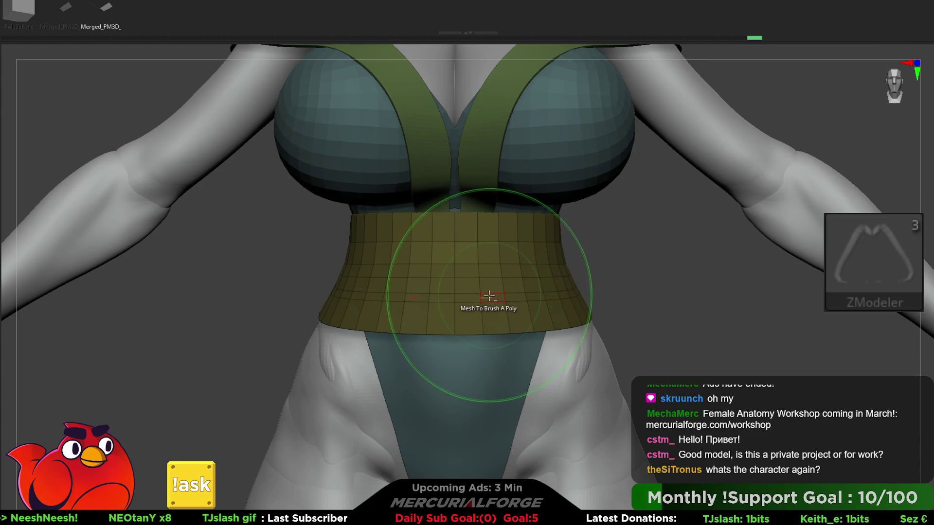
{"action": "left_click", "coordinate": [490, 294]}
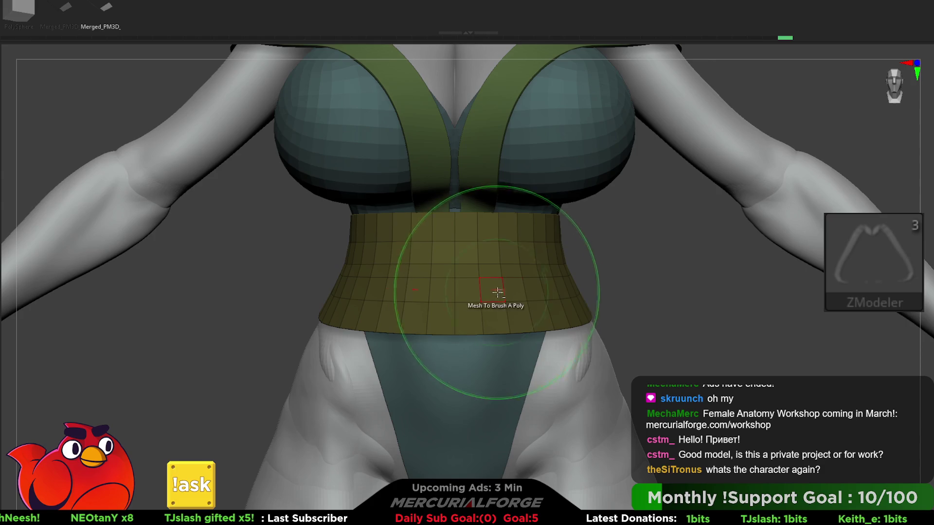
{"action": "left_click", "coordinate": [479, 271]}
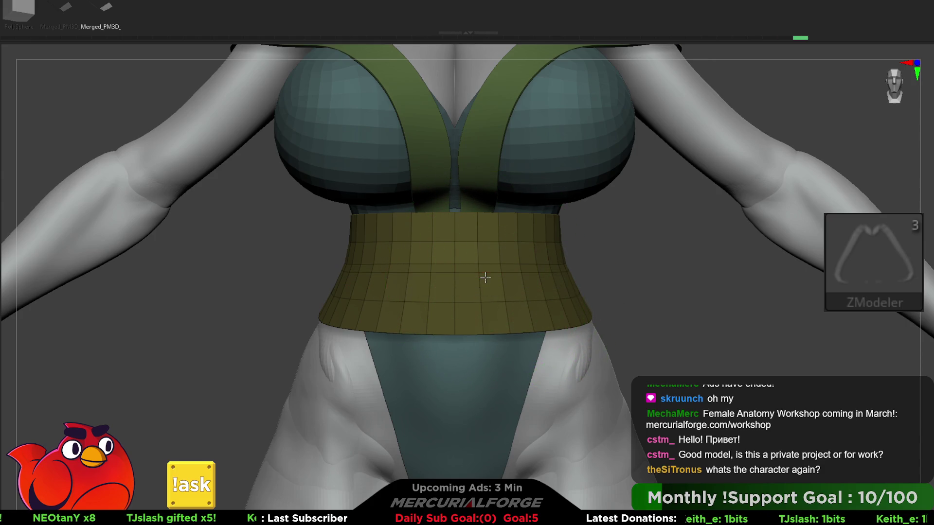
{"action": "mouse_move", "coordinate": [637, 283]}
{"action": "left_mouse_down"}
{"action": "mouse_move", "coordinate": [584, 292]}
{"action": "mouse_move", "coordinate": [670, 285]}
{"action": "mouse_move", "coordinate": [652, 277]}
{"action": "mouse_move", "coordinate": [880, 302]}
{"action": "left_mouse_up"}
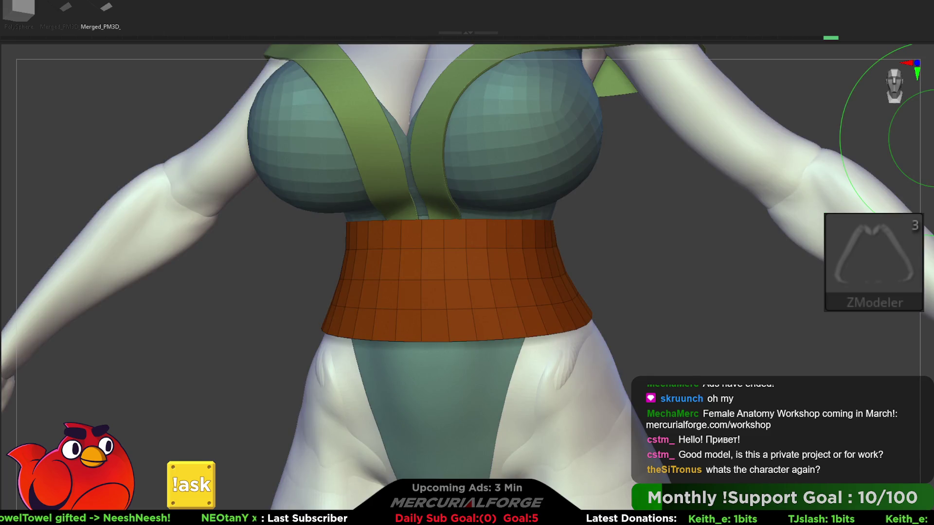
Turn off Polyframe and enable Dynamic subdivision on the belt
{"action": "key", "text": "shift+f"}
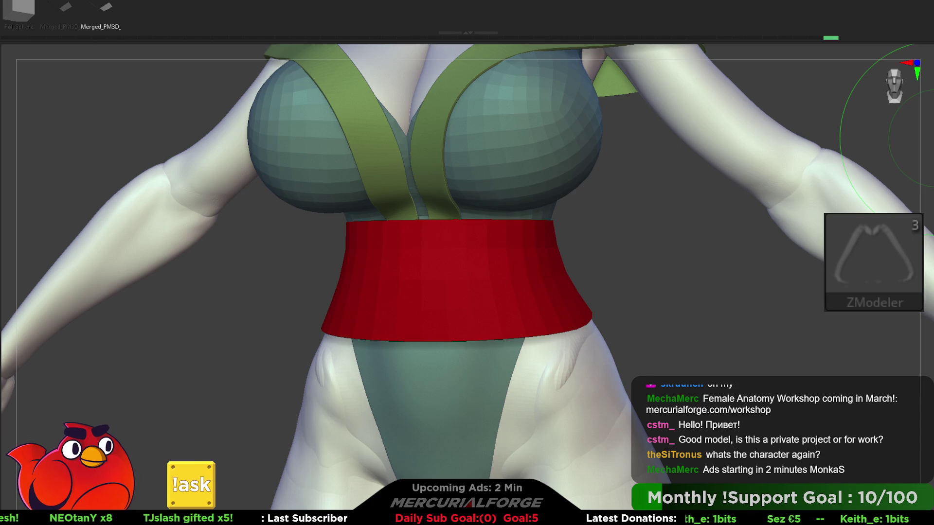
{"action": "scroll", "coordinate": [467, 263], "scroll_direction": "down", "scroll_amount": 3}
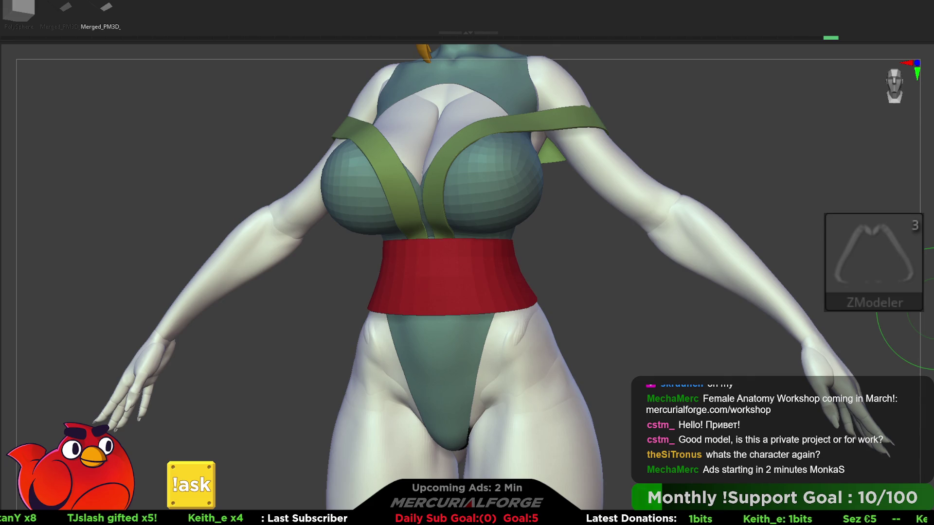
{"action": "mouse_move", "coordinate": [893, 318]}
{"action": "left_mouse_down"}
{"action": "mouse_move", "coordinate": [627, 275]}
{"action": "mouse_move", "coordinate": [633, 265]}
{"action": "left_mouse_up"}
{"action": "key", "text": "space"}
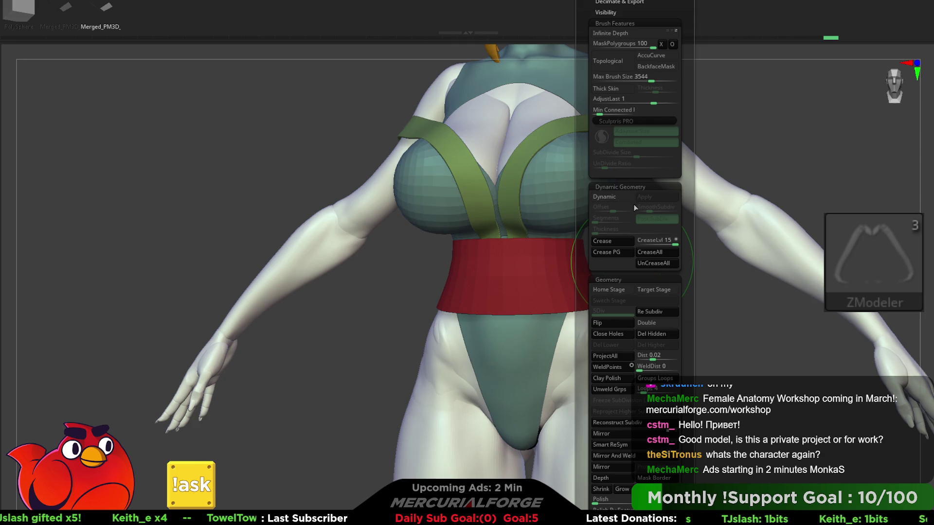
{"action": "left_click", "coordinate": [614, 196]}
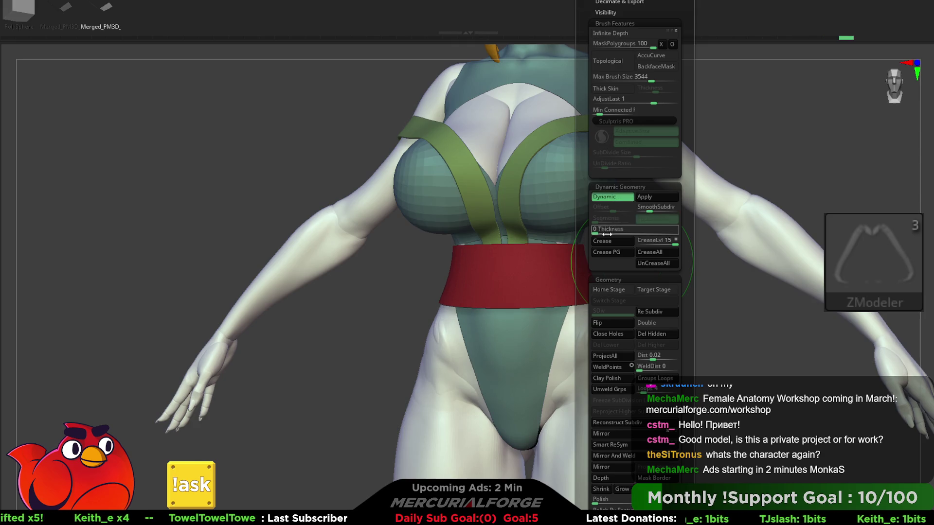
Mask the chest above the belt and Transpose-move the belt slightly upward
{"action": "key", "text": "ctrl"}
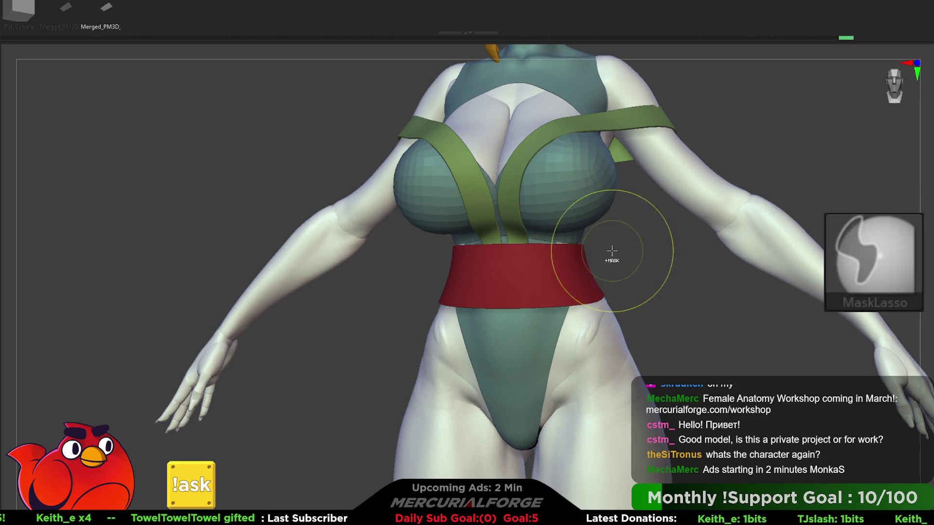
{"action": "left_click_drag", "start_coordinate": [419, 246], "coordinate": [418, 246]}
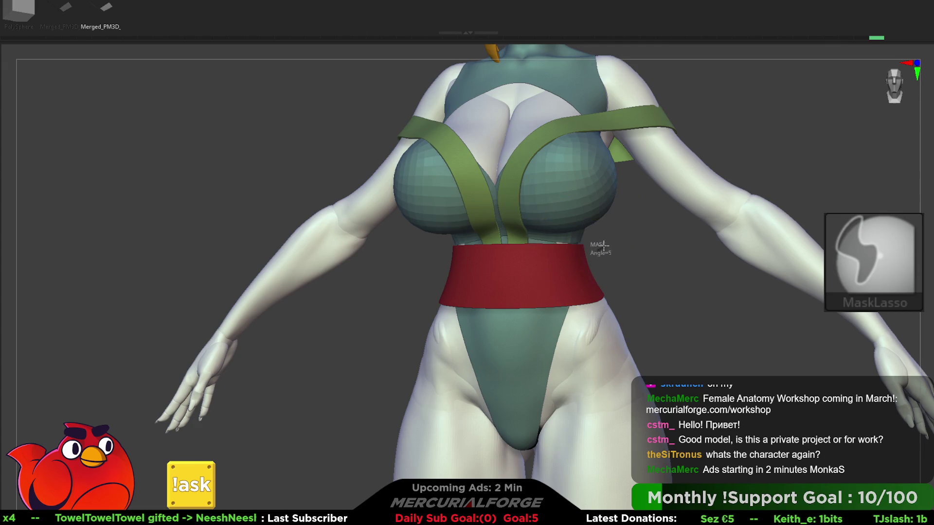
{"action": "mouse_move", "coordinate": [604, 247]}
{"action": "left_mouse_down", "text": "ctrl"}
{"action": "mouse_move", "coordinate": [423, 241]}
{"action": "mouse_move", "coordinate": [432, 251]}
{"action": "left_mouse_up", "text": "ctrl"}
{"action": "key", "text": "ctrl+i"}
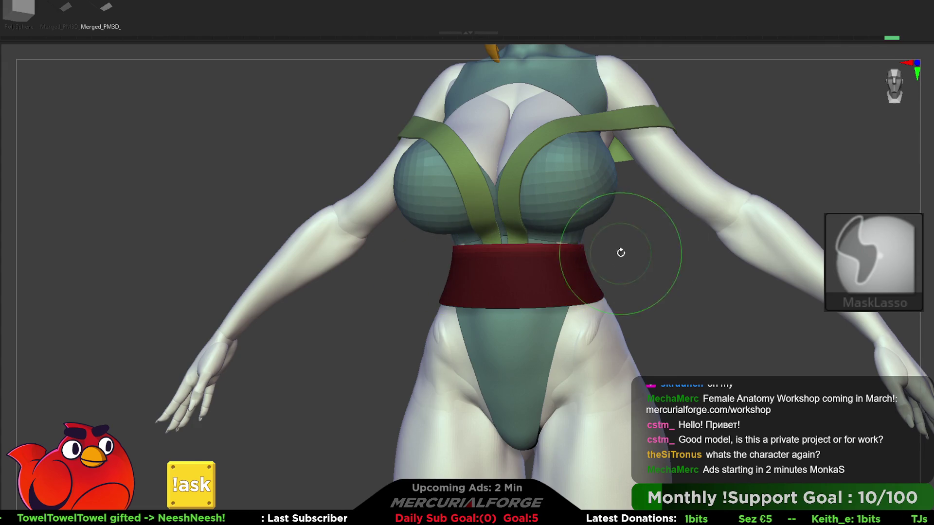
{"action": "key", "text": "w"}
{"action": "left_click_drag", "start_coordinate": [522, 204], "coordinate": [515, 204]}
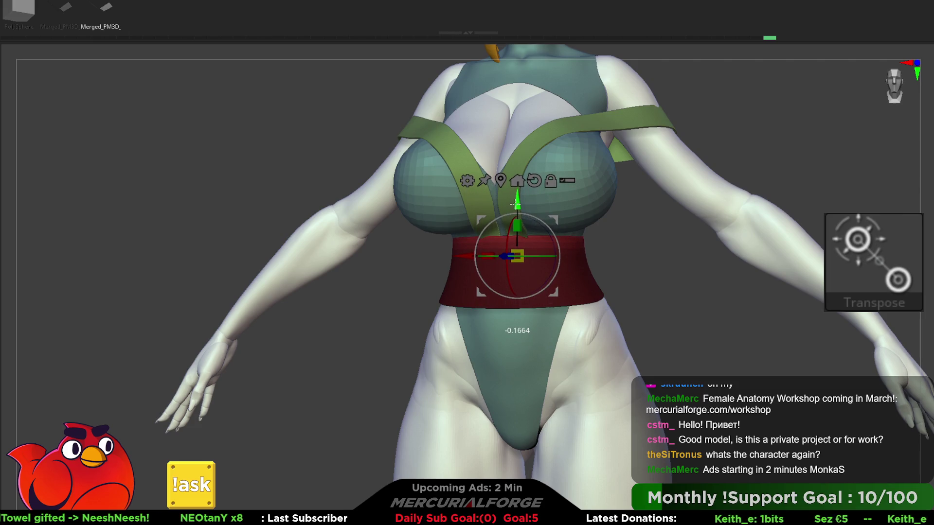
{"action": "left_click_drag", "start_coordinate": [542, 194], "coordinate": [508, 197]}
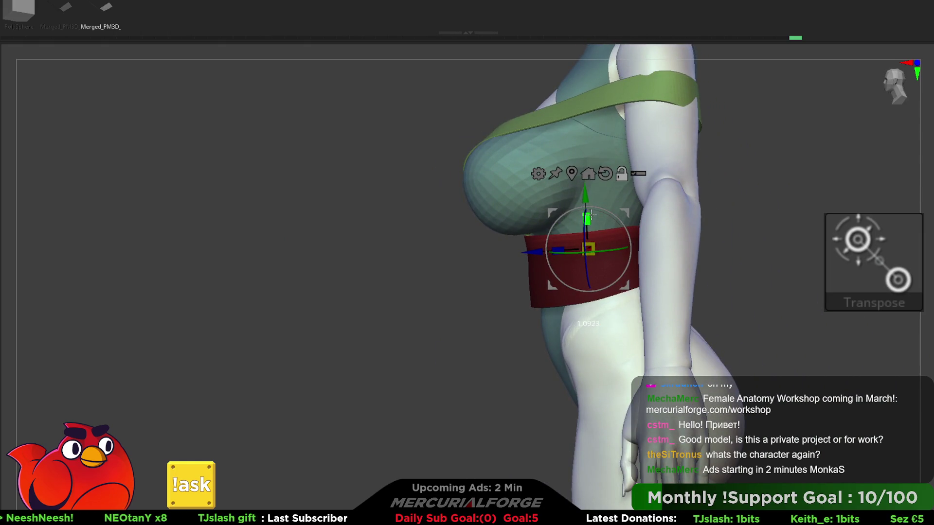
{"action": "left_click_drag", "start_coordinate": [562, 208], "coordinate": [625, 193]}
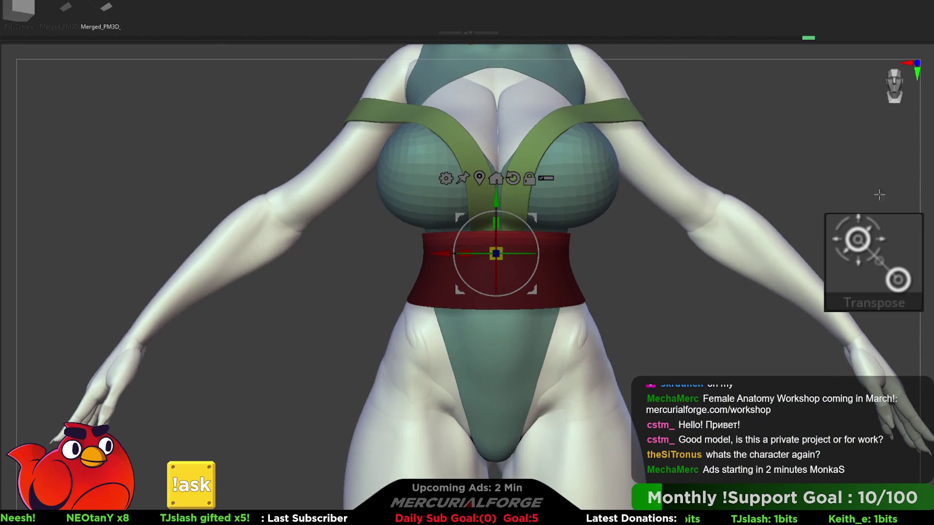
Raise the belt's Dynamic Geometry Thickness so it becomes a solid band
{"action": "key", "text": "q"}
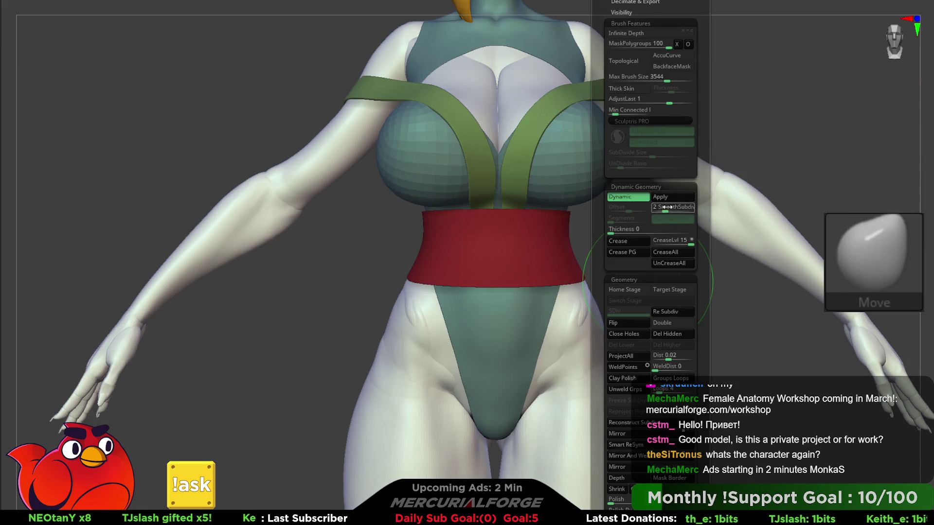
{"action": "mouse_move", "coordinate": [625, 212]}
{"action": "left_mouse_down", "text": "alt"}
{"action": "mouse_move", "coordinate": [672, 231]}
{"action": "mouse_move", "coordinate": [648, 208]}
{"action": "left_mouse_up", "text": "alt"}
{"action": "key", "text": "space"}
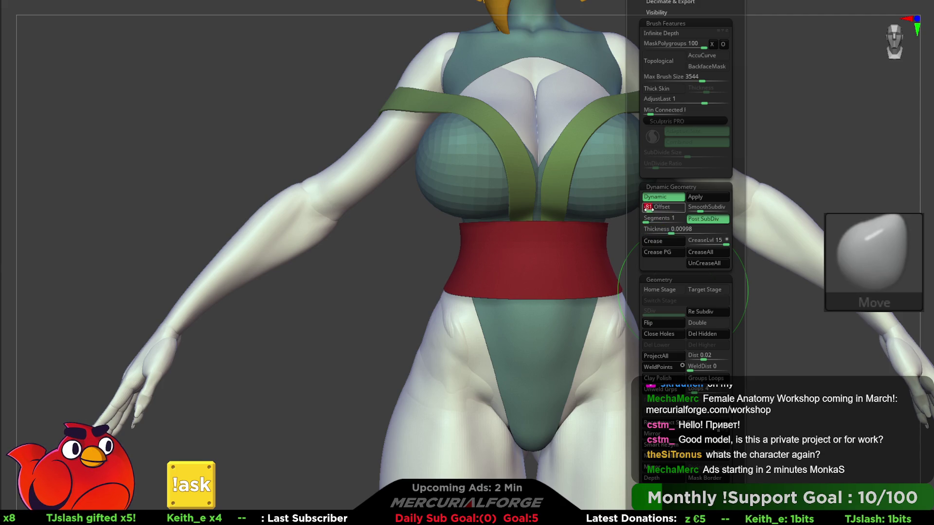
{"action": "left_click_drag", "start_coordinate": [683, 233], "coordinate": [687, 230]}
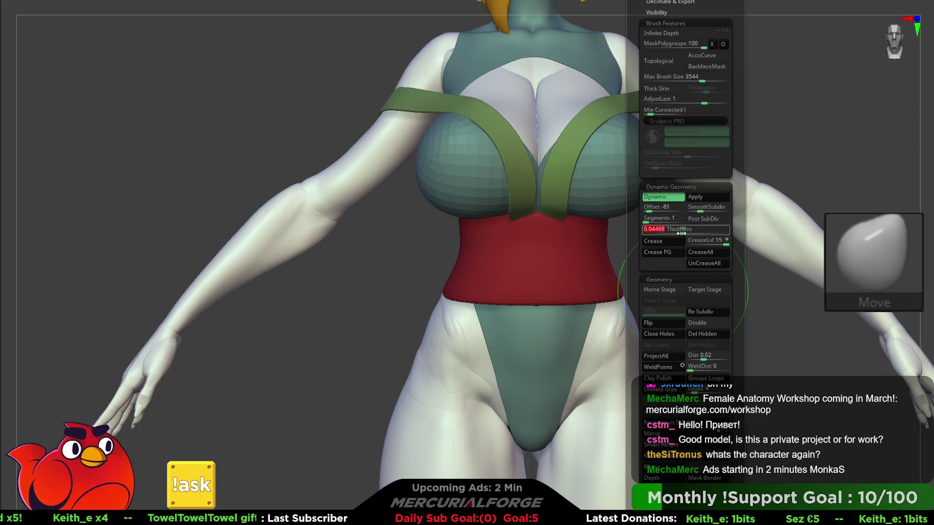
{"action": "left_click_drag", "start_coordinate": [646, 259], "coordinate": [663, 254]}
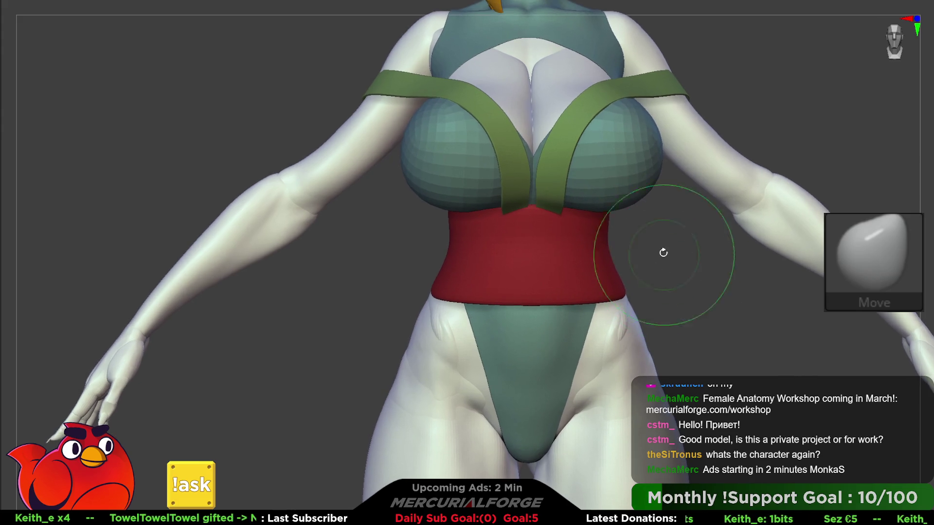
Lasso-mask the chest and Transpose-drag the belt's unmasked part down along Y
{"action": "key", "text": "ctrl"}
{"action": "key", "text": "shift+f"}
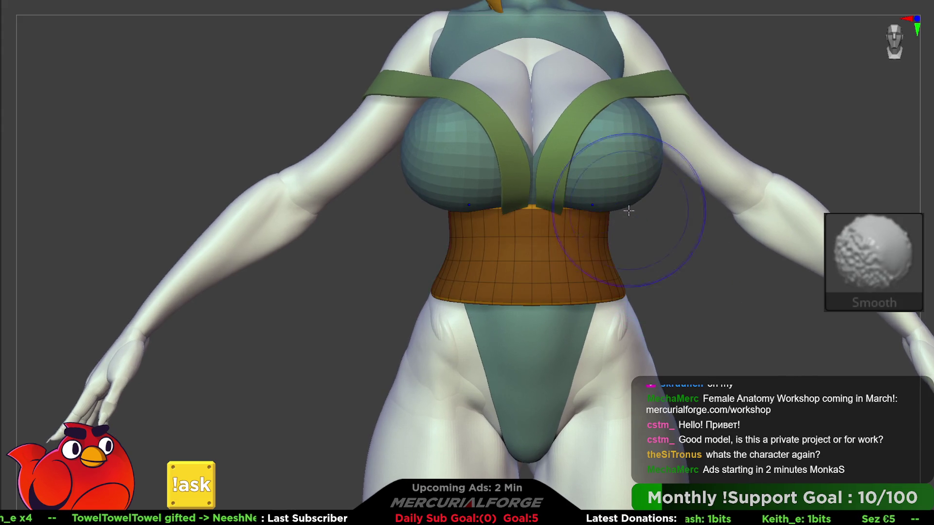
{"action": "key", "text": "shift+f"}
{"action": "key", "text": "ctrl"}
{"action": "mouse_move", "coordinate": [671, 168]}
{"action": "left_mouse_down"}
{"action": "mouse_move", "coordinate": [385, 209]}
{"action": "mouse_move", "coordinate": [480, 219]}
{"action": "left_mouse_up"}
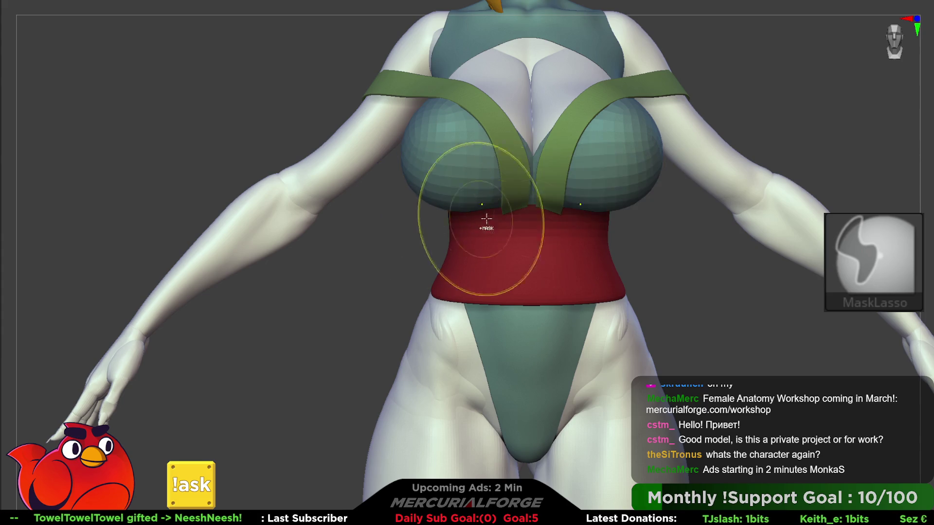
{"action": "key", "text": "w"}
{"action": "left_click_drag", "start_coordinate": [527, 173], "coordinate": [528, 186]}
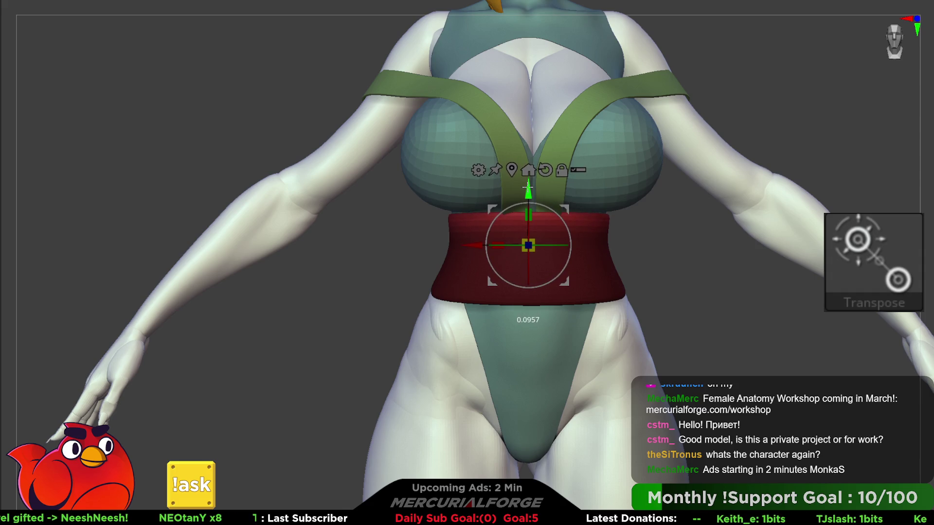
{"action": "key", "text": "q"}
{"action": "mouse_move", "coordinate": [710, 292]}
{"action": "left_mouse_down"}
{"action": "mouse_move", "coordinate": [693, 271]}
{"action": "mouse_move", "coordinate": [552, 250]}
{"action": "mouse_move", "coordinate": [559, 217]}
{"action": "mouse_move", "coordinate": [534, 209]}
{"action": "left_mouse_up"}
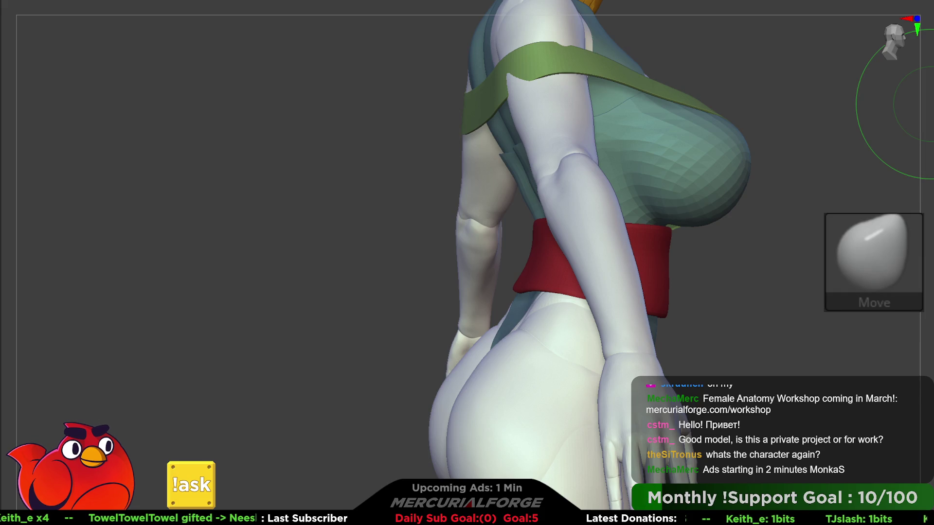
From behind, turn on Polyframe, isolate the belt's back panel group, then unhide everything
{"action": "mouse_move", "coordinate": [926, 105]}
{"action": "left_mouse_down"}
{"action": "mouse_move", "coordinate": [632, 262]}
{"action": "mouse_move", "coordinate": [608, 286]}
{"action": "left_mouse_up"}
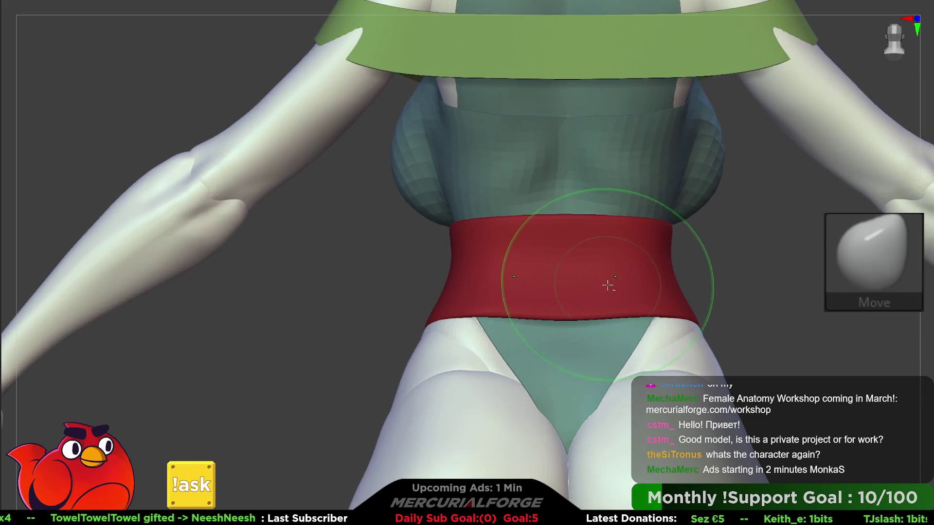
{"action": "key", "text": "shift+f"}
{"action": "scroll", "coordinate": [589, 282], "scroll_direction": "up", "scroll_amount": 5}
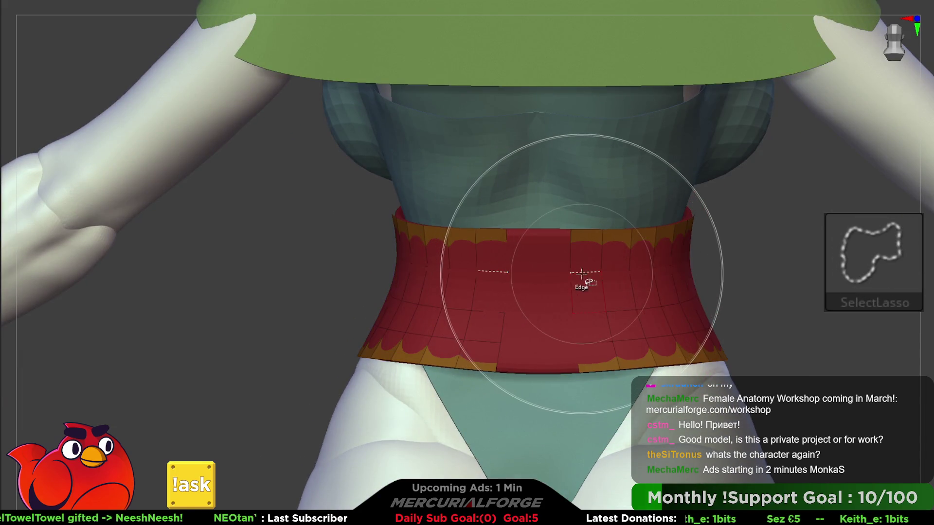
{"action": "left_click", "coordinate": [583, 273], "text": "ctrl+shift"}
{"action": "left_click_drag", "start_coordinate": [578, 284], "coordinate": [719, 296]}
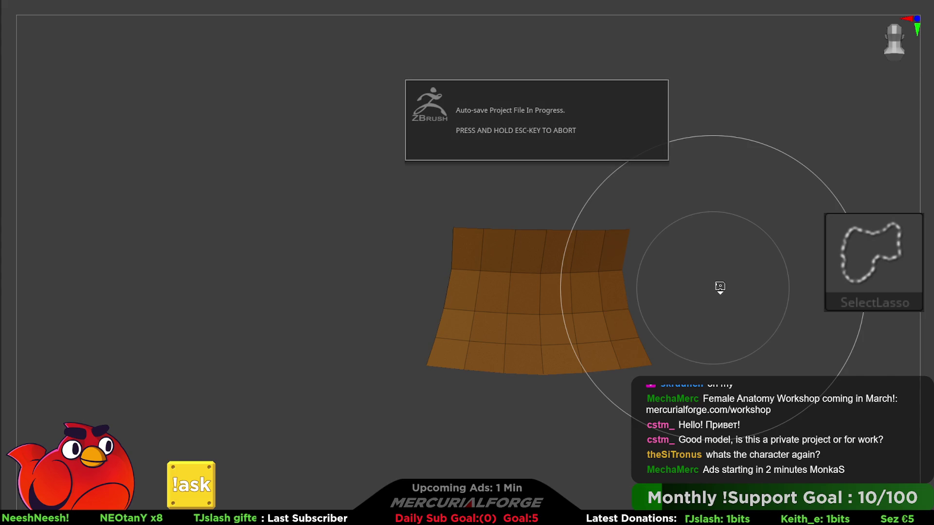
{"action": "left_click", "coordinate": [719, 286], "text": "ctrl+shift"}
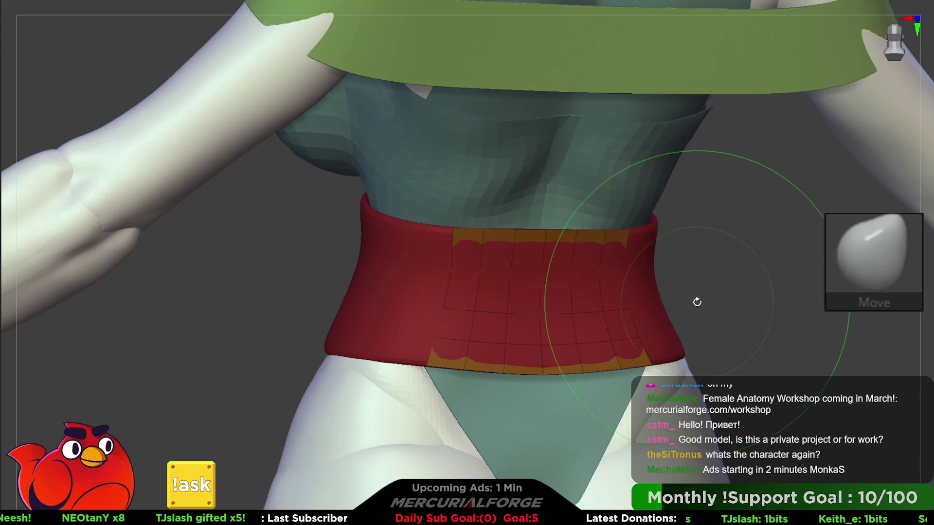
{"action": "mouse_move", "coordinate": [715, 282]}
{"action": "left_mouse_down"}
{"action": "mouse_move", "coordinate": [679, 266]}
{"action": "mouse_move", "coordinate": [639, 283]}
{"action": "left_mouse_up"}
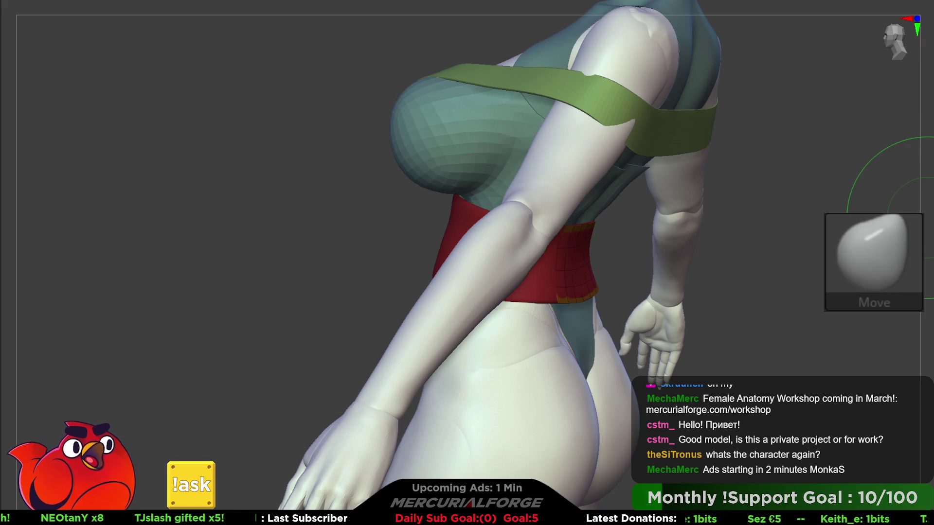
Turn to a straight back view and solo the belt's panel polygroup
{"action": "left_click_drag", "start_coordinate": [797, 306], "coordinate": [778, 323]}
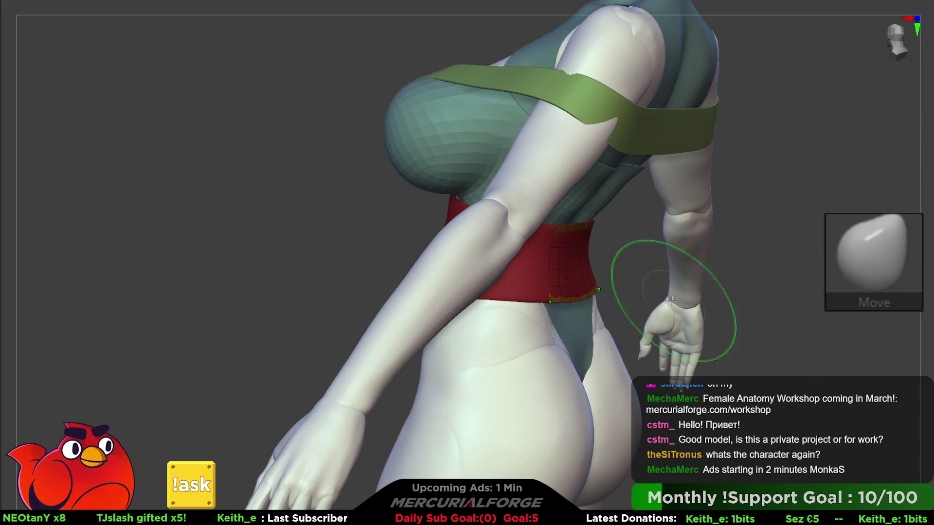
{"action": "mouse_move", "coordinate": [672, 301]}
{"action": "left_mouse_down"}
{"action": "mouse_move", "coordinate": [615, 255]}
{"action": "mouse_move", "coordinate": [636, 254]}
{"action": "left_mouse_up"}
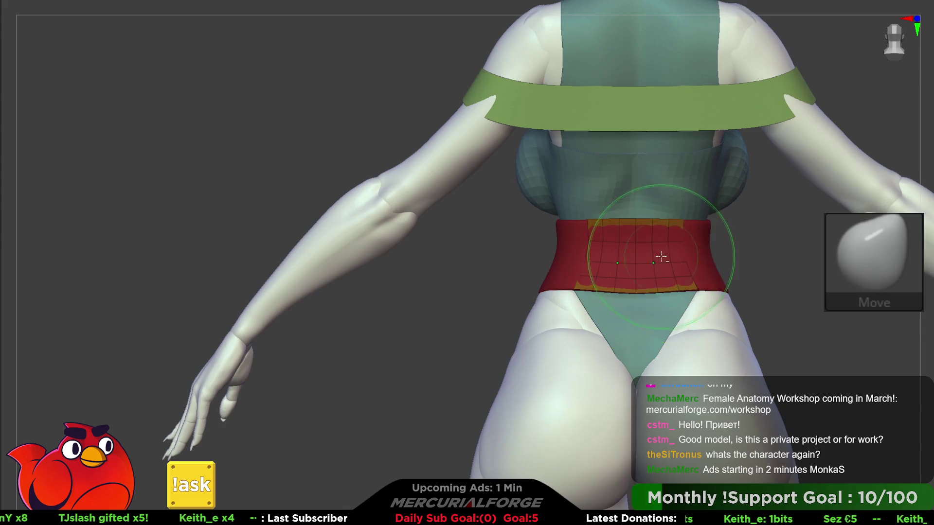
{"action": "scroll", "coordinate": [661, 257], "scroll_direction": "up", "scroll_amount": 6}
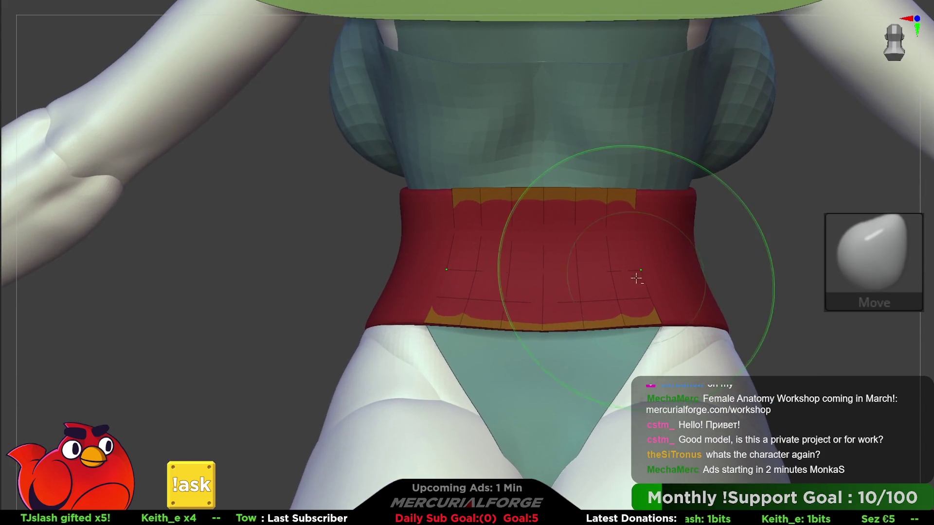
{"action": "key", "text": "ctrl+shift"}
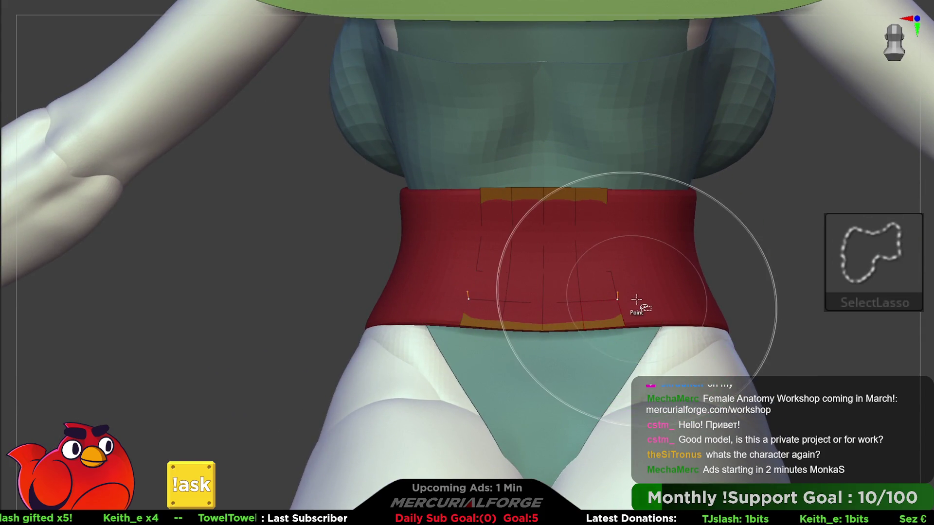
{"action": "key", "text": "space"}
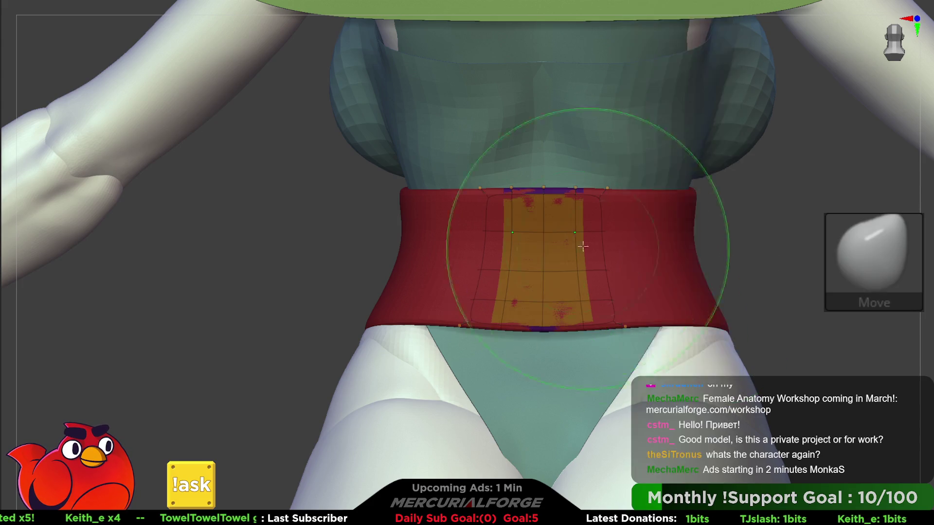
{"action": "left_click", "coordinate": [603, 209], "text": "ctrl+shift"}
Mask the panel's right side and try narrowing it with the Transpose scale handle
{"action": "mouse_move", "coordinate": [666, 169]}
{"action": "left_mouse_down", "text": "ctrl"}
{"action": "mouse_move", "coordinate": [587, 151]}
{"action": "mouse_move", "coordinate": [626, 375]}
{"action": "mouse_move", "coordinate": [632, 370]}
{"action": "left_mouse_up", "text": "ctrl"}
{"action": "key", "text": "w"}
{"action": "mouse_move", "coordinate": [607, 243]}
{"action": "left_mouse_down", "text": "alt"}
{"action": "mouse_move", "coordinate": [632, 245]}
{"action": "mouse_move", "coordinate": [584, 244]}
{"action": "mouse_move", "coordinate": [651, 243]}
{"action": "mouse_move", "coordinate": [644, 244]}
{"action": "left_mouse_up", "text": "alt"}
{"action": "key", "text": "ctrl+z"}
{"action": "key", "text": "ctrl+z"}
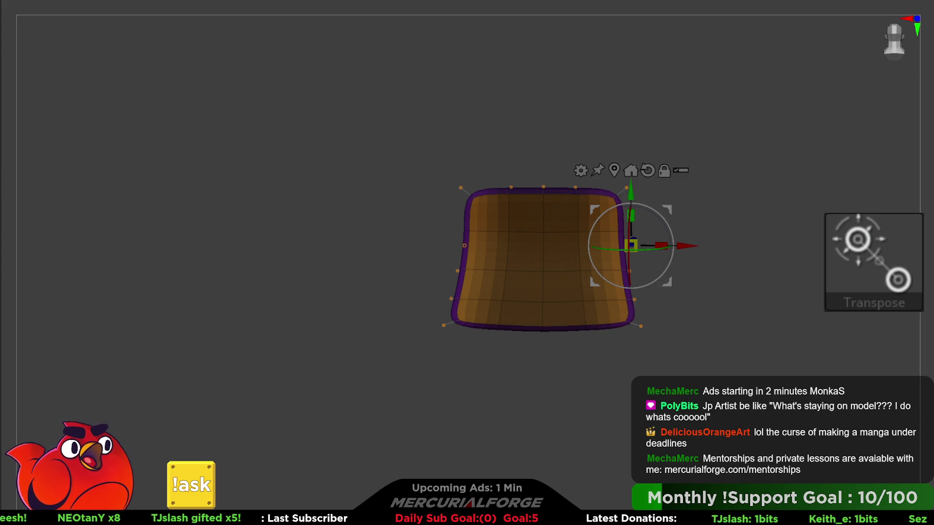
Re-mask a vertical band of the panel, pull its unmasked side inward, then clear the mask
{"action": "key", "text": "ctrl+z"}
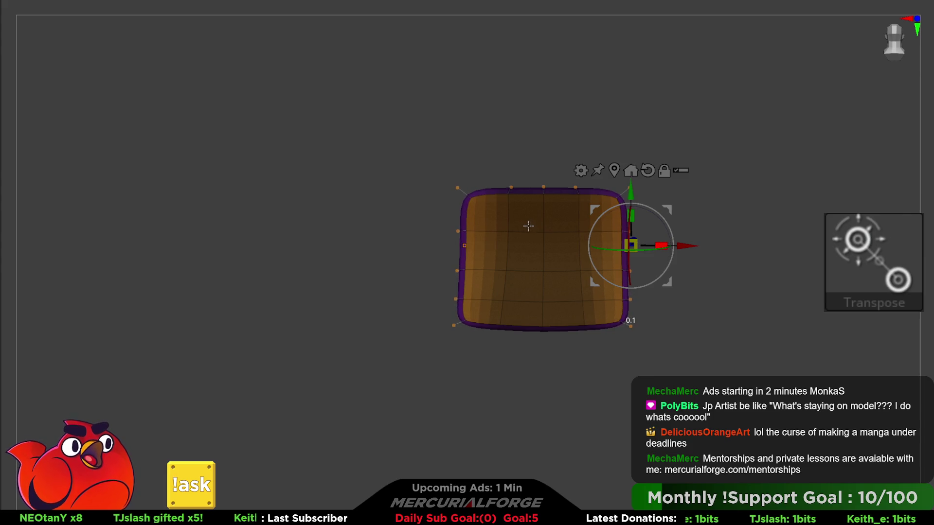
{"action": "left_click_drag", "start_coordinate": [610, 184], "coordinate": [615, 175], "text": "ctrl"}
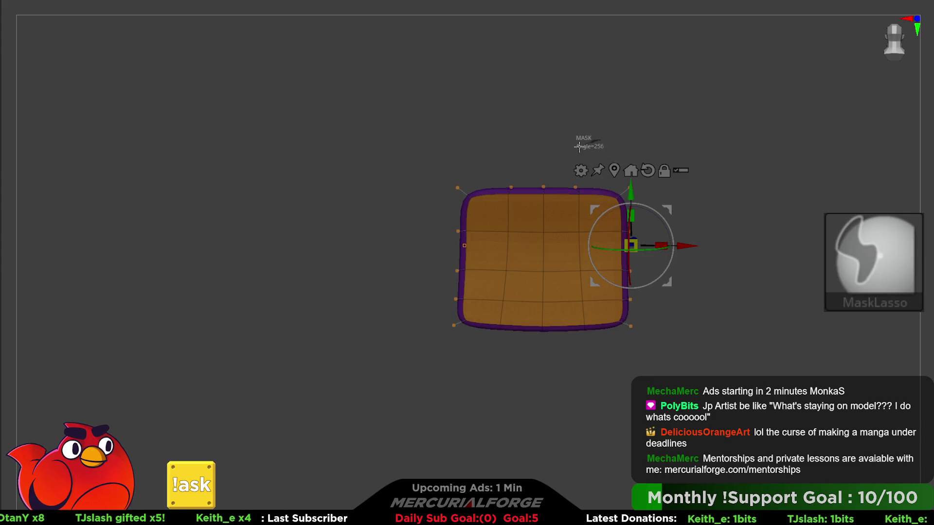
{"action": "mouse_move", "coordinate": [579, 146]}
{"action": "left_mouse_down", "text": "ctrl"}
{"action": "mouse_move", "coordinate": [564, 360]}
{"action": "mouse_move", "coordinate": [601, 302]}
{"action": "mouse_move", "coordinate": [604, 194]}
{"action": "left_mouse_up", "text": "ctrl"}
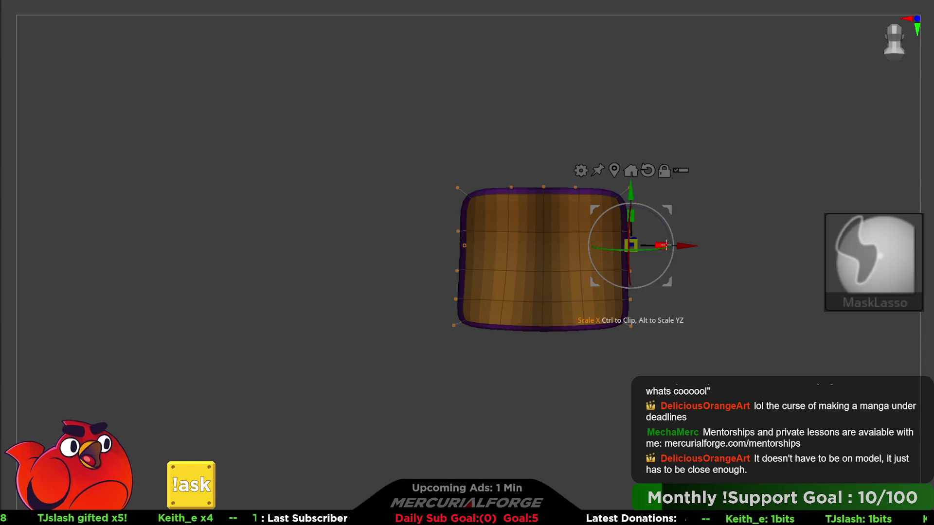
{"action": "left_click_drag", "start_coordinate": [665, 245], "coordinate": [642, 239], "text": "alt"}
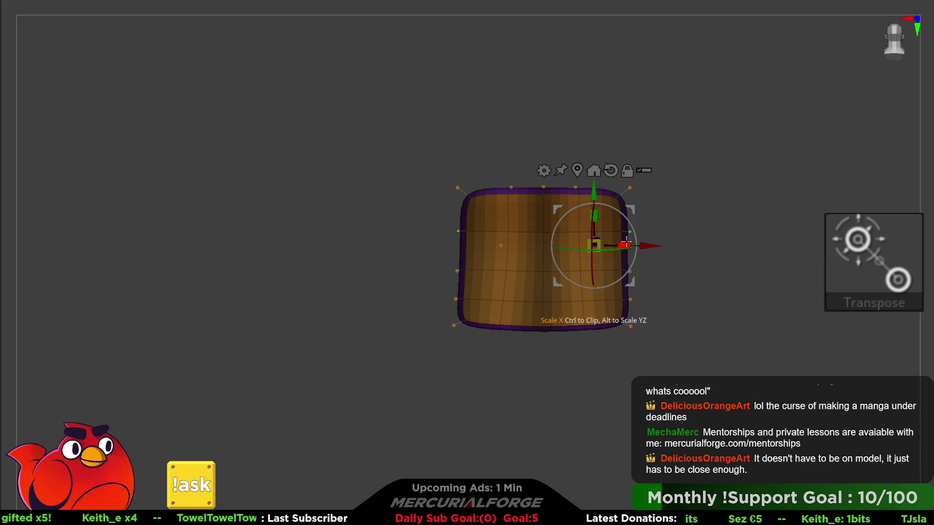
{"action": "left_click_drag", "start_coordinate": [626, 242], "coordinate": [570, 244]}
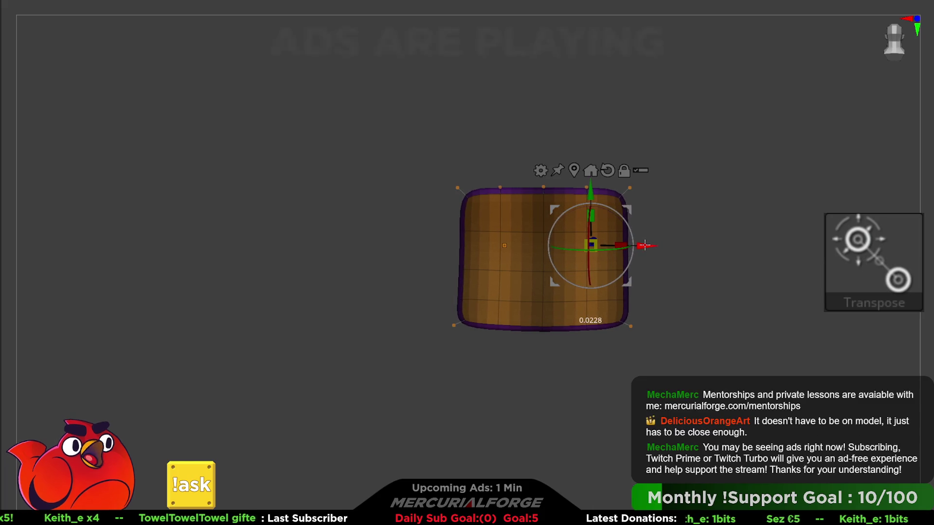
{"action": "mouse_move", "coordinate": [649, 245]}
{"action": "left_mouse_down"}
{"action": "mouse_move", "coordinate": [715, 266]}
{"action": "mouse_move", "coordinate": [702, 262]}
{"action": "mouse_move", "coordinate": [728, 220]}
{"action": "mouse_move", "coordinate": [544, 248]}
{"action": "mouse_move", "coordinate": [483, 215]}
{"action": "mouse_move", "coordinate": [652, 224]}
{"action": "mouse_move", "coordinate": [540, 221]}
{"action": "left_mouse_up"}
{"action": "key", "text": "q"}
Adjust the pink patch's width with the Transpose gizmo
{"action": "key", "text": "space"}
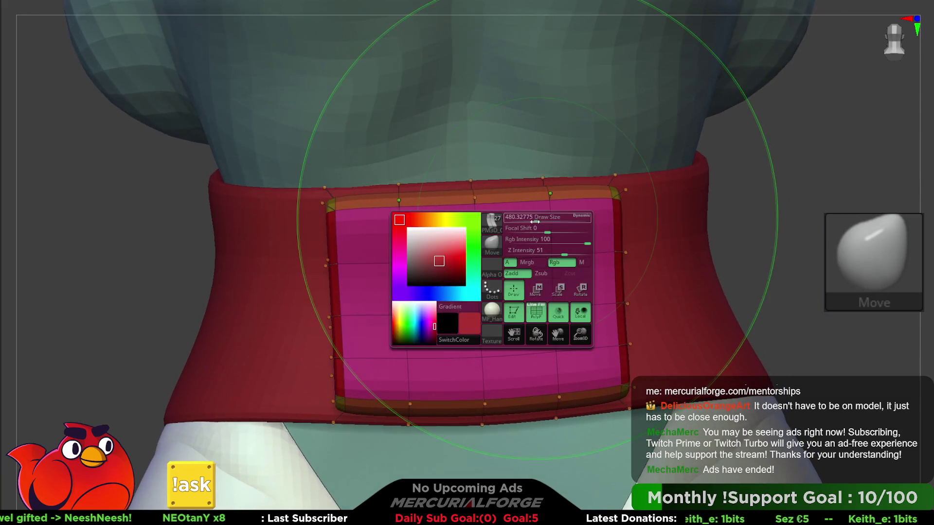
{"action": "key", "text": "w"}
{"action": "left_click_drag", "start_coordinate": [560, 253], "coordinate": [518, 183]}
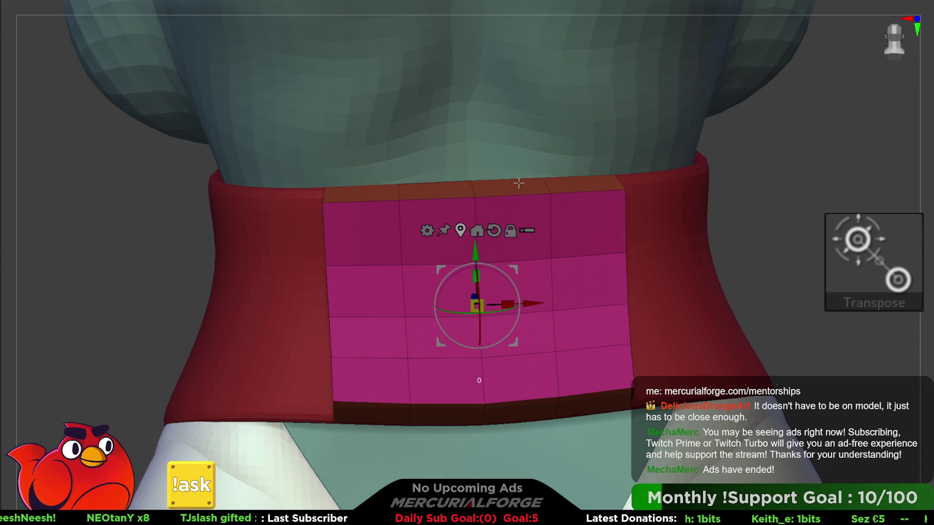
{"action": "mouse_move", "coordinate": [508, 290]}
{"action": "left_mouse_down"}
{"action": "mouse_move", "coordinate": [462, 296]}
{"action": "mouse_move", "coordinate": [476, 297]}
{"action": "left_mouse_up"}
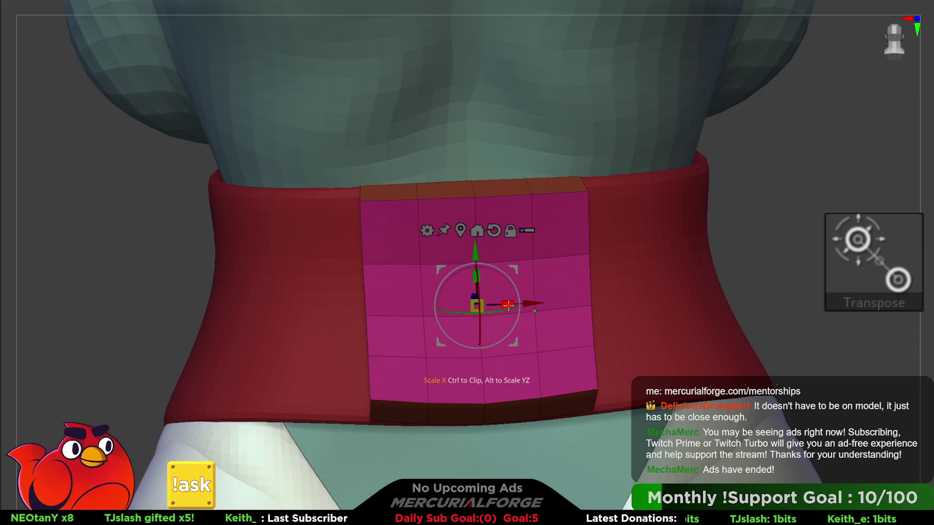
{"action": "mouse_move", "coordinate": [506, 304]}
{"action": "left_mouse_down"}
{"action": "mouse_move", "coordinate": [530, 306]}
{"action": "mouse_move", "coordinate": [520, 280]}
{"action": "mouse_move", "coordinate": [501, 303]}
{"action": "left_mouse_up"}
Give the patch thickness with rounded edges using Dynamic Geometry
{"action": "key", "text": "F1"}
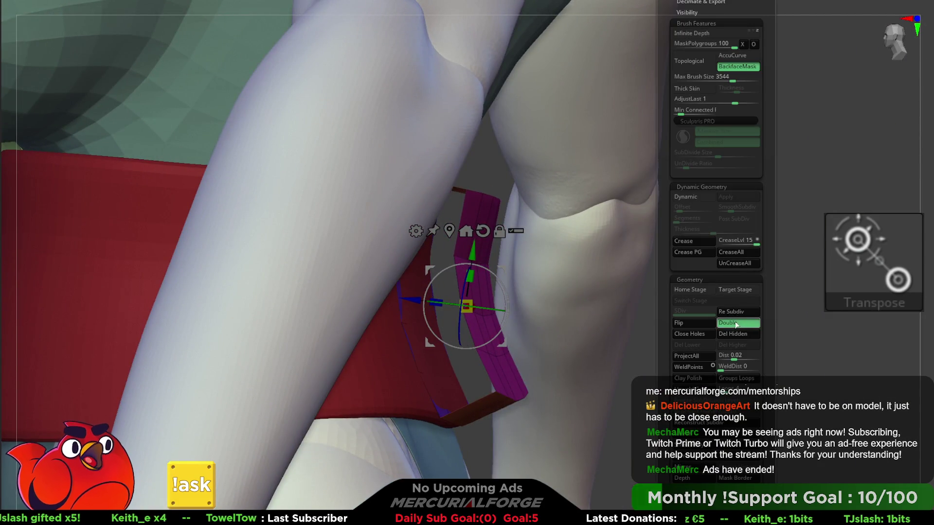
{"action": "mouse_move", "coordinate": [652, 292]}
{"action": "left_mouse_down"}
{"action": "mouse_move", "coordinate": [574, 281]}
{"action": "mouse_move", "coordinate": [583, 256]}
{"action": "left_mouse_up"}
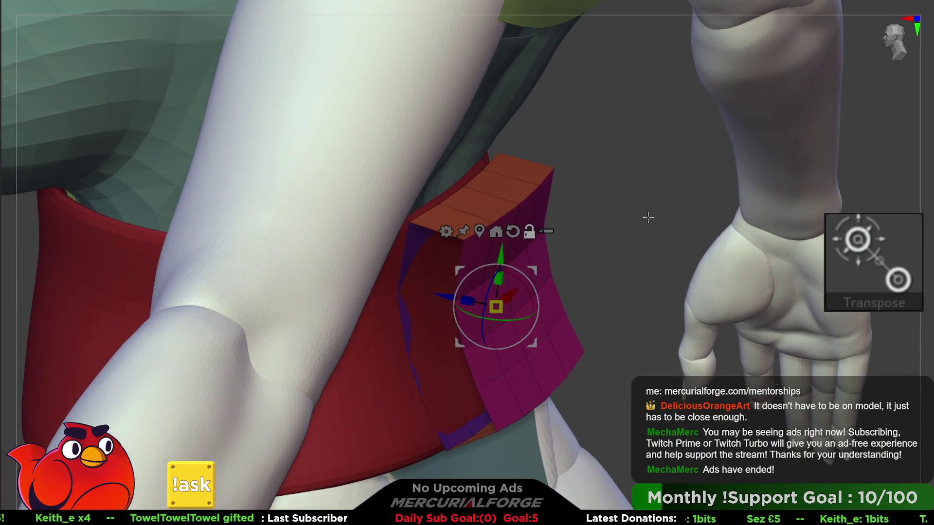
{"action": "key", "text": "d"}
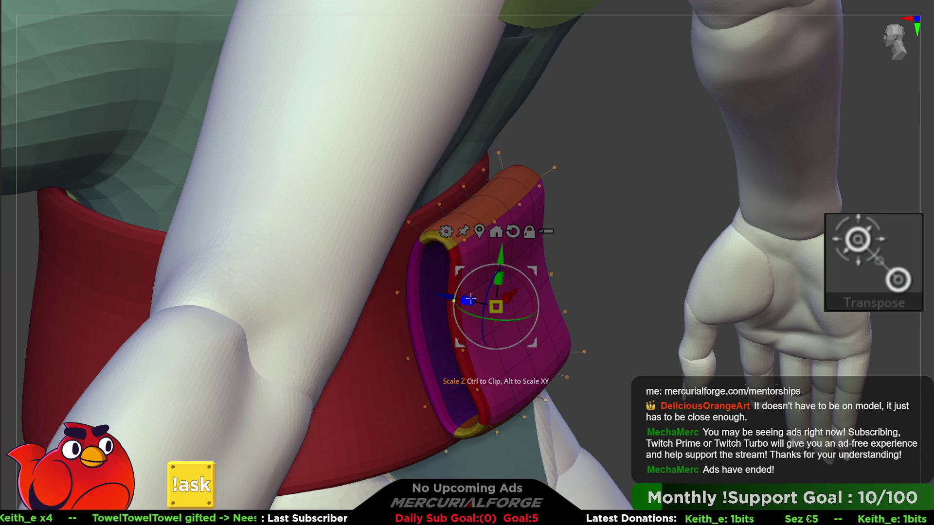
{"action": "left_click_drag", "start_coordinate": [560, 229], "coordinate": [579, 198]}
Solo the patch, mask part of it, and bring the belt and body back
{"action": "key", "text": "alt+s"}
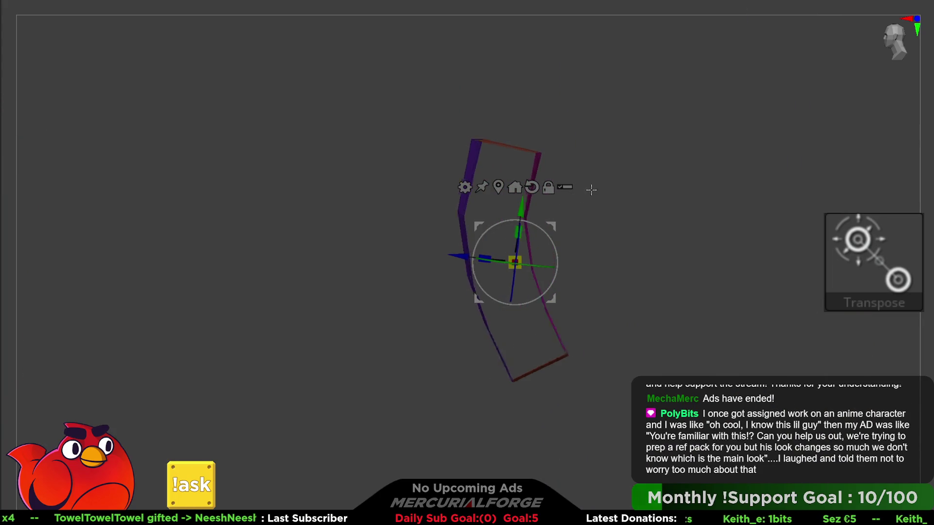
{"action": "key", "text": "space"}
{"action": "mouse_move", "coordinate": [521, 146]}
{"action": "left_mouse_down", "text": "ctrl"}
{"action": "mouse_move", "coordinate": [625, 151]}
{"action": "mouse_move", "coordinate": [528, 313]}
{"action": "mouse_move", "coordinate": [545, 409]}
{"action": "left_mouse_up", "text": "ctrl"}
{"action": "left_click_drag", "start_coordinate": [652, 263], "coordinate": [633, 281]}
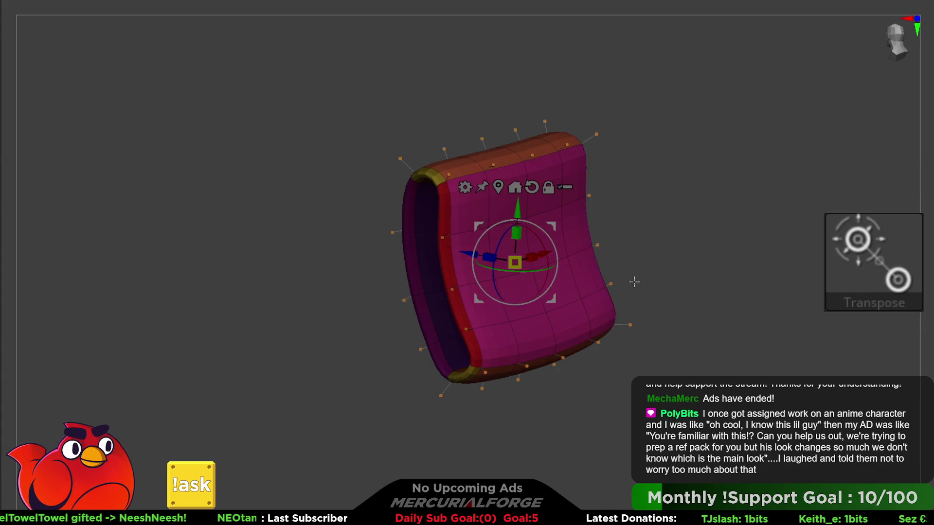
{"action": "key", "text": "alt+s"}
Move the pad in depth, nudge it down and enlarge it slightly to sit on the belt
{"action": "right_click_drag", "start_coordinate": [538, 250], "coordinate": [527, 251]}
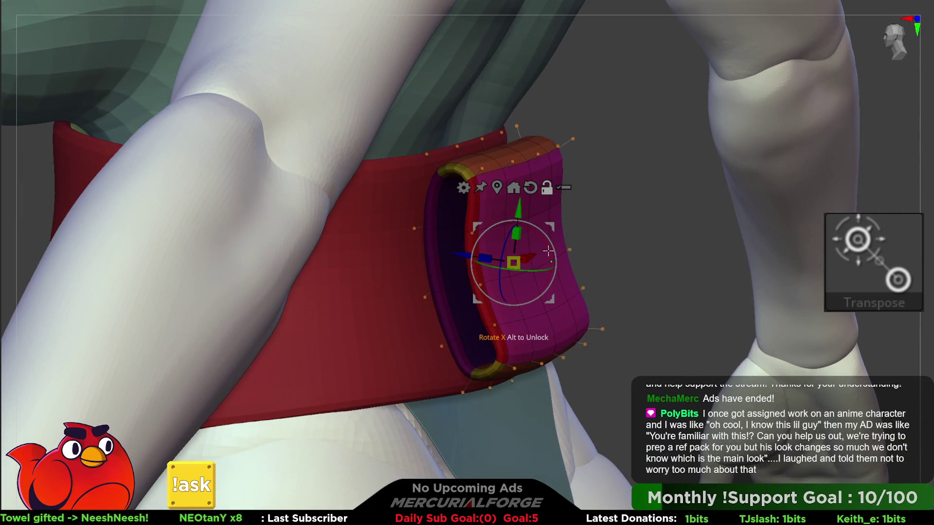
{"action": "left_click_drag", "start_coordinate": [464, 264], "coordinate": [449, 263]}
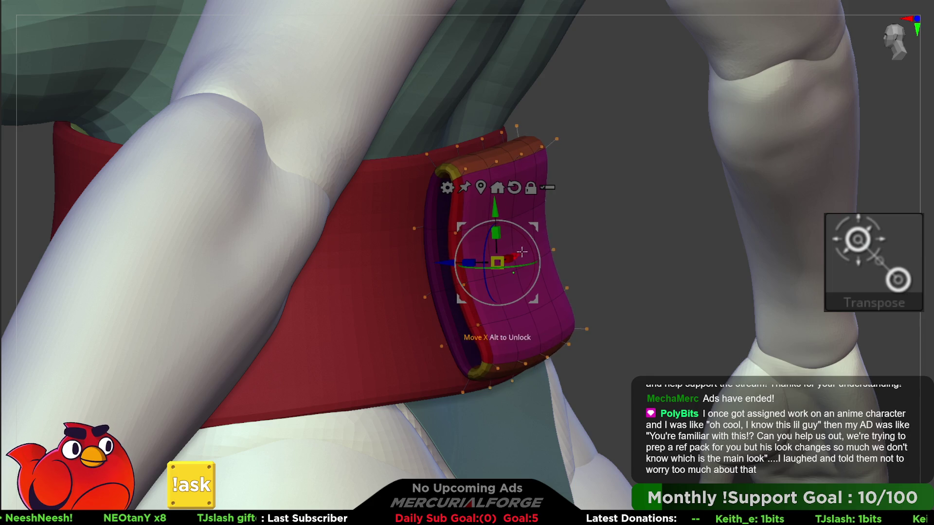
{"action": "left_click_drag", "start_coordinate": [496, 210], "coordinate": [495, 214]}
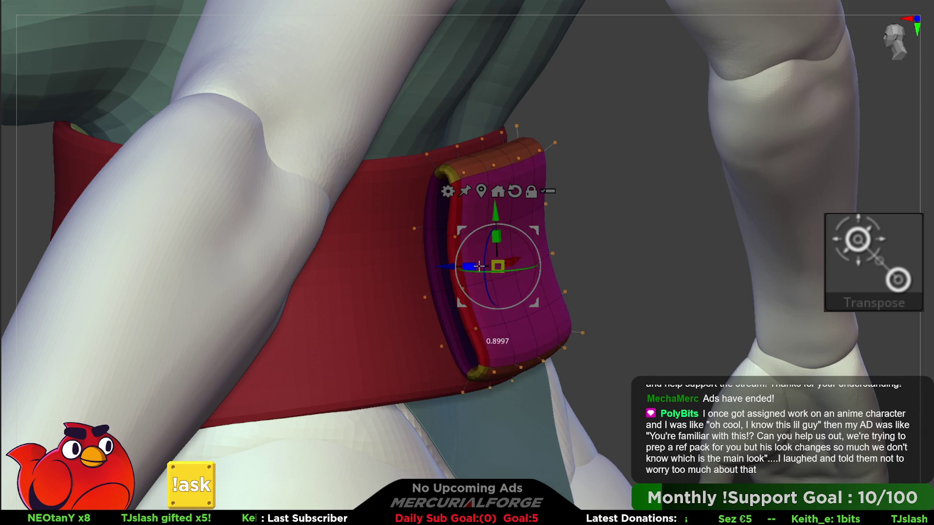
{"action": "left_click_drag", "start_coordinate": [501, 266], "coordinate": [513, 265]}
{"action": "left_click_drag", "start_coordinate": [448, 271], "coordinate": [419, 265]}
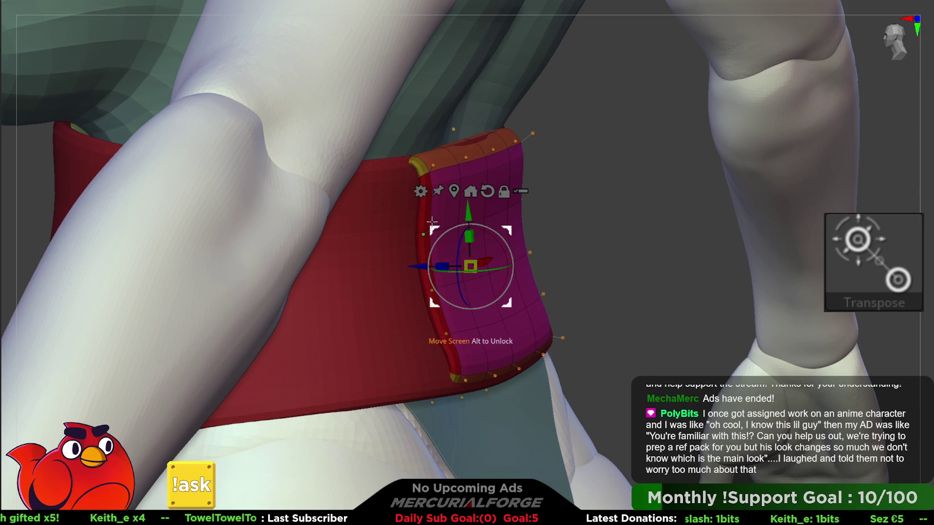
{"action": "left_click", "coordinate": [447, 210], "text": "alt"}
Drag the belt's lower rim upward with the Move brush until it meets the pad's bottom edge
{"action": "key", "text": "q"}
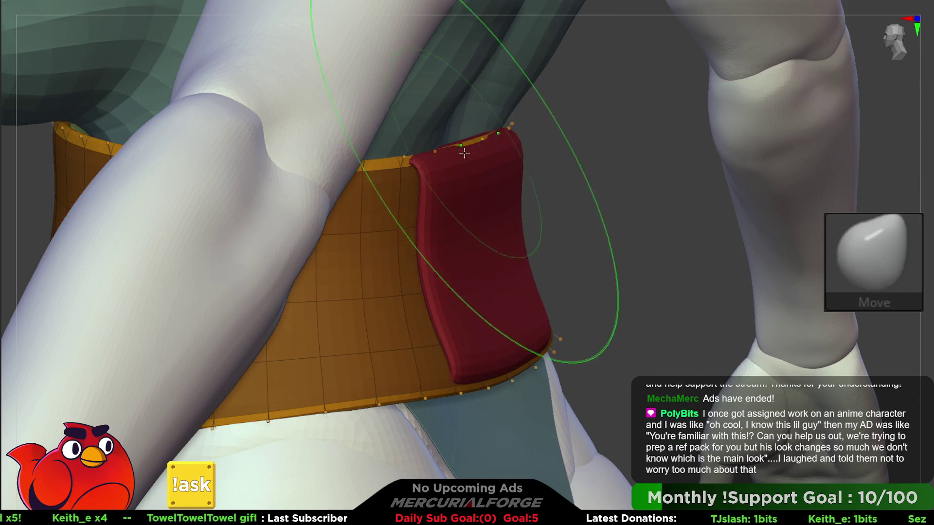
{"action": "key", "text": "space"}
{"action": "right_click_drag", "start_coordinate": [466, 151], "coordinate": [401, 171]}
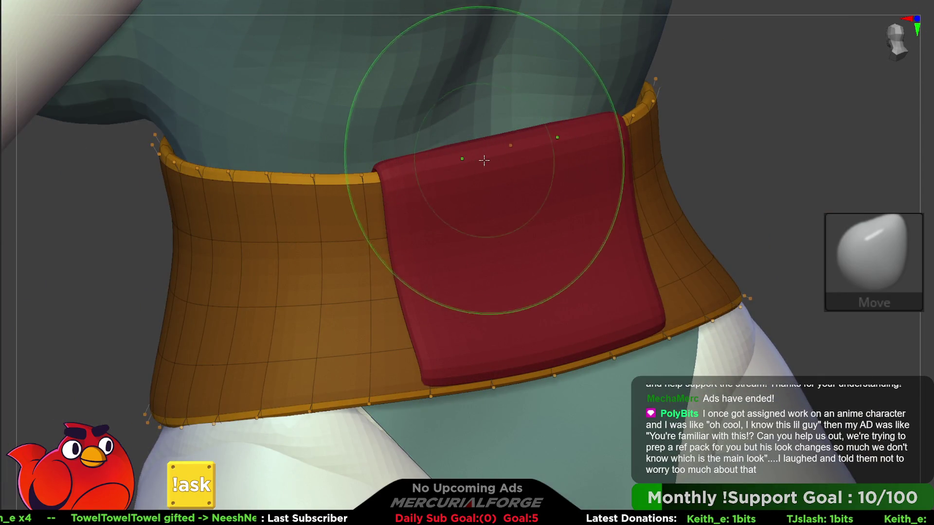
{"action": "left_click_drag", "start_coordinate": [431, 417], "coordinate": [530, 359]}
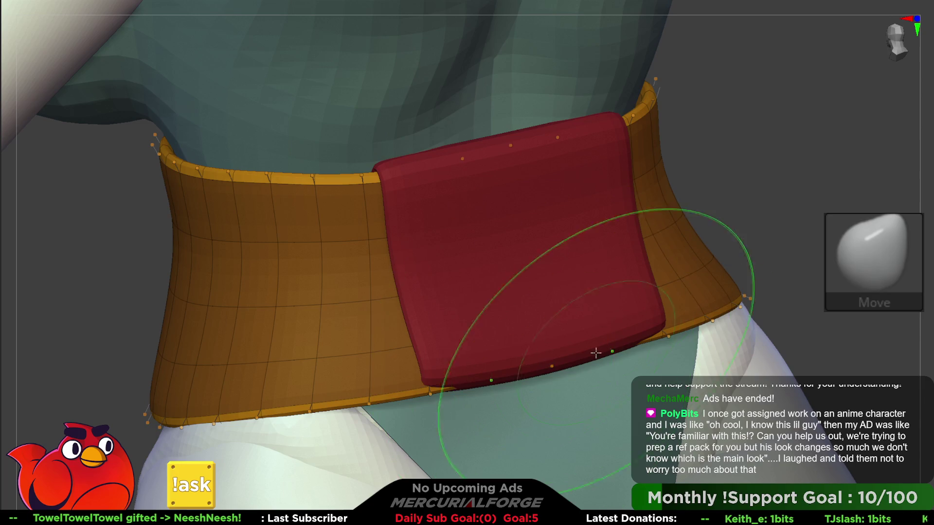
{"action": "left_click_drag", "start_coordinate": [452, 375], "coordinate": [449, 370]}
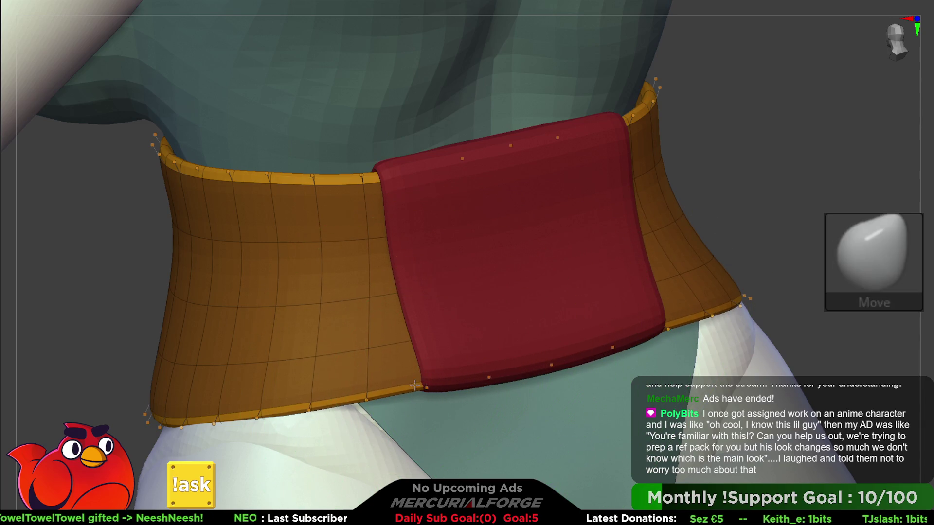
{"action": "right_click_drag", "start_coordinate": [427, 356], "coordinate": [436, 366]}
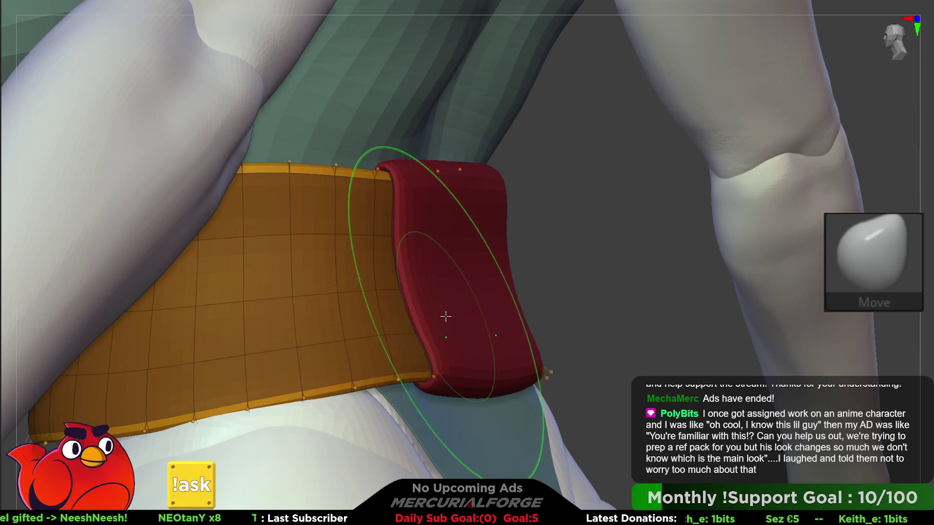
{"action": "mouse_move", "coordinate": [428, 253]}
{"action": "right_mouse_down"}
{"action": "mouse_move", "coordinate": [423, 315]}
{"action": "mouse_move", "coordinate": [408, 315]}
{"action": "right_mouse_up"}
{"action": "left_click", "coordinate": [602, 247], "text": "alt"}
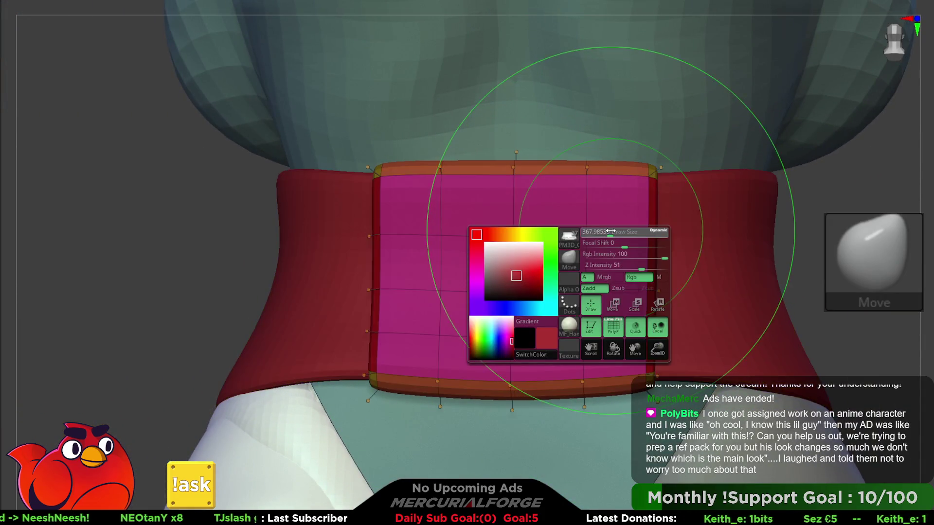
Mask the pink pad, reset gizmo orientation, scale it to about 0.88 width, then unmask
{"action": "key", "text": "w"}
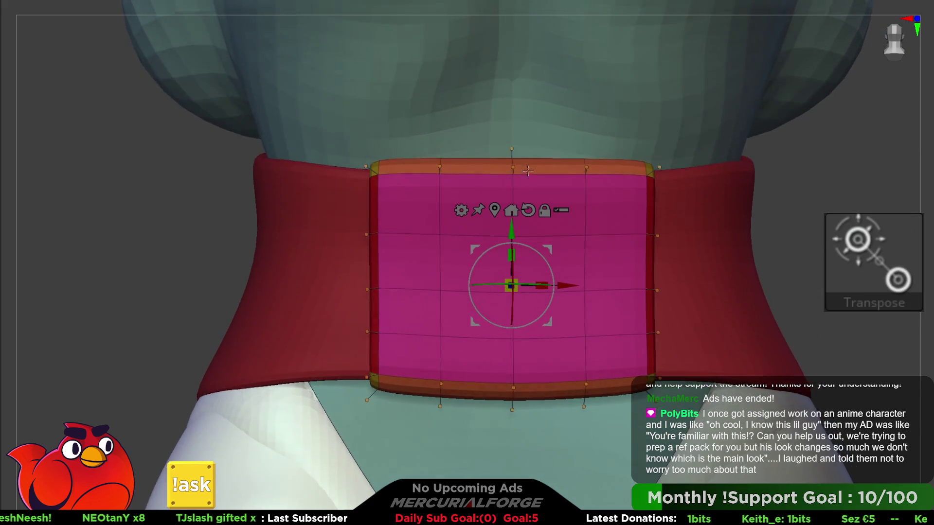
{"action": "left_click", "coordinate": [803, 115], "text": "ctrl"}
{"action": "left_click", "coordinate": [796, 210], "text": "ctrl"}
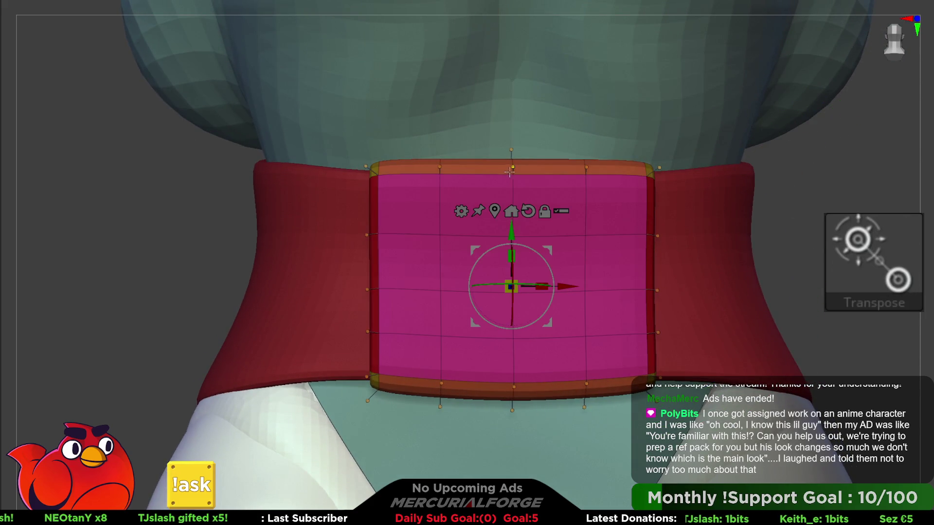
{"action": "left_click_drag", "start_coordinate": [513, 170], "coordinate": [517, 382], "text": "ctrl"}
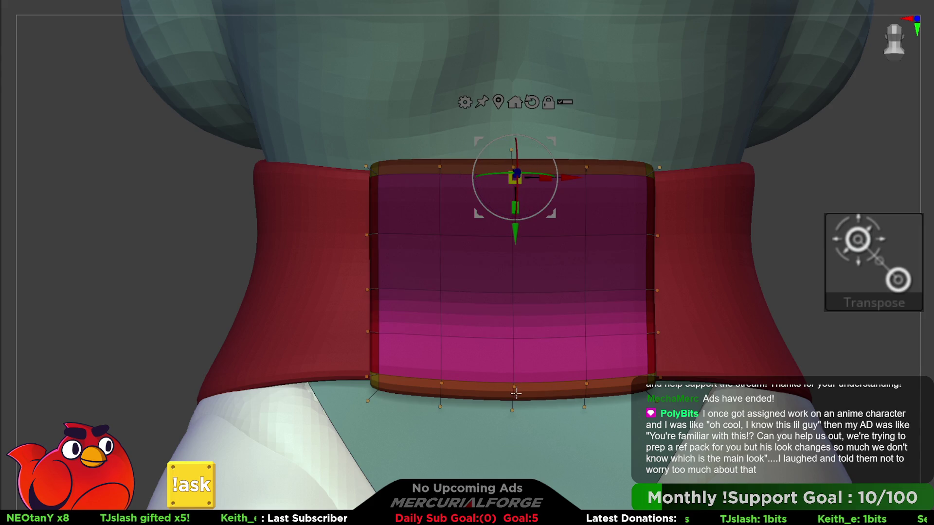
{"action": "left_click", "coordinate": [546, 366], "text": "ctrl"}
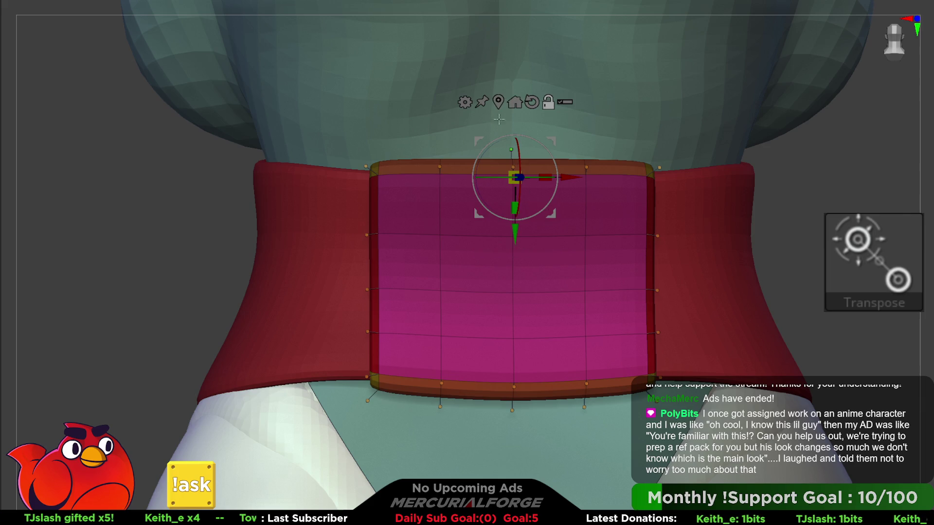
{"action": "left_click", "coordinate": [498, 103]}
{"action": "left_click", "coordinate": [528, 205]}
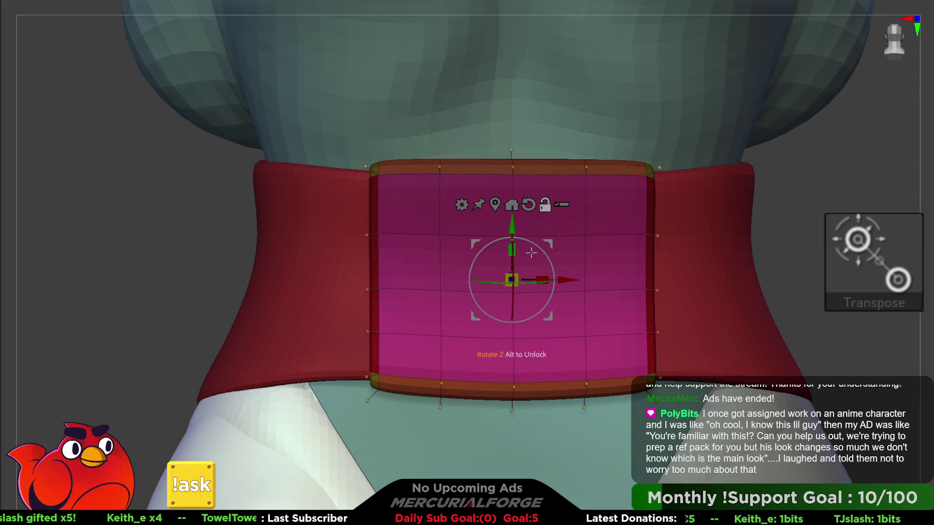
{"action": "key", "text": "ctrl+z"}
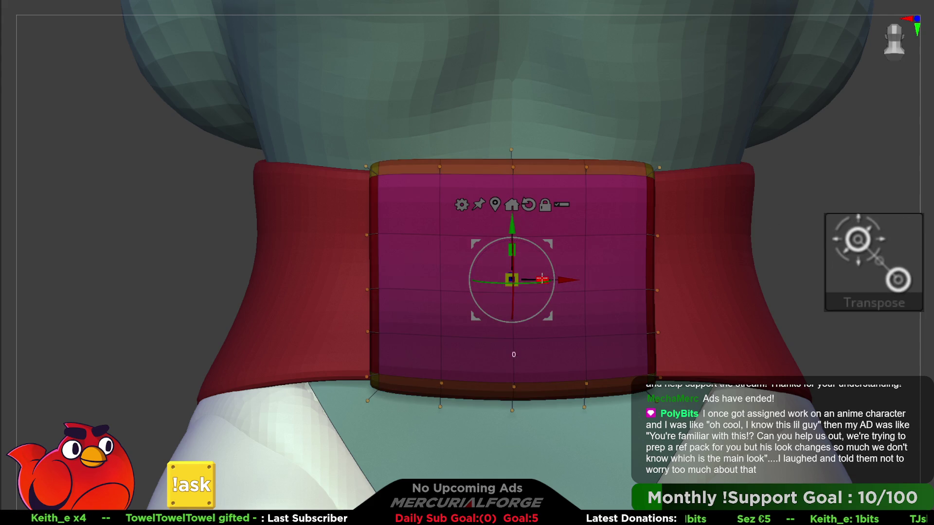
{"action": "left_click_drag", "start_coordinate": [542, 279], "coordinate": [528, 276]}
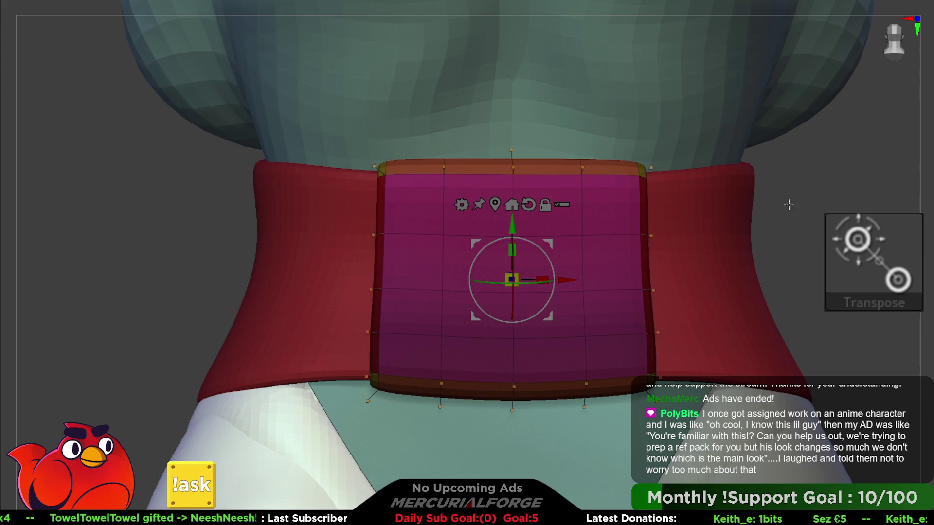
{"action": "left_click_drag", "start_coordinate": [749, 233], "coordinate": [749, 280], "text": "ctrl"}
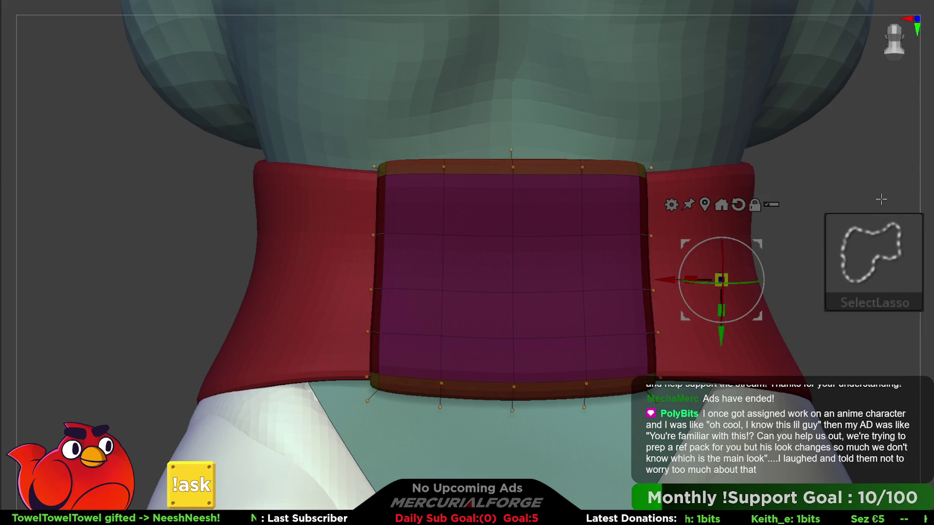
Recentre the gizmo on the pad, then zoom out and orbit to check the belt from the side
{"action": "key", "text": "q"}
{"action": "key", "text": "w"}
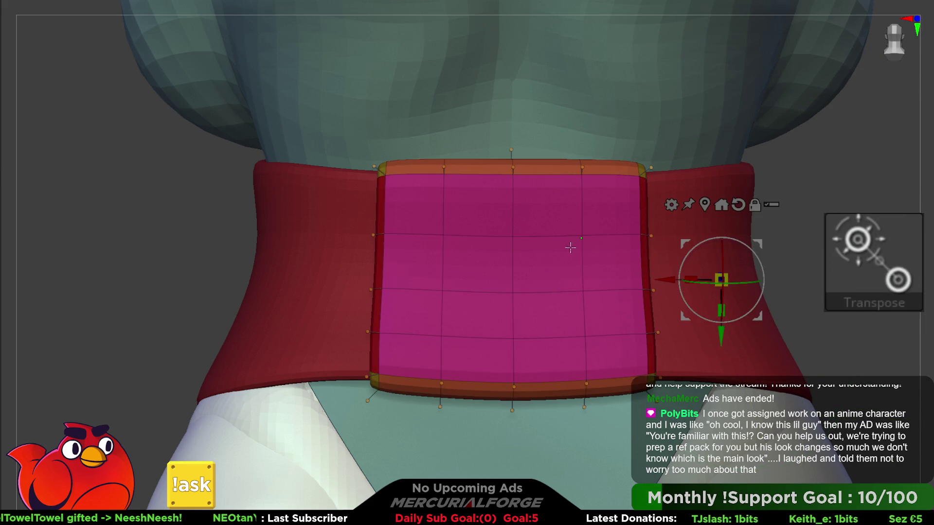
{"action": "left_click", "coordinate": [513, 268]}
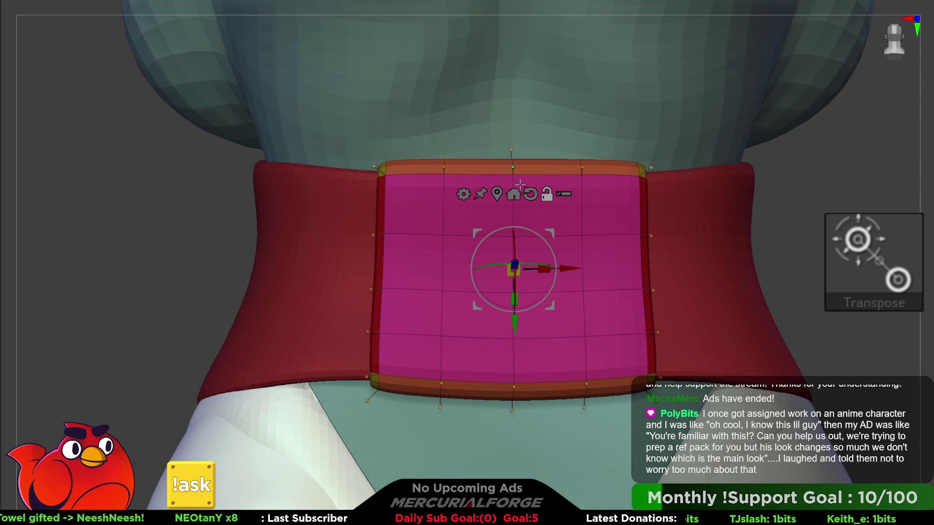
{"action": "key", "text": "ctrl+shift"}
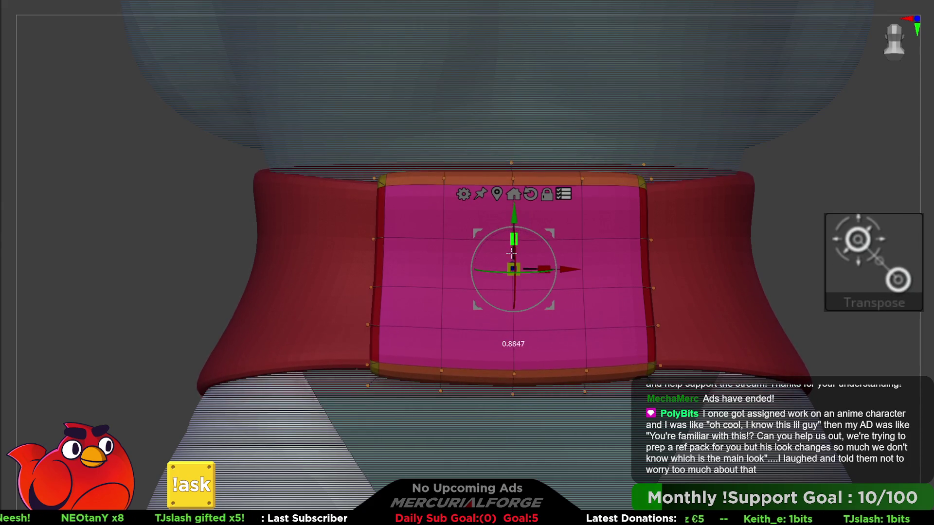
{"action": "mouse_move", "coordinate": [729, 243]}
{"action": "left_mouse_down", "text": "alt"}
{"action": "mouse_move", "coordinate": [725, 178]}
{"action": "mouse_move", "coordinate": [721, 192]}
{"action": "left_mouse_up", "text": "alt"}
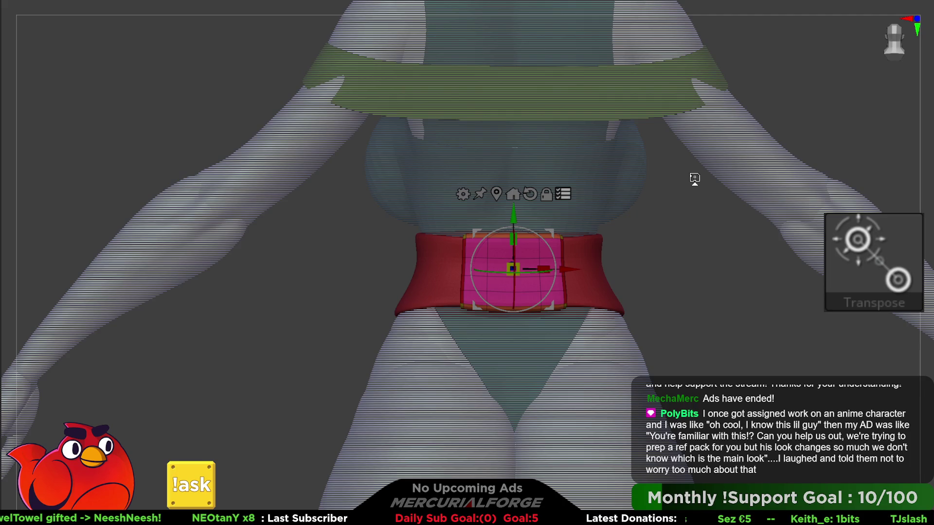
{"action": "mouse_move", "coordinate": [594, 287]}
{"action": "right_mouse_down"}
{"action": "mouse_move", "coordinate": [632, 263]}
{"action": "mouse_move", "coordinate": [530, 275]}
{"action": "mouse_move", "coordinate": [546, 256]}
{"action": "mouse_move", "coordinate": [611, 286]}
{"action": "mouse_move", "coordinate": [684, 277]}
{"action": "right_mouse_up"}
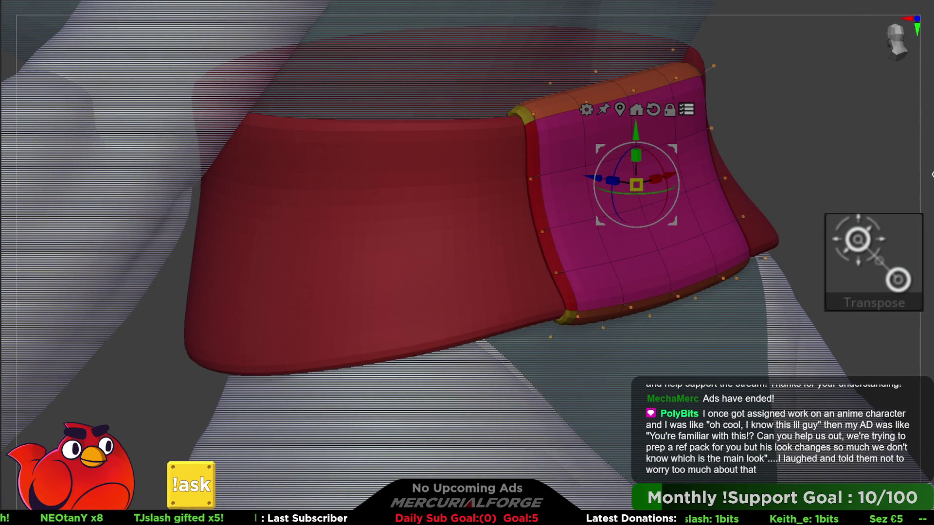
Lower the magenta panel's Dynamic Geometry thickness to 0.04468
{"action": "key", "text": "q"}
{"action": "right_click_drag", "start_coordinate": [803, 188], "coordinate": [778, 204]}
{"action": "key", "text": "space"}
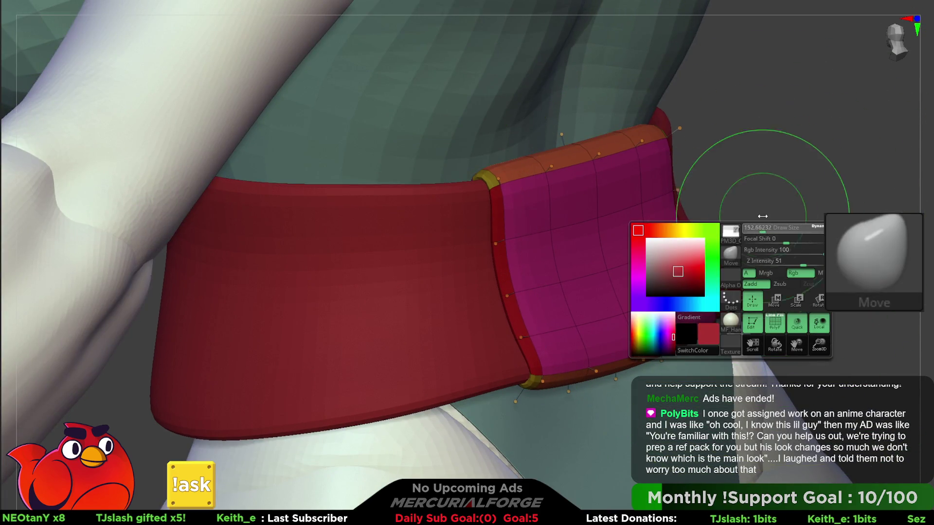
{"action": "mouse_move", "coordinate": [607, 244]}
{"action": "right_mouse_down"}
{"action": "mouse_move", "coordinate": [614, 250]}
{"action": "mouse_move", "coordinate": [604, 269]}
{"action": "right_mouse_up"}
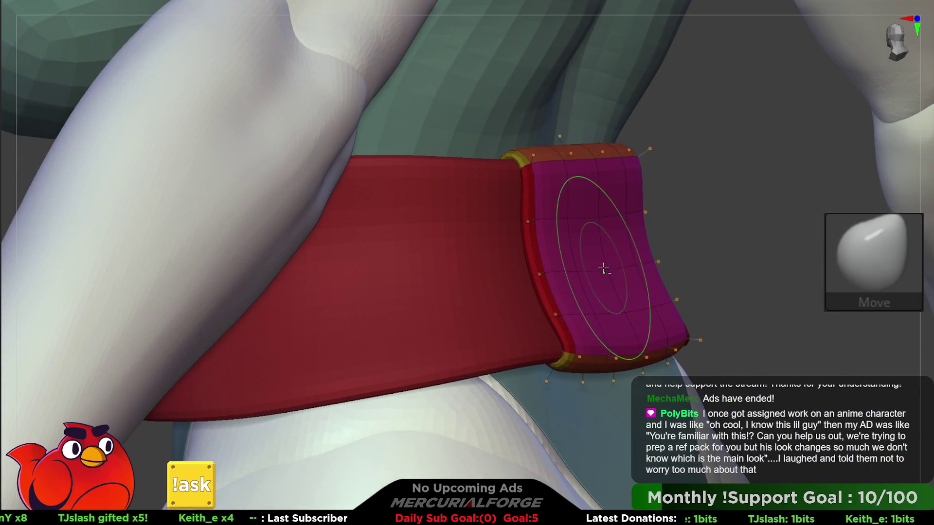
{"action": "key", "text": "F1"}
{"action": "mouse_move", "coordinate": [615, 232]}
{"action": "left_mouse_down"}
{"action": "mouse_move", "coordinate": [578, 209]}
{"action": "mouse_move", "coordinate": [603, 231]}
{"action": "left_mouse_up"}
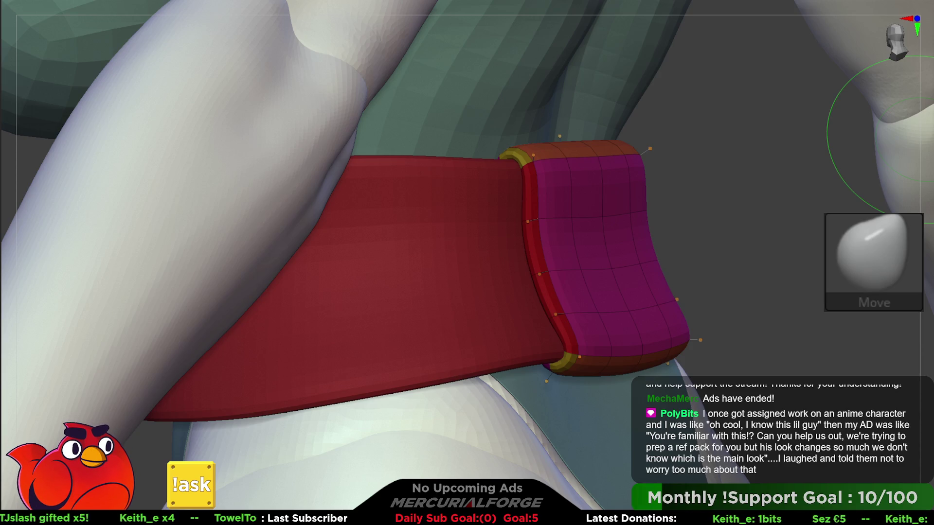
Select the red belt band subtool and turn on its PolyF wireframe
{"action": "mouse_move", "coordinate": [709, 209]}
{"action": "left_mouse_down"}
{"action": "mouse_move", "coordinate": [714, 244]}
{"action": "mouse_move", "coordinate": [691, 241]}
{"action": "mouse_move", "coordinate": [667, 271]}
{"action": "mouse_move", "coordinate": [642, 255]}
{"action": "mouse_move", "coordinate": [719, 270]}
{"action": "left_mouse_up"}
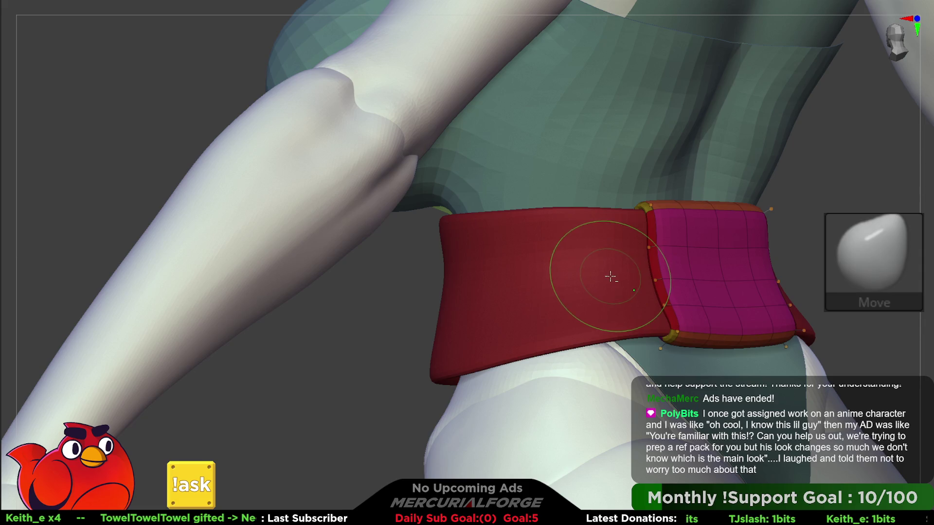
{"action": "left_click", "coordinate": [607, 276], "text": "alt"}
{"action": "key", "text": "shift+f"}
{"action": "mouse_move", "coordinate": [603, 278]}
{"action": "left_mouse_down"}
{"action": "mouse_move", "coordinate": [627, 282]}
{"action": "mouse_move", "coordinate": [598, 277]}
{"action": "left_mouse_up"}
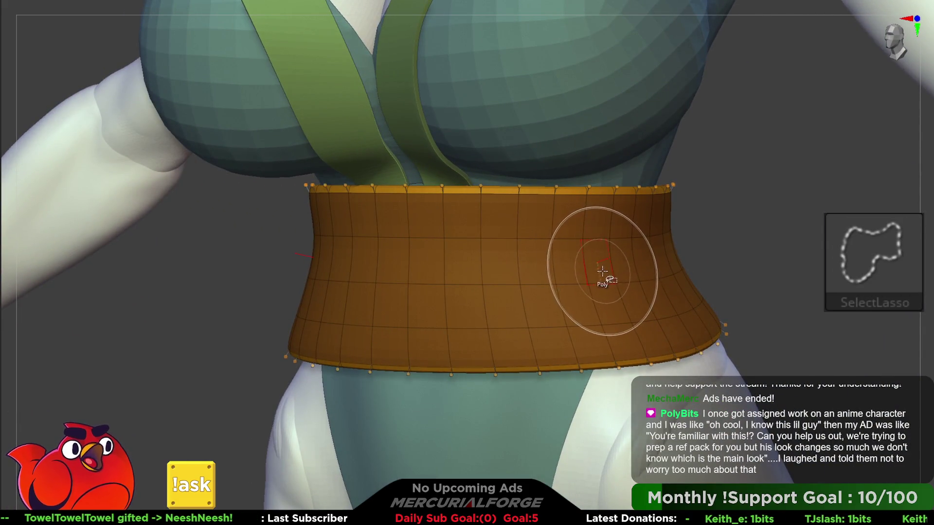
Solo the belt band with Ctrl+Shift click and switch to the Topology brush (BTO)
{"action": "right_click_drag", "start_coordinate": [604, 267], "coordinate": [626, 246], "text": "alt"}
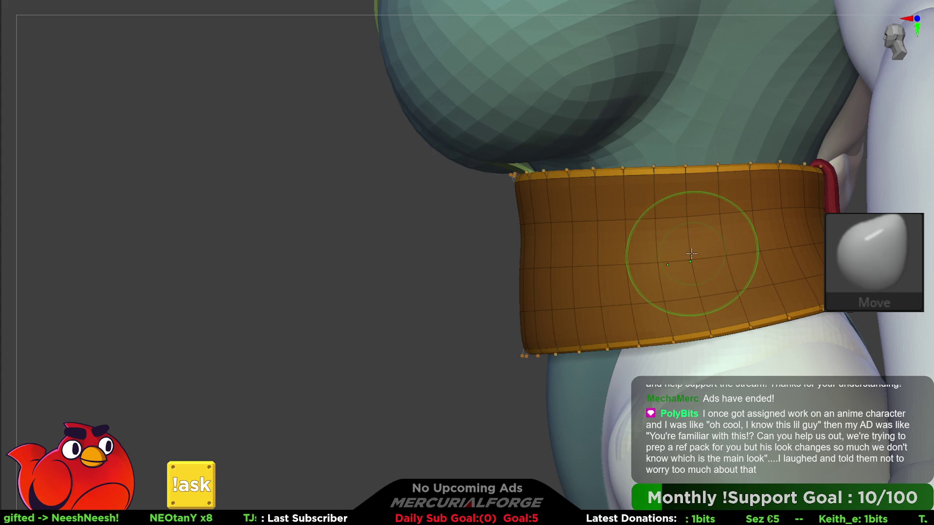
{"action": "right_click_drag", "start_coordinate": [749, 264], "coordinate": [721, 273], "text": "alt"}
{"action": "key", "text": "ctrl+shift"}
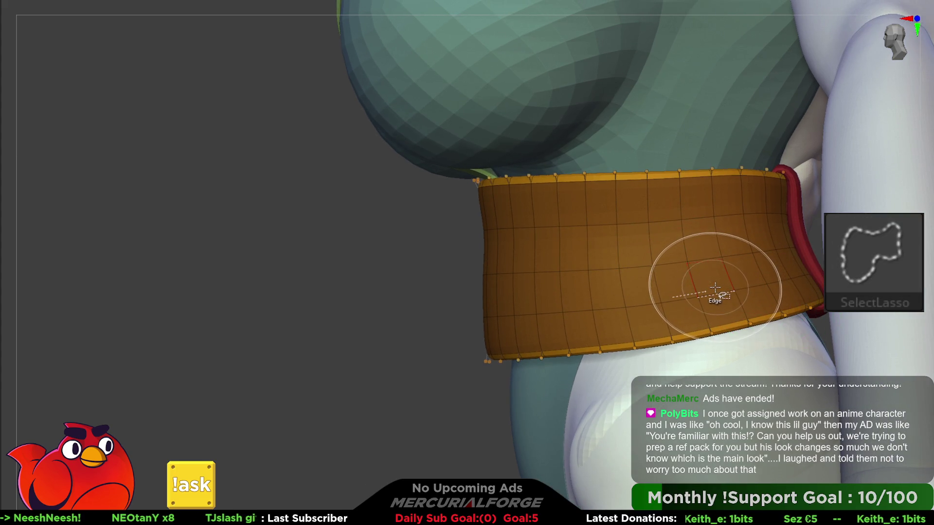
{"action": "left_click", "coordinate": [709, 273], "text": "ctrl+shift"}
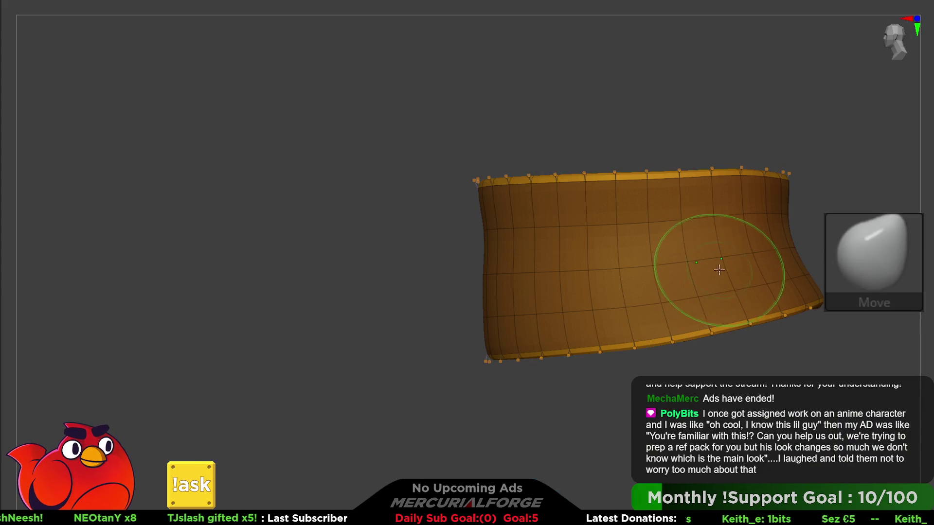
{"action": "key", "text": "b"}
{"action": "key", "text": "t"}
{"action": "key", "text": "o"}
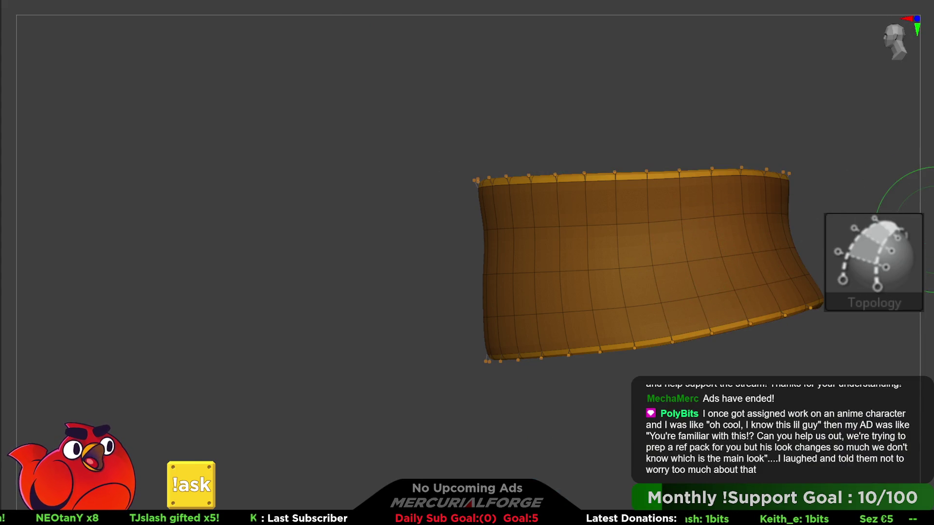
{"action": "mouse_move", "coordinate": [615, 275]}
{"action": "right_mouse_down"}
{"action": "mouse_move", "coordinate": [620, 262]}
{"action": "mouse_move", "coordinate": [632, 292]}
{"action": "right_mouse_up"}
With ZModeler (BZM), apply an edge Bevel to the belt's middle edge loop
{"action": "key", "text": "b"}
{"action": "key", "text": "z"}
{"action": "key", "text": "m"}
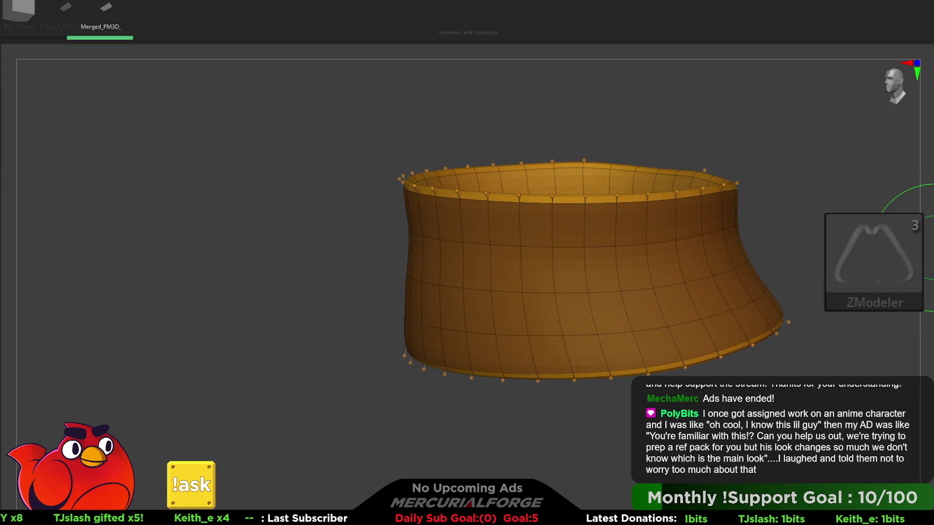
{"action": "key", "text": "space"}
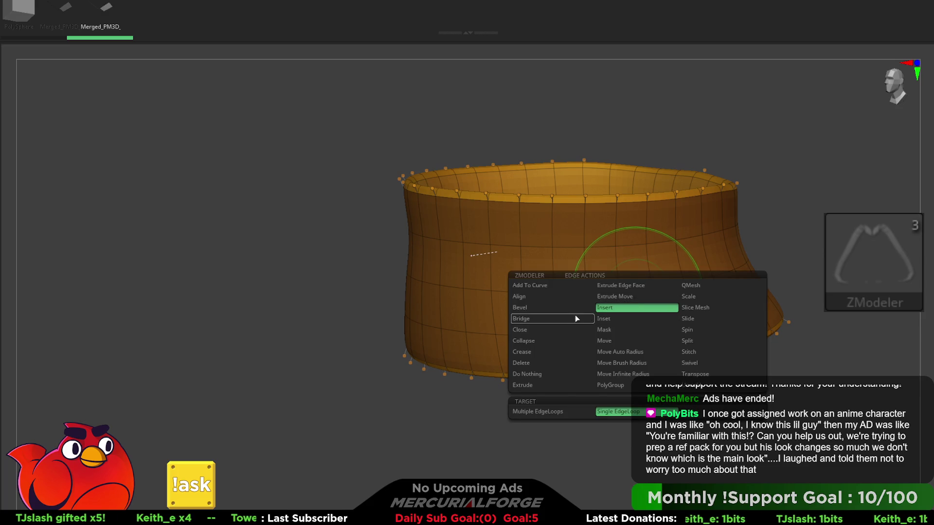
{"action": "left_click", "coordinate": [556, 324]}
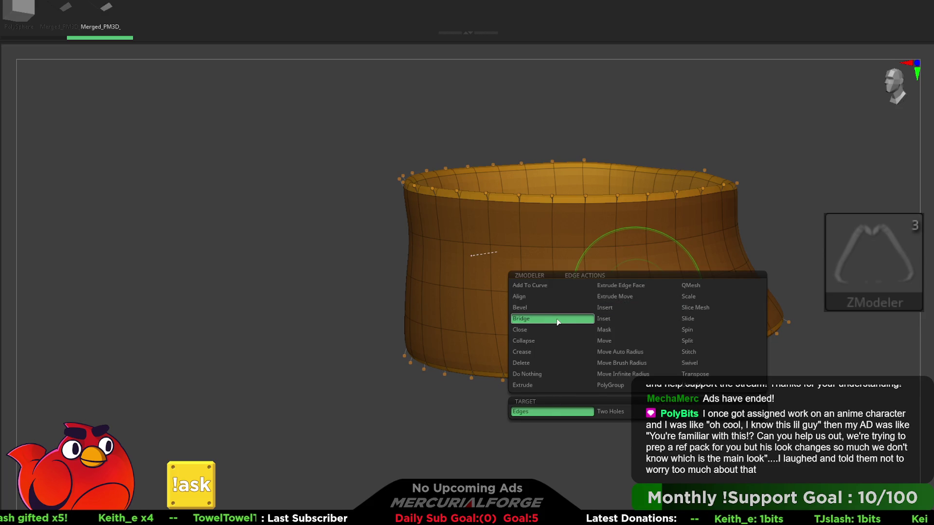
{"action": "left_click", "coordinate": [561, 310]}
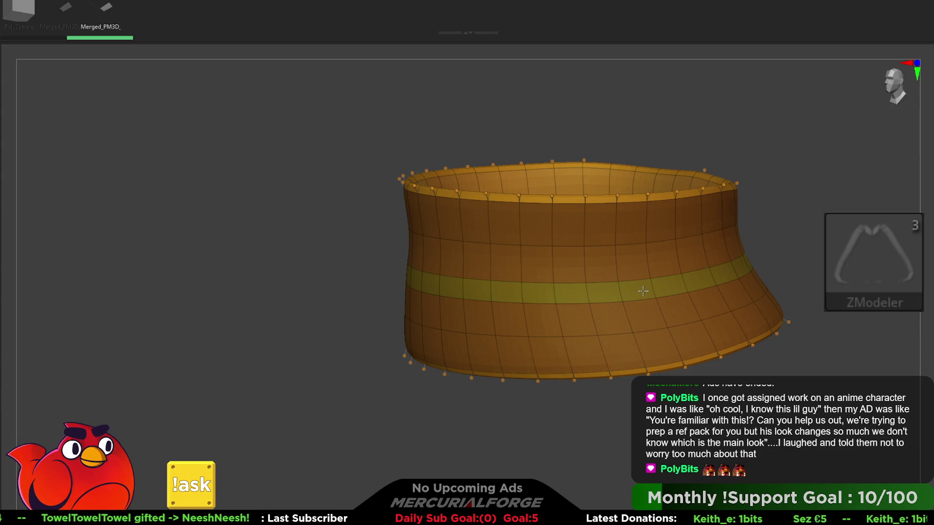
{"action": "left_click", "coordinate": [644, 290]}
{"action": "mouse_move", "coordinate": [644, 287]}
{"action": "right_mouse_down"}
{"action": "mouse_move", "coordinate": [628, 270]}
{"action": "mouse_move", "coordinate": [647, 216]}
{"action": "right_mouse_up"}
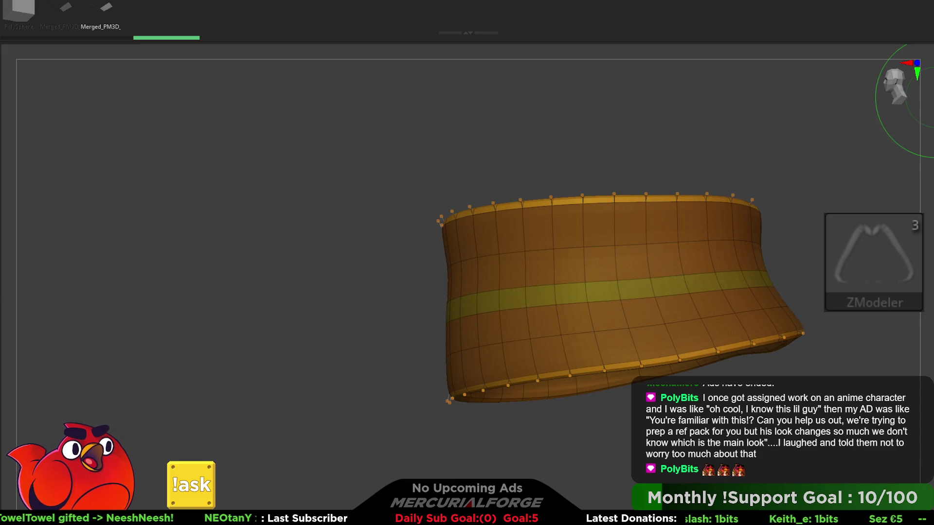
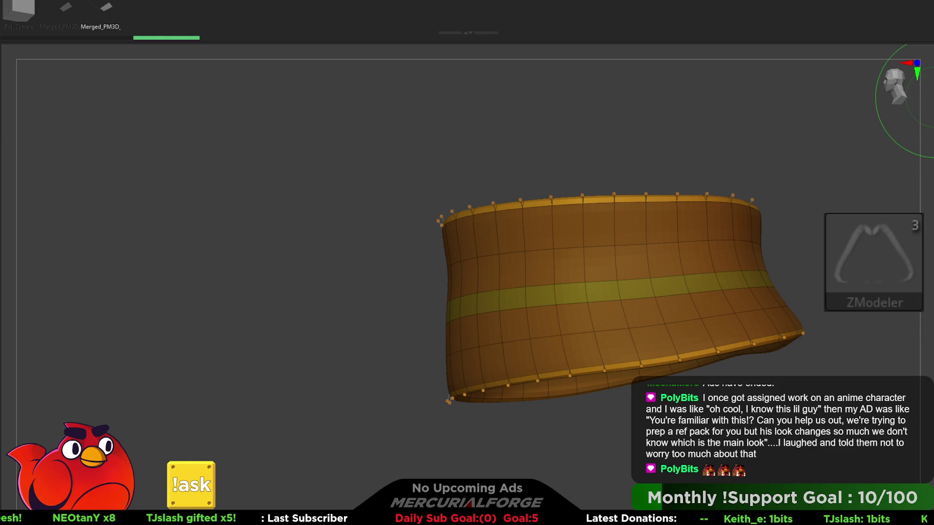
Hide all but the belt copy's middle band and delete the hidden geometry, leaving a thin strip
{"action": "mouse_move", "coordinate": [827, 370]}
{"action": "left_mouse_down"}
{"action": "mouse_move", "coordinate": [719, 261]}
{"action": "mouse_move", "coordinate": [775, 209]}
{"action": "mouse_move", "coordinate": [803, 243]}
{"action": "left_mouse_up"}
{"action": "left_click", "coordinate": [639, 265], "text": "ctrl+alt+shift"}
{"action": "key", "text": "t"}
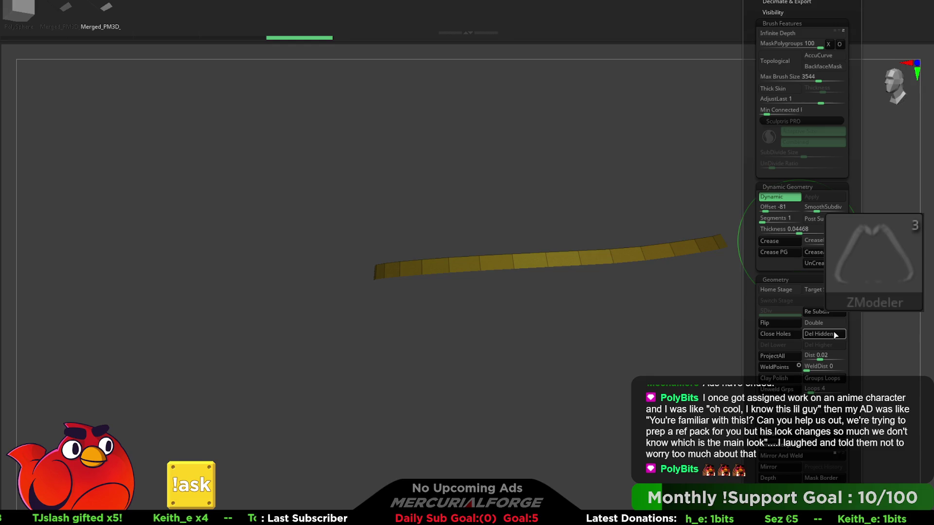
{"action": "left_click", "coordinate": [835, 337]}
{"action": "mouse_move", "coordinate": [614, 283]}
{"action": "left_mouse_down"}
{"action": "mouse_move", "coordinate": [652, 277]}
{"action": "mouse_move", "coordinate": [599, 278]}
{"action": "mouse_move", "coordinate": [626, 281]}
{"action": "left_mouse_up"}
Return to the full character with Transpose and regroup the cord strip as a new polygroup
{"action": "key", "text": "w"}
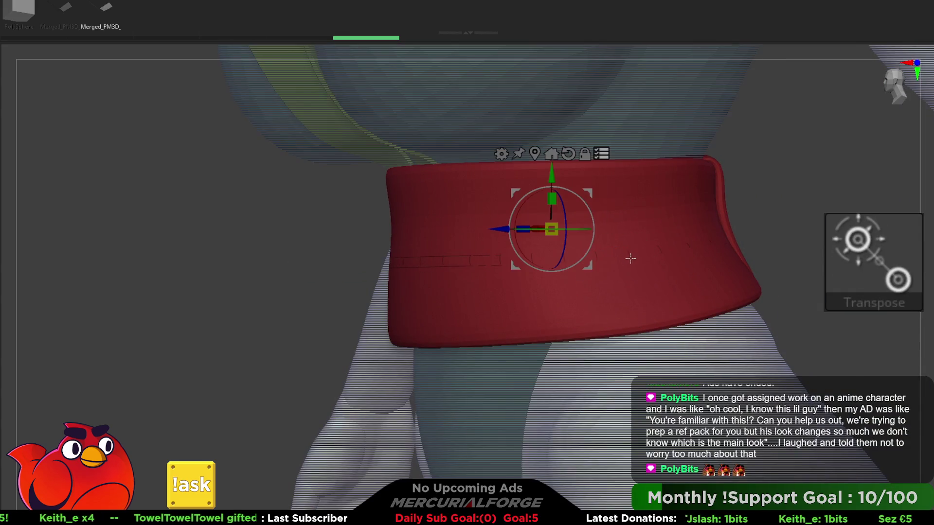
{"action": "key", "text": "ctrl"}
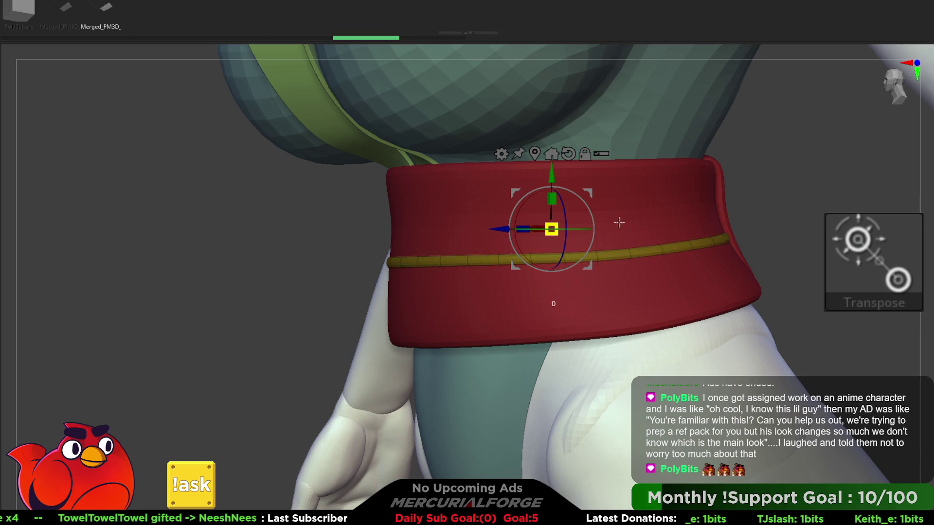
{"action": "key", "text": "ctrl+w"}
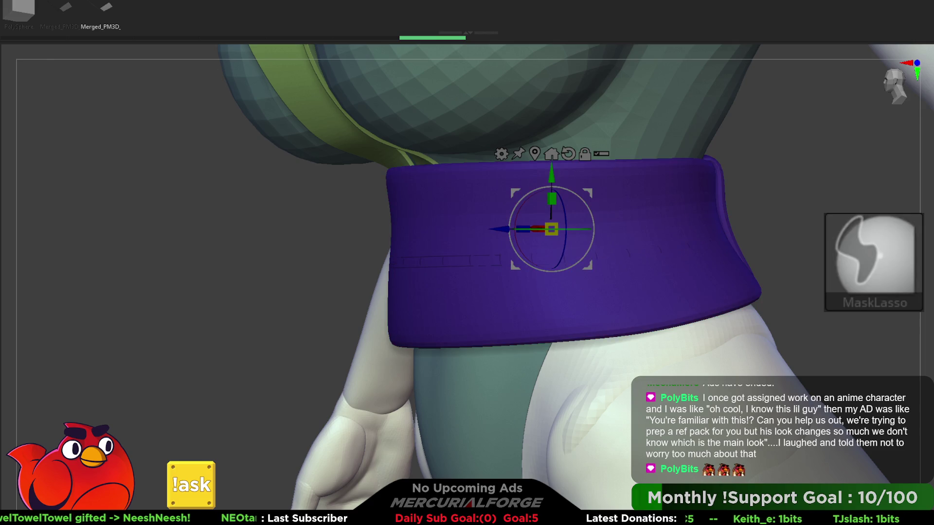
{"action": "key", "text": "shift+f"}
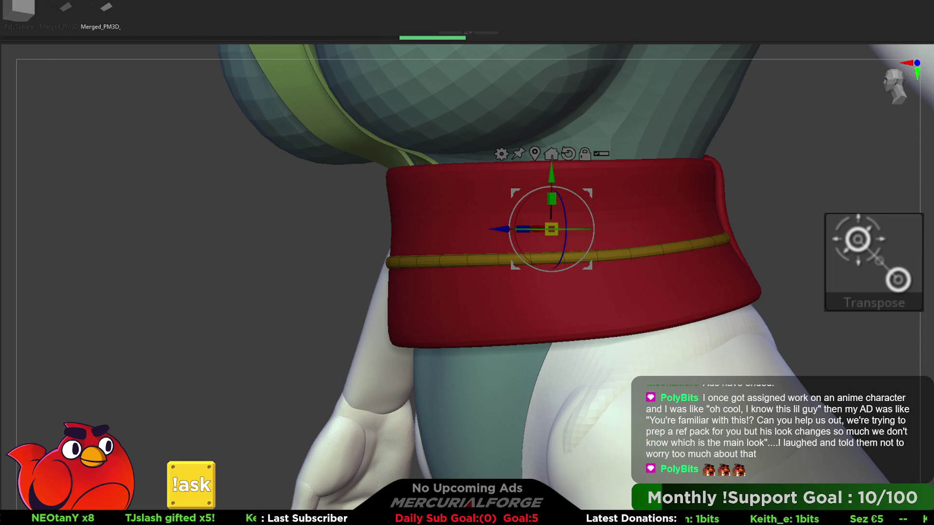
{"action": "key", "text": "q"}
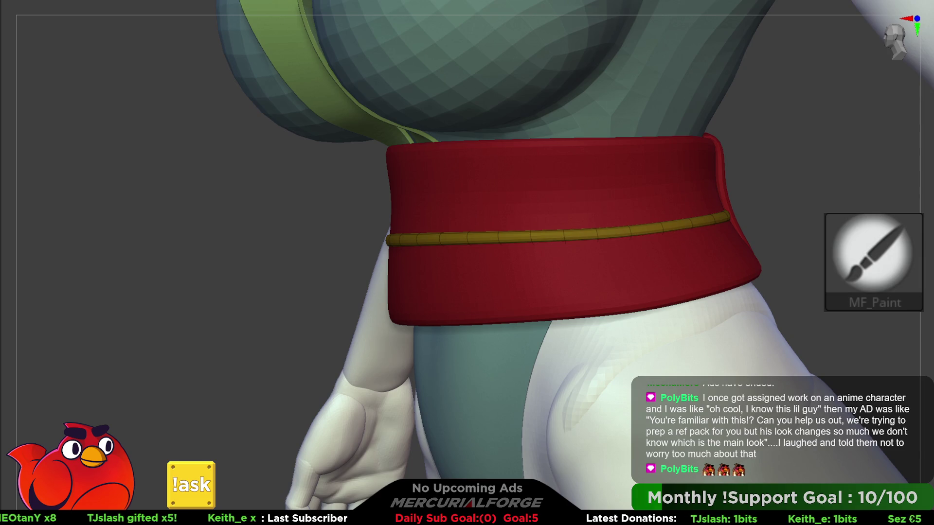
{"action": "key", "text": "shift+f"}
Select the front pouch SubTool and paint the cord around the red sash dark purple
{"action": "mouse_move", "coordinate": [667, 267]}
{"action": "right_mouse_down"}
{"action": "mouse_move", "coordinate": [803, 265]}
{"action": "mouse_move", "coordinate": [893, 246]}
{"action": "mouse_move", "coordinate": [856, 277]}
{"action": "right_mouse_up"}
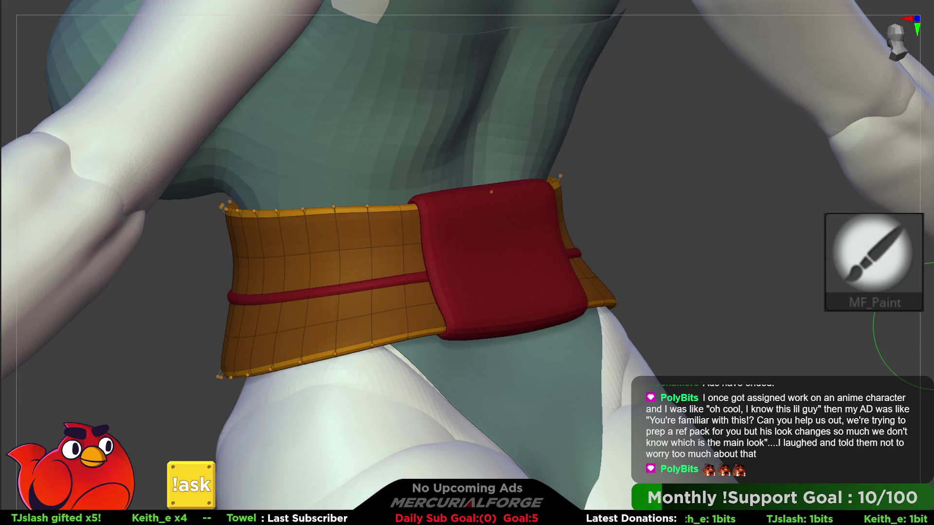
{"action": "left_click", "coordinate": [517, 279], "text": "alt"}
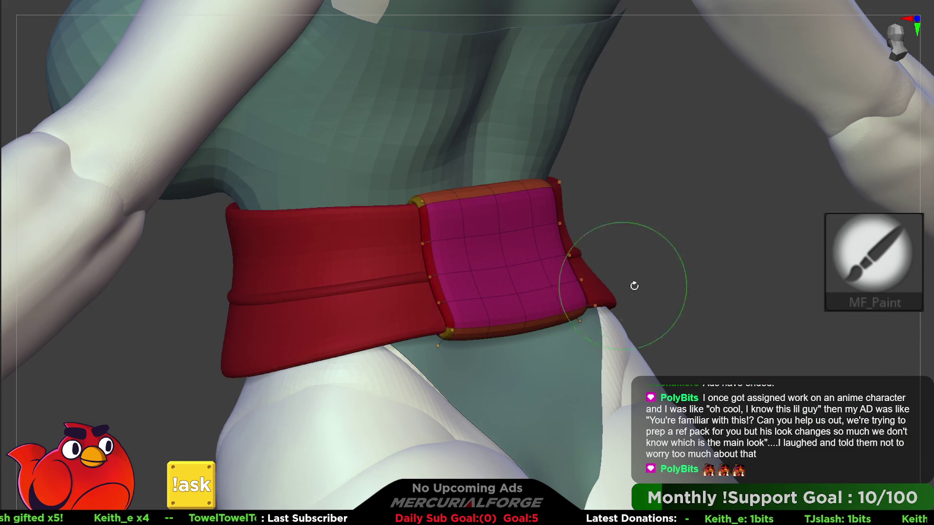
{"action": "key", "text": "shift+f"}
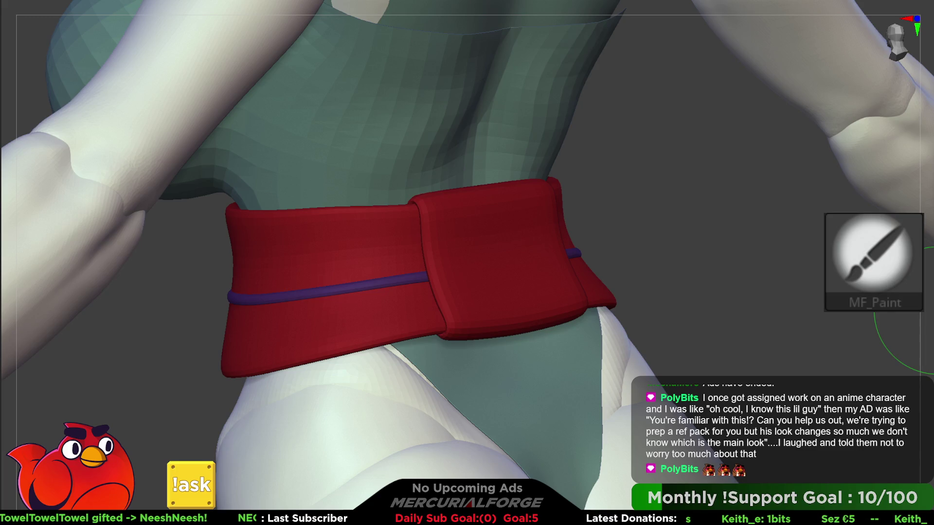
{"action": "mouse_move", "coordinate": [778, 219]}
{"action": "left_mouse_down"}
{"action": "mouse_move", "coordinate": [538, 235]}
{"action": "mouse_move", "coordinate": [535, 245]}
{"action": "mouse_move", "coordinate": [617, 263]}
{"action": "left_mouse_up"}
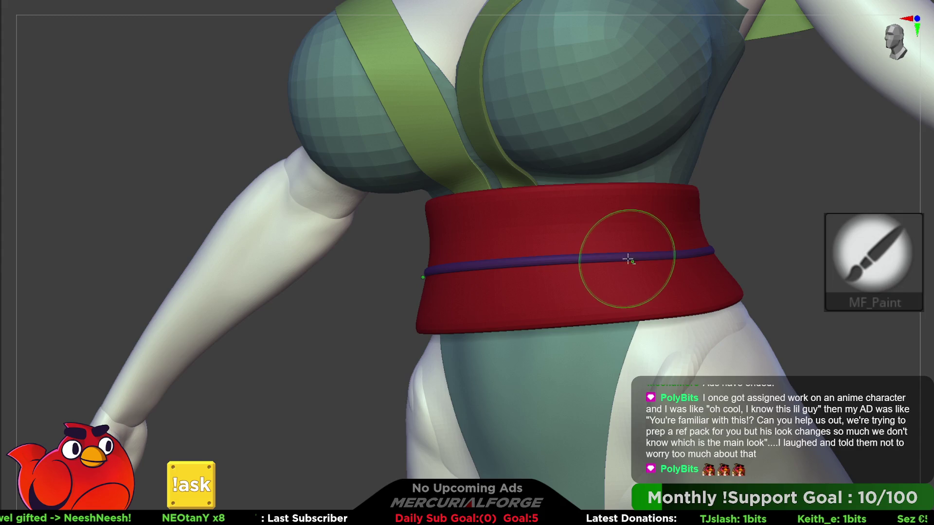
Frame the belt in Transpose mode and scale the purple cord slightly smaller
{"action": "key", "text": "w"}
{"action": "key", "text": "f"}
{"action": "left_click_drag", "start_coordinate": [519, 183], "coordinate": [520, 169], "text": "ctrl"}
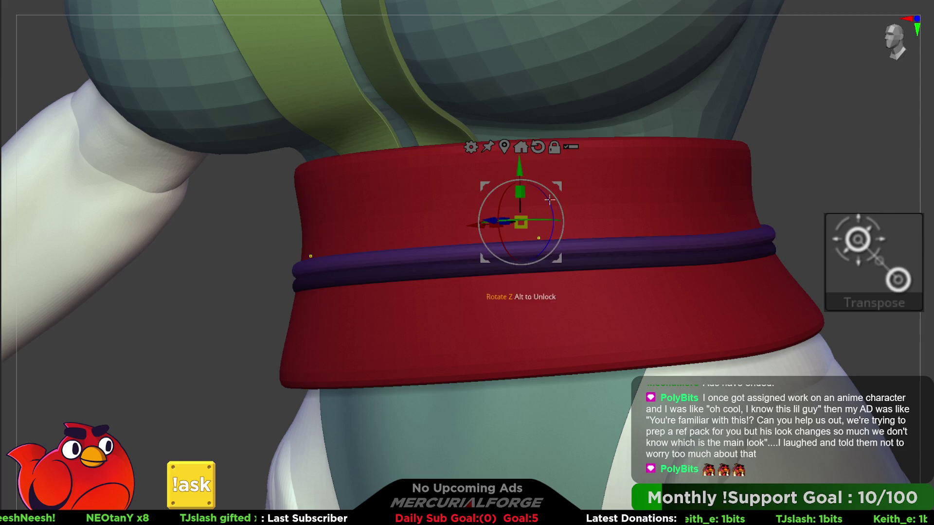
{"action": "key", "text": "ctrl+z"}
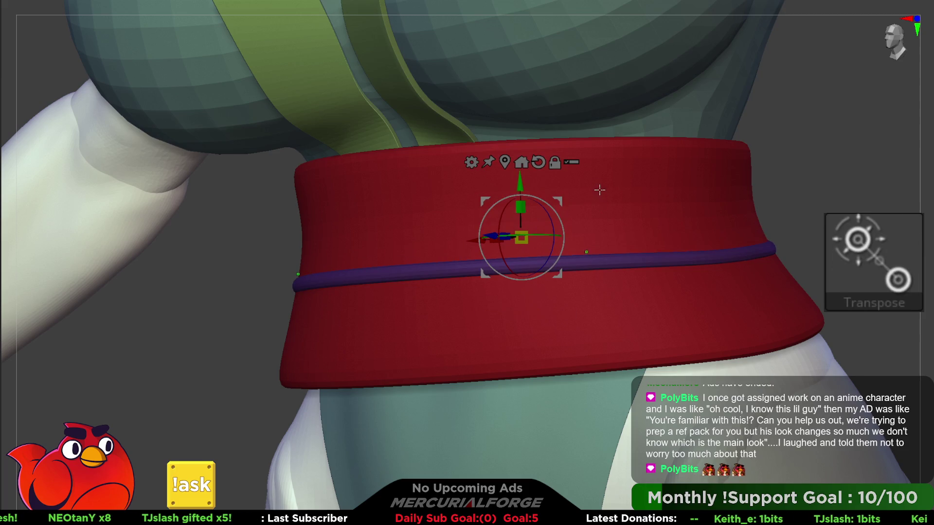
{"action": "key", "text": "shift+g"}
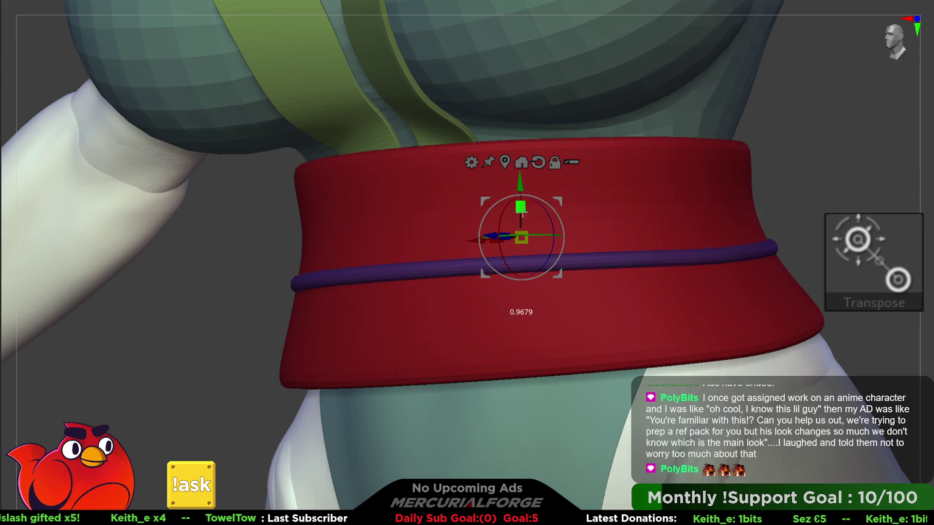
{"action": "left_click_drag", "start_coordinate": [521, 210], "coordinate": [524, 232]}
{"action": "key", "text": "g"}
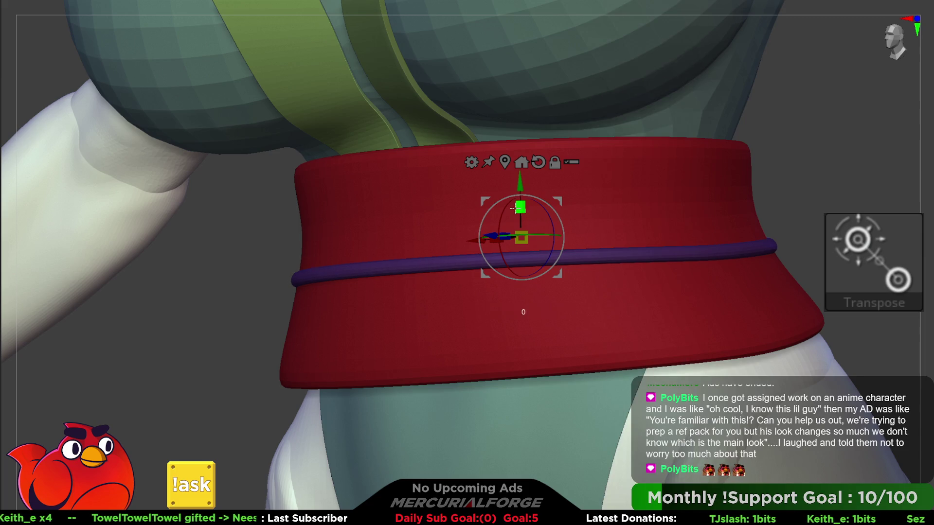
{"action": "key", "text": "g"}
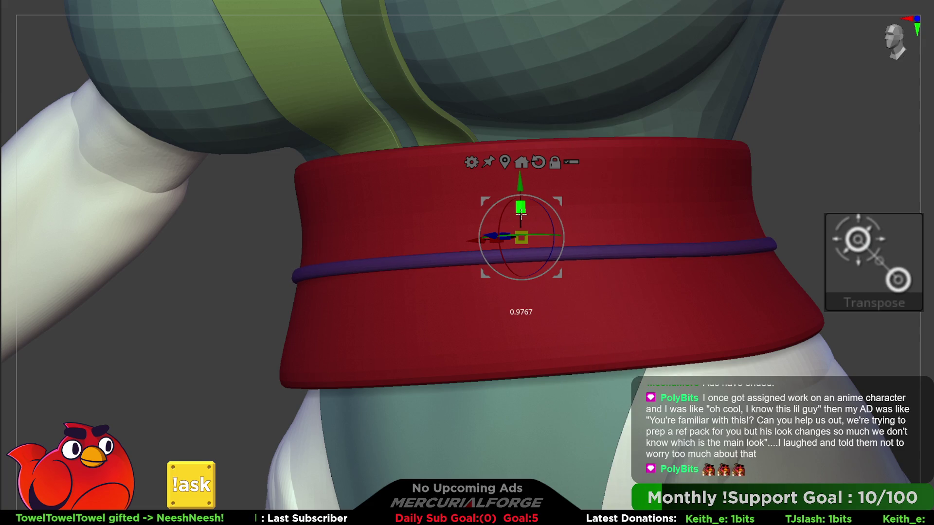
Duplicate the cord upward into a second strand and reshape it snugly with the Move brush
{"action": "left_click_drag", "start_coordinate": [519, 184], "coordinate": [522, 171], "text": "ctrl"}
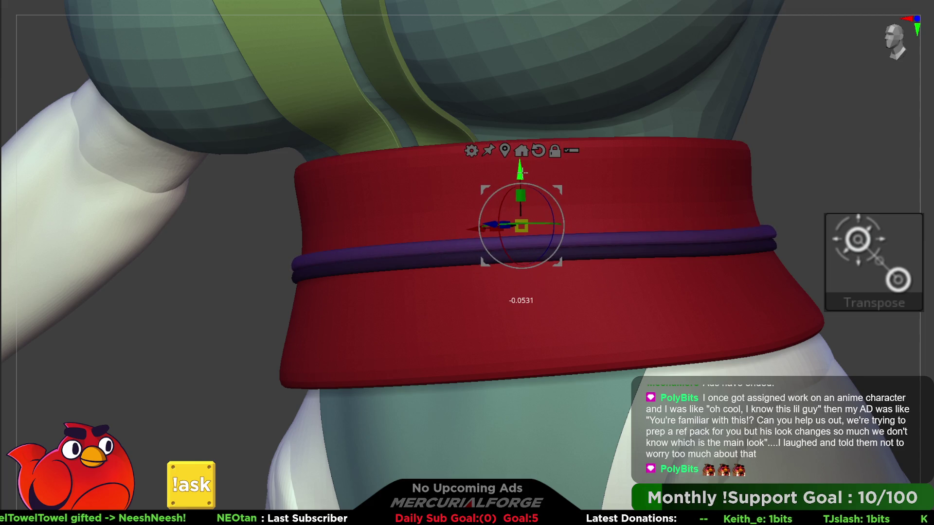
{"action": "right_click_drag", "start_coordinate": [571, 202], "coordinate": [582, 202], "text": "shift"}
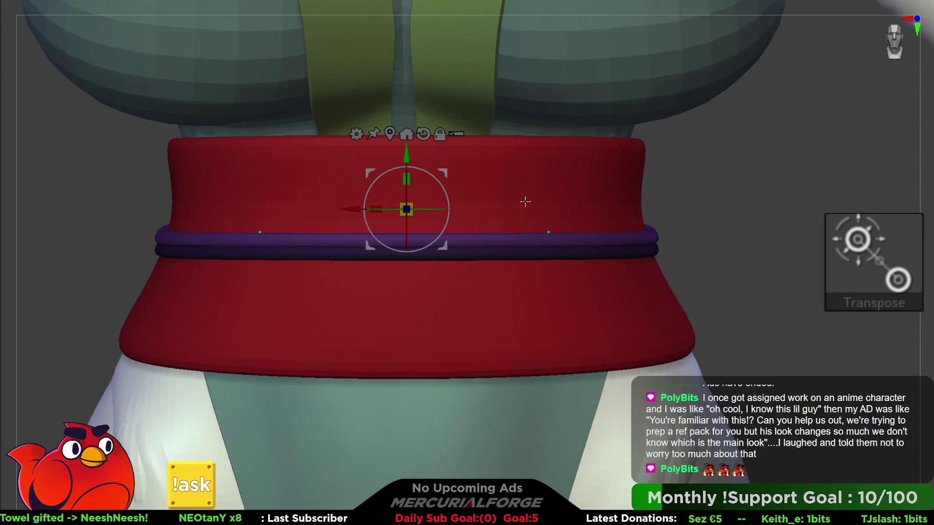
{"action": "mouse_move", "coordinate": [452, 175]}
{"action": "right_mouse_down", "text": "alt"}
{"action": "mouse_move", "coordinate": [608, 202]}
{"action": "mouse_move", "coordinate": [801, 161]}
{"action": "right_mouse_up", "text": "alt"}
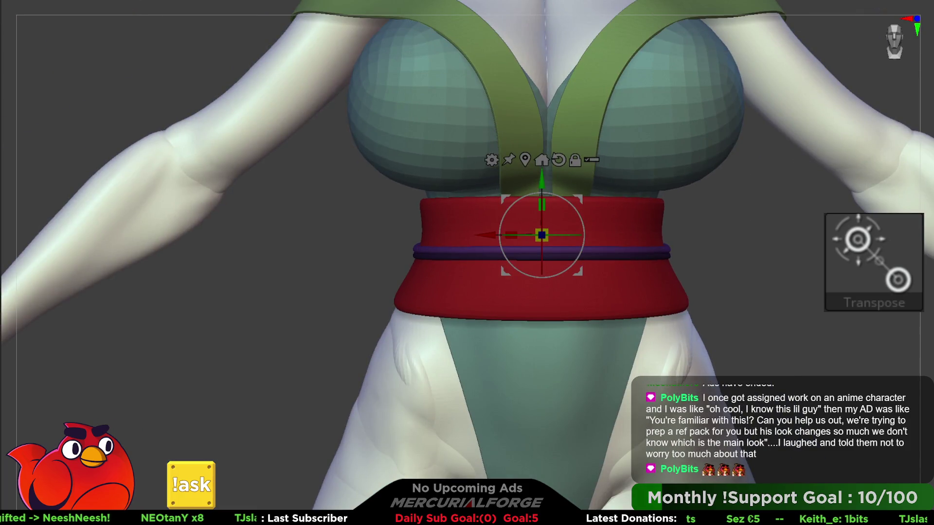
{"action": "mouse_move", "coordinate": [761, 239]}
{"action": "right_mouse_down"}
{"action": "mouse_move", "coordinate": [822, 268]}
{"action": "mouse_move", "coordinate": [609, 261]}
{"action": "mouse_move", "coordinate": [628, 232]}
{"action": "mouse_move", "coordinate": [655, 225]}
{"action": "mouse_move", "coordinate": [599, 192]}
{"action": "mouse_move", "coordinate": [917, 173]}
{"action": "mouse_move", "coordinate": [621, 246]}
{"action": "mouse_move", "coordinate": [636, 258]}
{"action": "mouse_move", "coordinate": [557, 255]}
{"action": "mouse_move", "coordinate": [566, 214]}
{"action": "mouse_move", "coordinate": [517, 229]}
{"action": "mouse_move", "coordinate": [605, 261]}
{"action": "right_mouse_up"}
{"action": "key", "text": "q"}
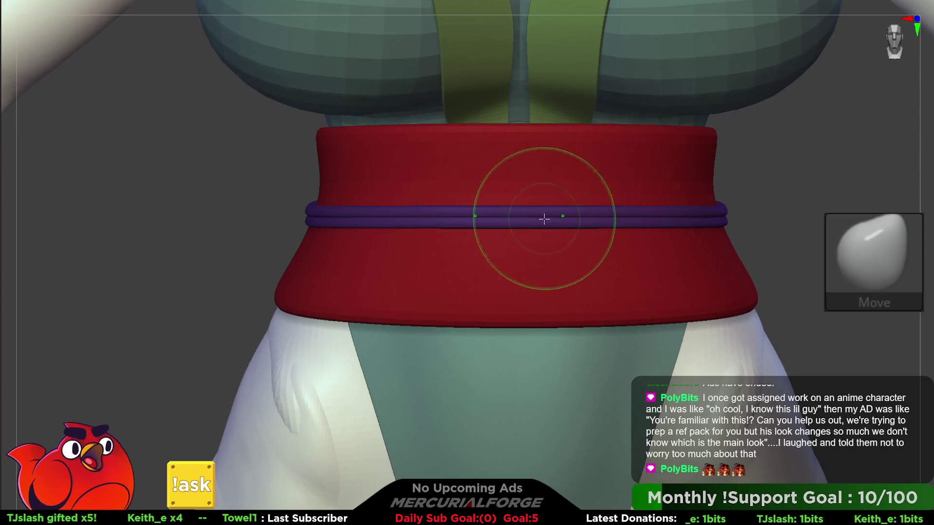
{"action": "mouse_move", "coordinate": [551, 223]}
{"action": "right_mouse_down"}
{"action": "mouse_move", "coordinate": [567, 219]}
{"action": "mouse_move", "coordinate": [559, 223]}
{"action": "mouse_move", "coordinate": [559, 192]}
{"action": "mouse_move", "coordinate": [543, 242]}
{"action": "mouse_move", "coordinate": [538, 235]}
{"action": "mouse_move", "coordinate": [636, 267]}
{"action": "mouse_move", "coordinate": [583, 208]}
{"action": "mouse_move", "coordinate": [626, 219]}
{"action": "right_mouse_up"}
{"action": "key", "text": "shift+t"}
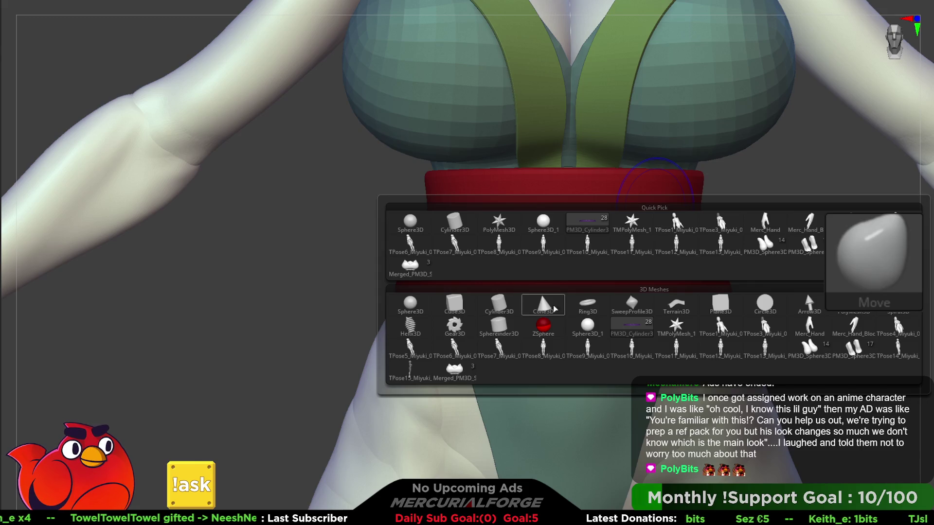
Isolate the purple cylinder from the character and inspect its polygroup bands
{"action": "mouse_move", "coordinate": [529, 304]}
{"action": "right_mouse_down"}
{"action": "mouse_move", "coordinate": [532, 291]}
{"action": "mouse_move", "coordinate": [519, 335]}
{"action": "mouse_move", "coordinate": [496, 184]}
{"action": "right_mouse_up"}
{"action": "key", "text": "f"}
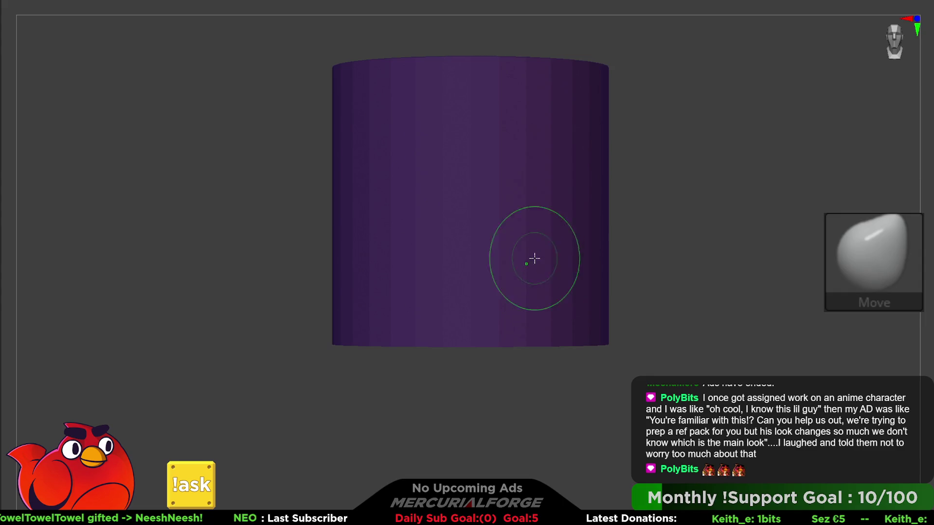
{"action": "key", "text": "ctrl+shift+alt+s"}
{"action": "mouse_move", "coordinate": [525, 229]}
{"action": "right_mouse_down", "text": "ctrl"}
{"action": "mouse_move", "coordinate": [482, 183]}
{"action": "mouse_move", "coordinate": [542, 229]}
{"action": "right_mouse_up", "text": "ctrl"}
{"action": "key", "text": "f"}
{"action": "key", "text": "shift+f"}
{"action": "left_click", "coordinate": [536, 263], "text": "ctrl+alt+shift"}
{"action": "right_click_drag", "start_coordinate": [542, 267], "coordinate": [635, 219], "text": "ctrl"}
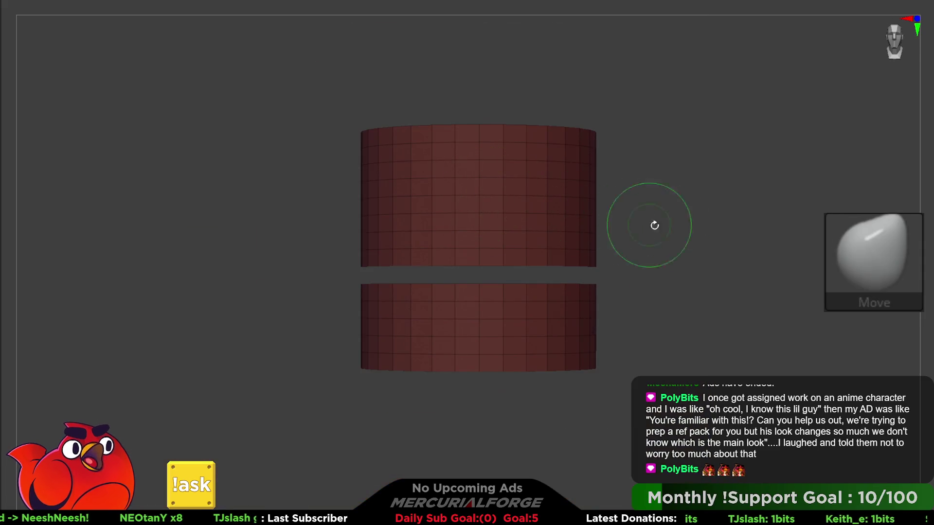
{"action": "left_click_drag", "start_coordinate": [636, 219], "coordinate": [705, 322], "text": "ctrl+shift"}
{"action": "left_click", "coordinate": [705, 321], "text": "ctrl+shift"}
{"action": "key", "text": "space"}
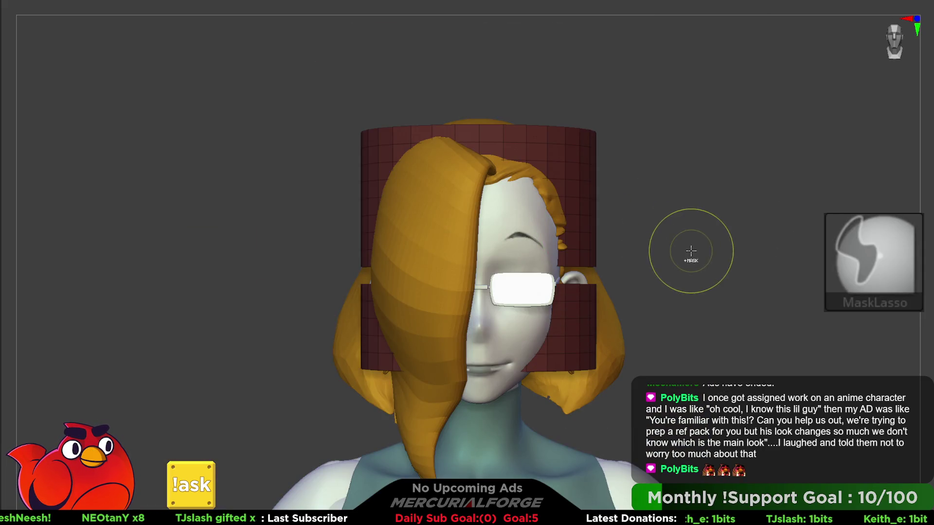
{"action": "mouse_move", "coordinate": [679, 256]}
{"action": "left_mouse_down"}
{"action": "mouse_move", "coordinate": [699, 303]}
{"action": "mouse_move", "coordinate": [698, 208]}
{"action": "left_mouse_up"}
{"action": "key", "text": "space"}
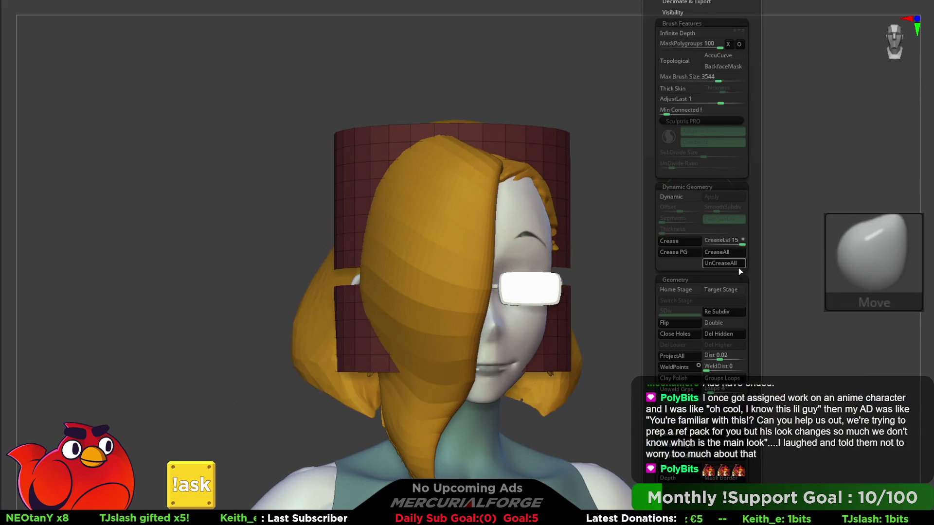
{"action": "left_click", "coordinate": [726, 335]}
{"action": "left_click", "coordinate": [617, 286], "text": "ctrl+shift"}
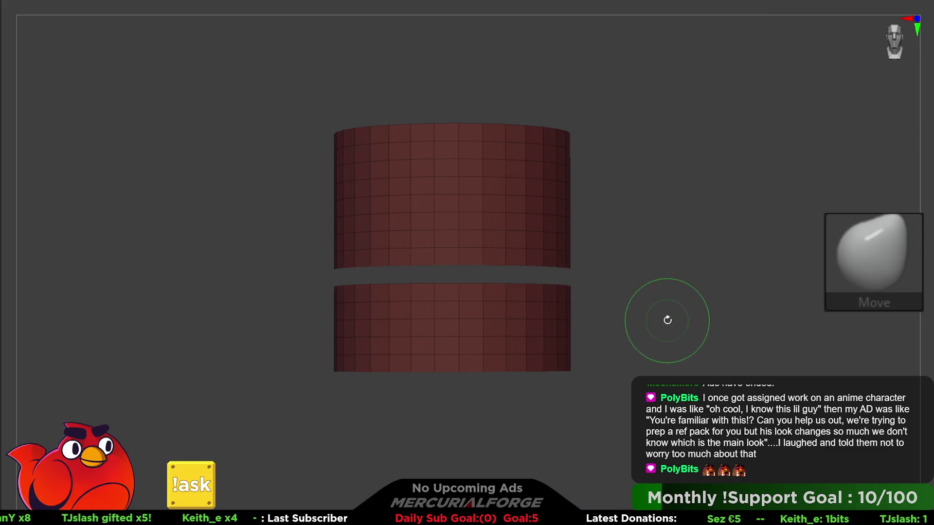
{"action": "left_click_drag", "start_coordinate": [666, 319], "coordinate": [707, 294], "text": "alt"}
{"action": "left_click", "coordinate": [693, 292], "text": "ctrl+shift"}
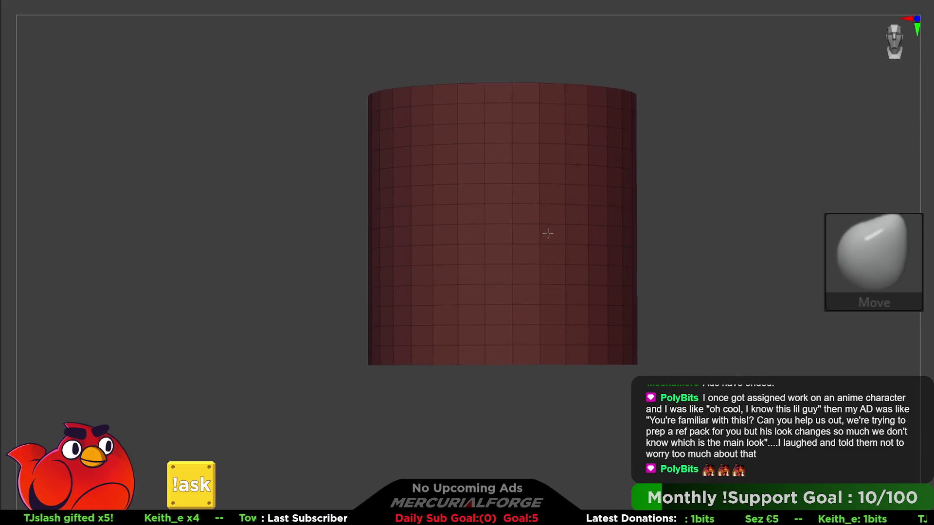
{"action": "key", "text": "f"}
Keep only the cylinder's middle band and rebuild it with fewer, larger polygons
{"action": "left_click", "coordinate": [540, 301], "text": "ctrl+alt+shift"}
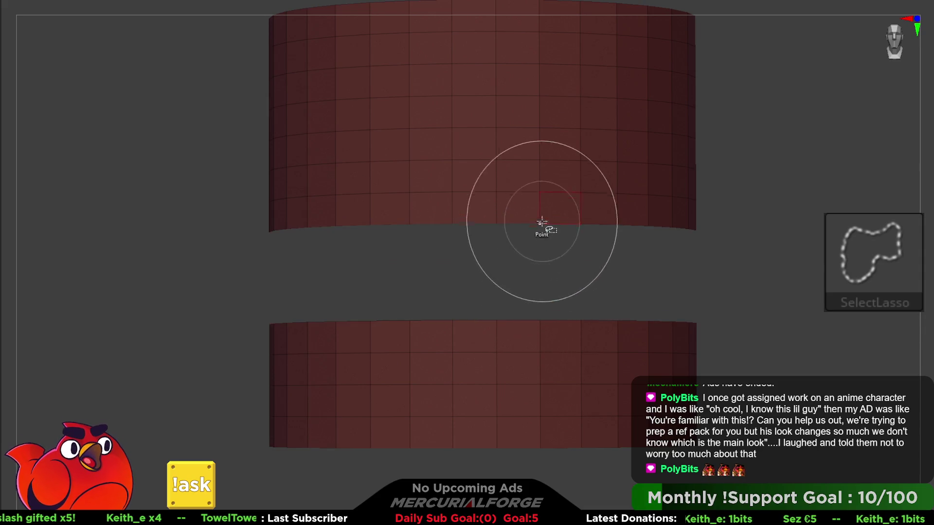
{"action": "left_click", "coordinate": [790, 194], "text": "ctrl+shift"}
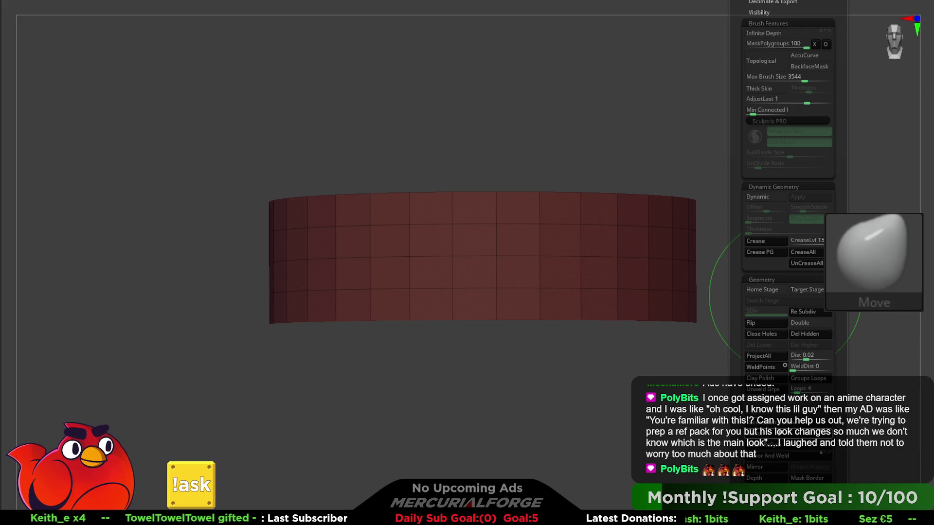
{"action": "left_click", "coordinate": [778, 434]}
{"action": "key", "text": "space"}
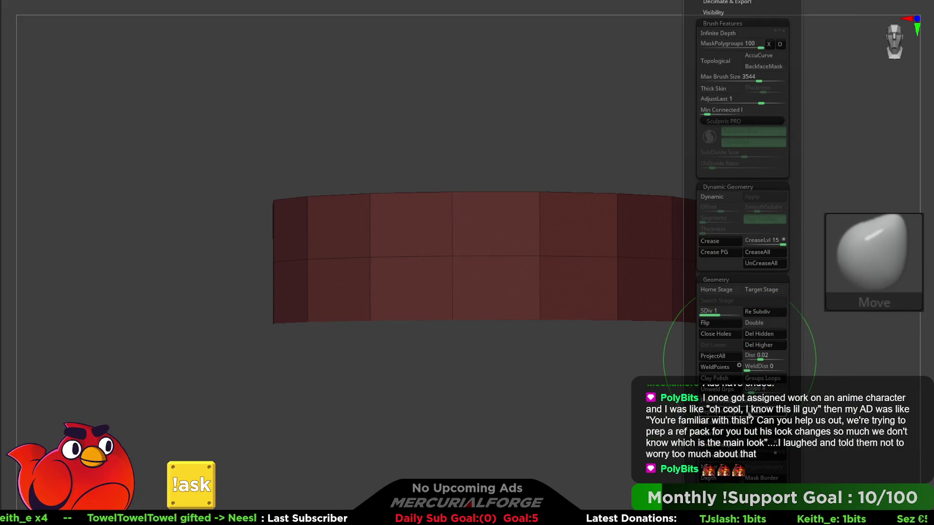
{"action": "left_click", "coordinate": [749, 415]}
{"action": "key", "text": "space"}
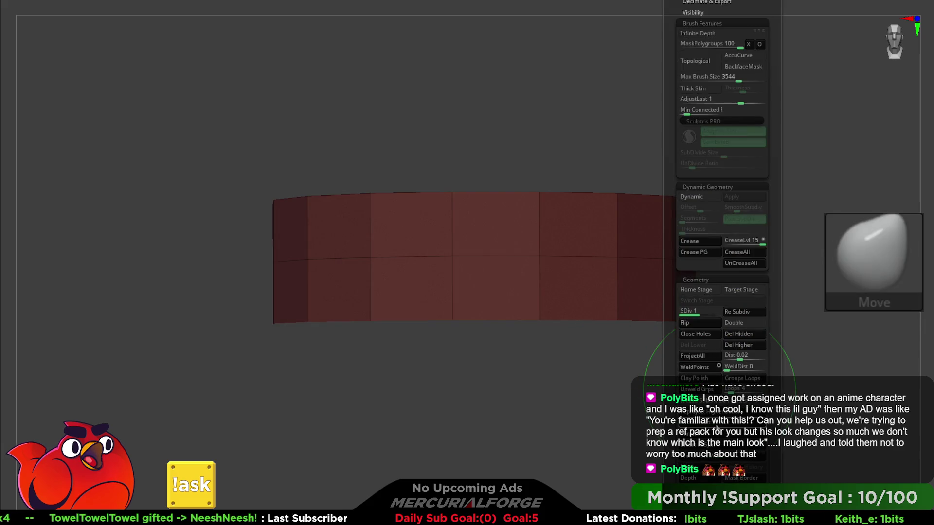
Move the band piece down slightly with the Transpose gizmo
{"action": "mouse_move", "coordinate": [597, 341]}
{"action": "left_mouse_down"}
{"action": "mouse_move", "coordinate": [596, 292]}
{"action": "mouse_move", "coordinate": [597, 321]}
{"action": "left_mouse_up"}
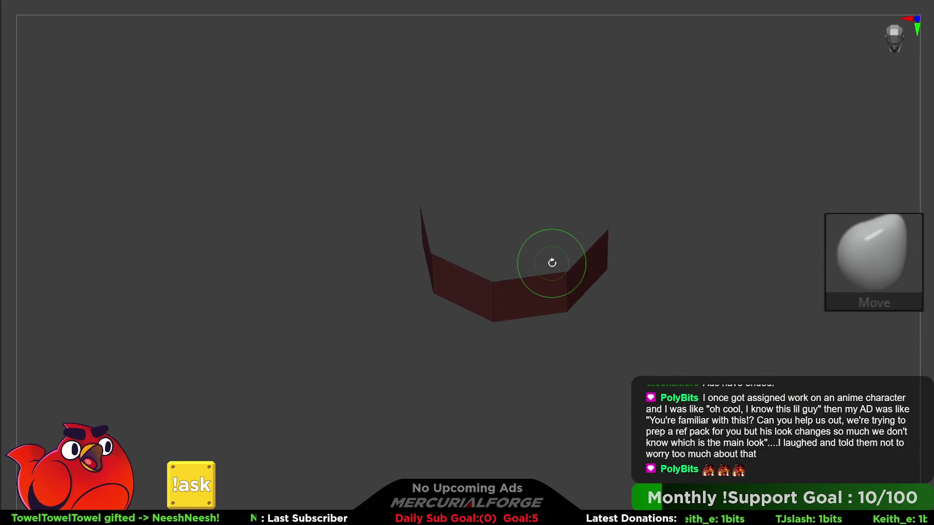
{"action": "key", "text": "w"}
{"action": "left_click_drag", "start_coordinate": [551, 263], "coordinate": [528, 187]}
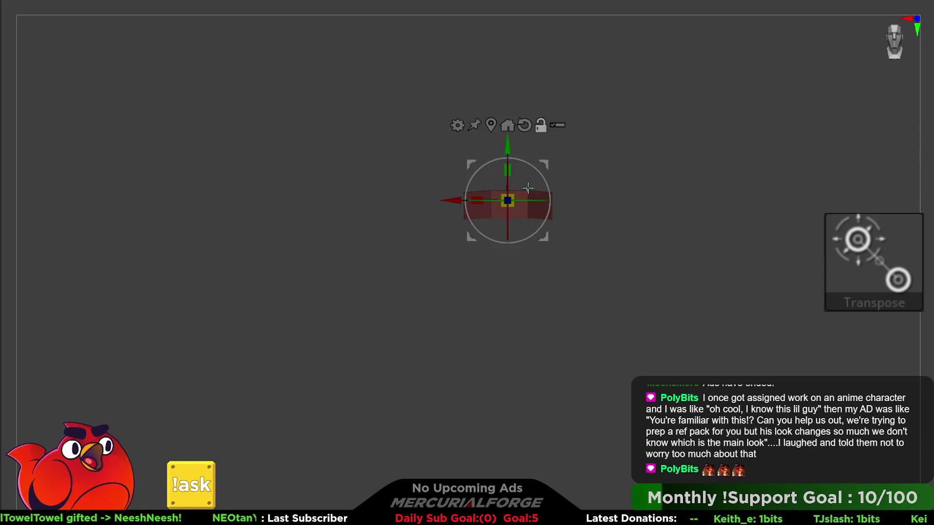
{"action": "left_click_drag", "start_coordinate": [511, 152], "coordinate": [512, 323]}
Carry the band piece down to the belt front and shrink it to a small block
{"action": "key", "text": "ctrl+z"}
{"action": "left_click_drag", "start_coordinate": [512, 152], "coordinate": [512, 296]}
{"action": "left_click_drag", "start_coordinate": [559, 253], "coordinate": [565, 201]}
{"action": "left_click_drag", "start_coordinate": [452, 148], "coordinate": [455, 291]}
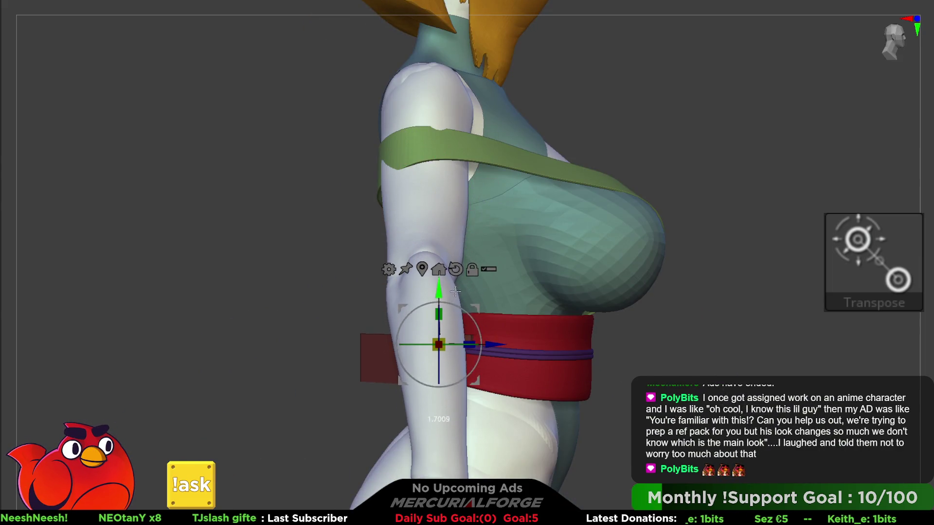
{"action": "mouse_move", "coordinate": [498, 345]}
{"action": "left_mouse_down"}
{"action": "mouse_move", "coordinate": [705, 344]}
{"action": "mouse_move", "coordinate": [715, 317]}
{"action": "mouse_move", "coordinate": [647, 286]}
{"action": "left_mouse_up"}
{"action": "mouse_move", "coordinate": [603, 235]}
{"action": "left_mouse_down"}
{"action": "mouse_move", "coordinate": [463, 273]}
{"action": "mouse_move", "coordinate": [344, 277]}
{"action": "left_mouse_up"}
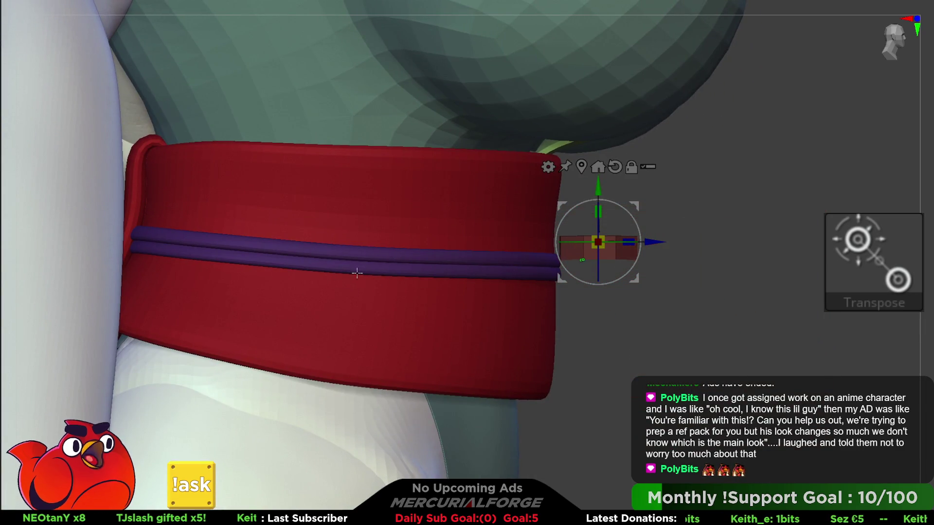
{"action": "mouse_move", "coordinate": [634, 277]}
{"action": "left_mouse_down"}
{"action": "mouse_move", "coordinate": [621, 261]}
{"action": "mouse_move", "coordinate": [625, 281]}
{"action": "mouse_move", "coordinate": [617, 258]}
{"action": "mouse_move", "coordinate": [528, 243]}
{"action": "left_mouse_up"}
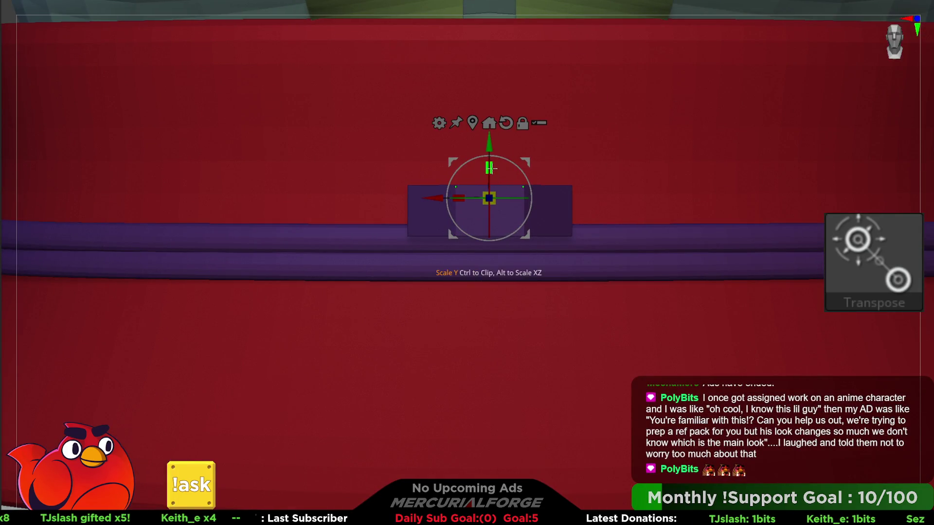
{"action": "left_click_drag", "start_coordinate": [489, 208], "coordinate": [652, 211]}
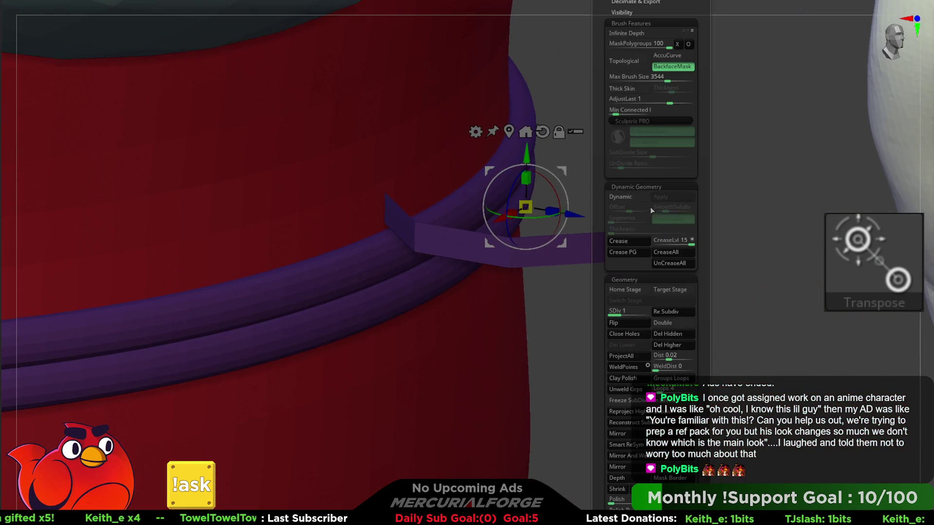
Enable Double and Dynamic subdivision with 0.00025 thickness, thickening the piece into a tube ring
{"action": "left_click", "coordinate": [677, 325]}
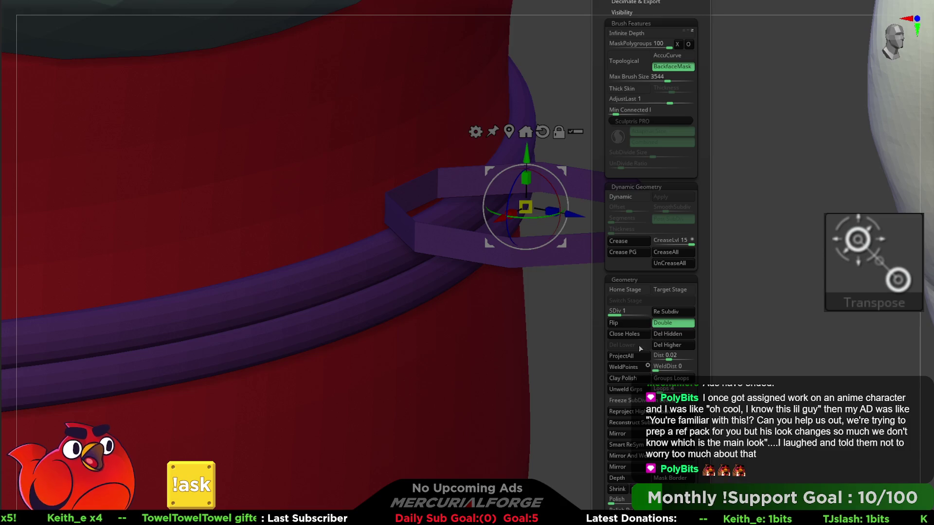
{"action": "left_click", "coordinate": [635, 198]}
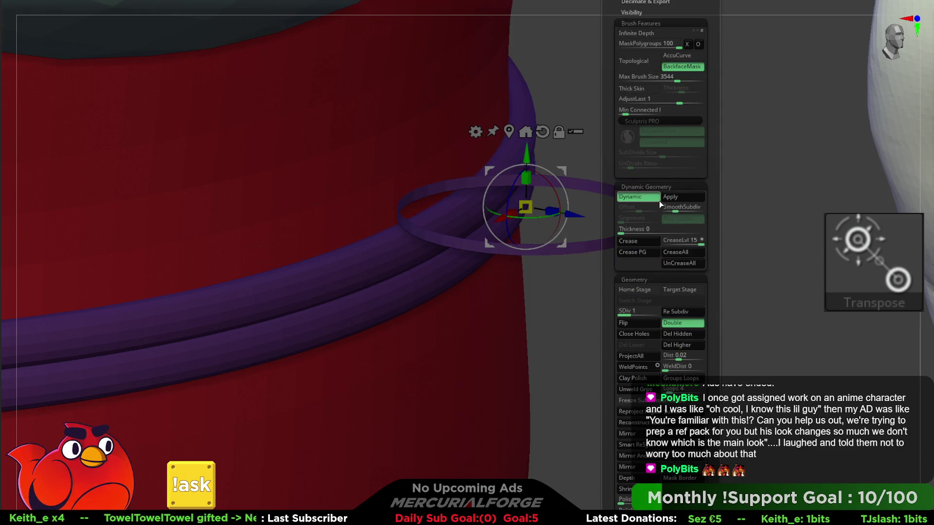
{"action": "type", "text": "0.00025"}
{"action": "key", "text": "Return"}
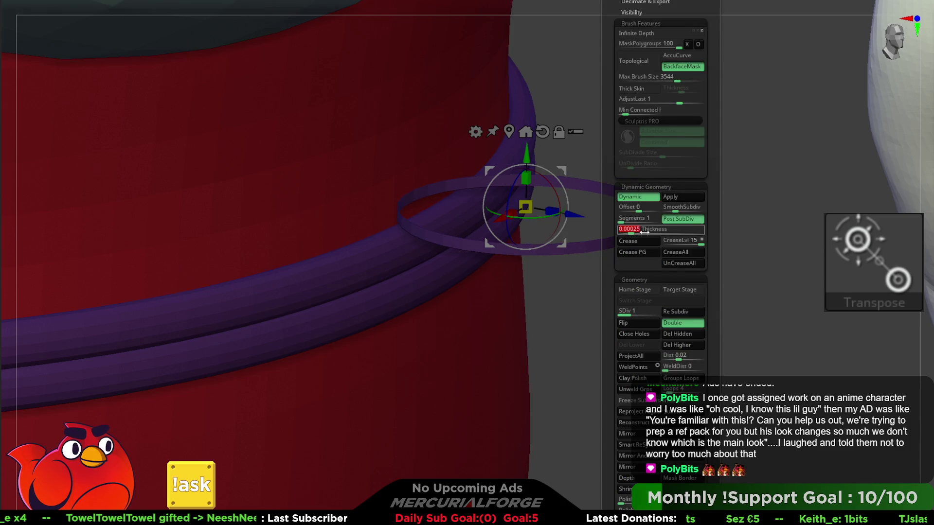
{"action": "left_click_drag", "start_coordinate": [635, 231], "coordinate": [650, 233]}
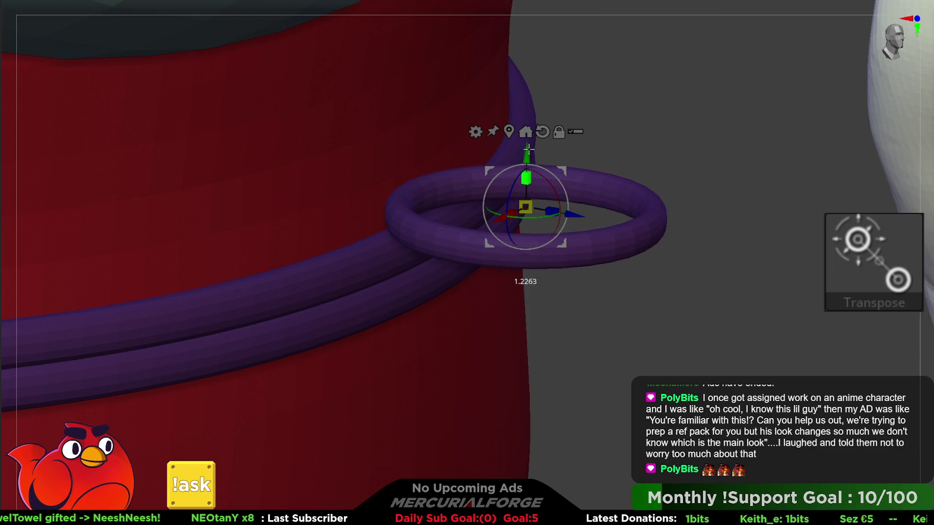
{"action": "key", "text": "F1"}
{"action": "mouse_move", "coordinate": [596, 232]}
{"action": "left_mouse_down"}
{"action": "mouse_move", "coordinate": [585, 170]}
{"action": "mouse_move", "coordinate": [511, 181]}
{"action": "mouse_move", "coordinate": [584, 146]}
{"action": "mouse_move", "coordinate": [601, 115]}
{"action": "left_mouse_up"}
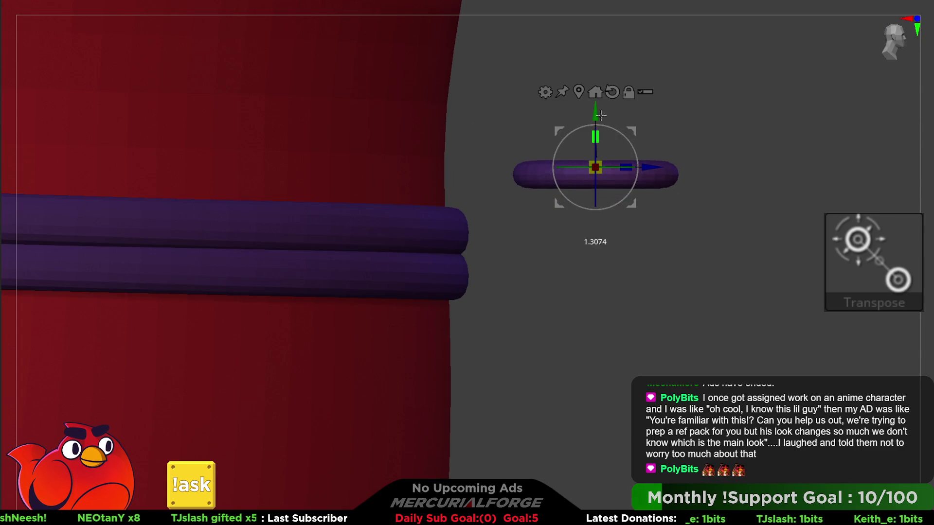
{"action": "key", "text": "F1"}
{"action": "left_click_drag", "start_coordinate": [763, 133], "coordinate": [745, 173]}
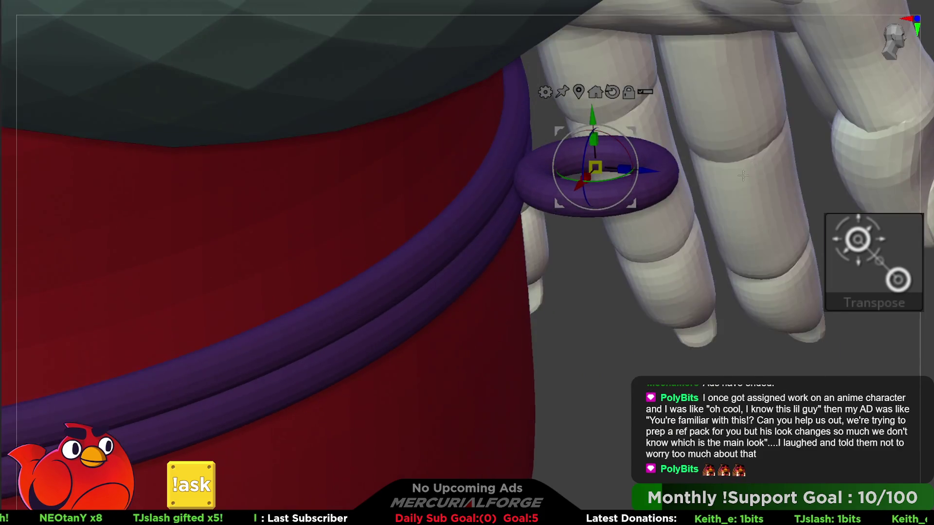
{"action": "key", "text": "F1"}
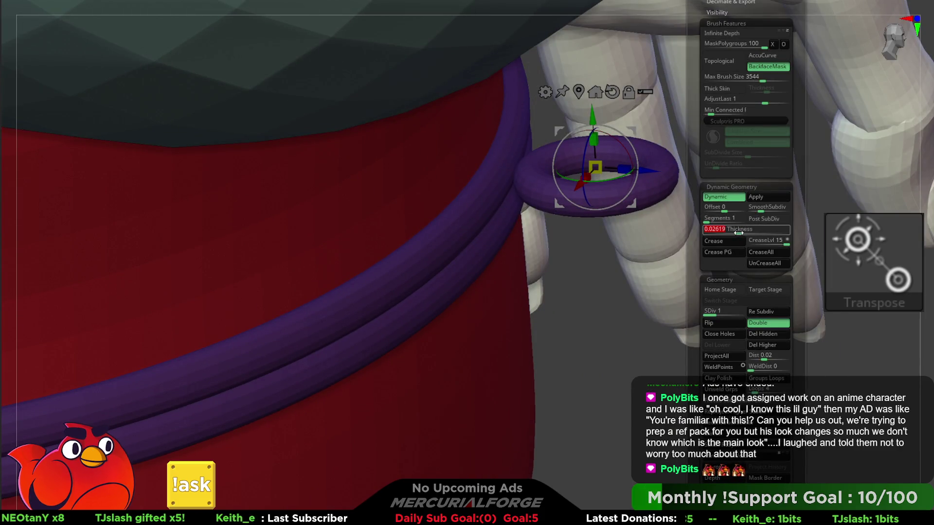
{"action": "mouse_move", "coordinate": [681, 253]}
{"action": "left_mouse_down"}
{"action": "mouse_move", "coordinate": [632, 204]}
{"action": "mouse_move", "coordinate": [669, 190]}
{"action": "mouse_move", "coordinate": [671, 211]}
{"action": "mouse_move", "coordinate": [638, 182]}
{"action": "left_mouse_up"}
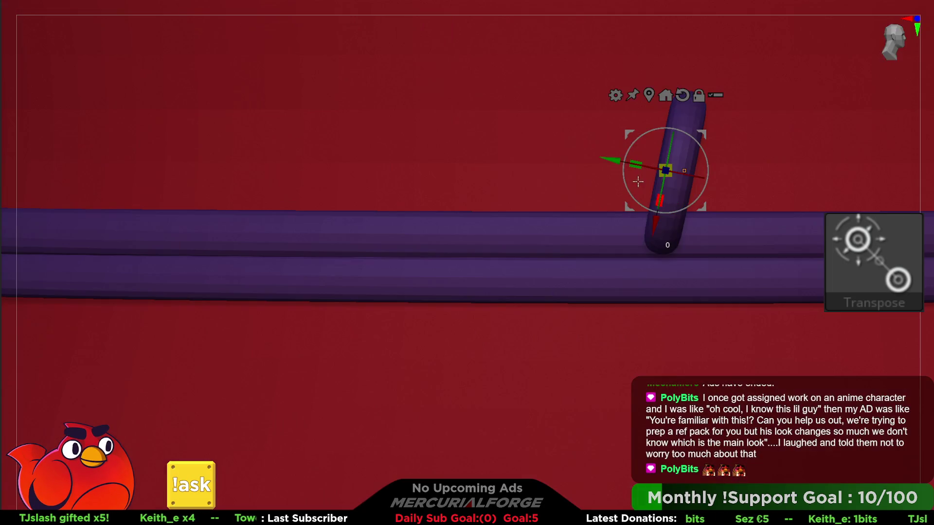
Rotate the ring upright and scale it to fit around the purple cords
{"action": "mouse_move", "coordinate": [702, 162]}
{"action": "left_mouse_down"}
{"action": "mouse_move", "coordinate": [708, 170]}
{"action": "mouse_move", "coordinate": [641, 186]}
{"action": "mouse_move", "coordinate": [649, 189]}
{"action": "mouse_move", "coordinate": [651, 177]}
{"action": "mouse_move", "coordinate": [490, 176]}
{"action": "left_mouse_up"}
{"action": "key", "text": "ctrl+z"}
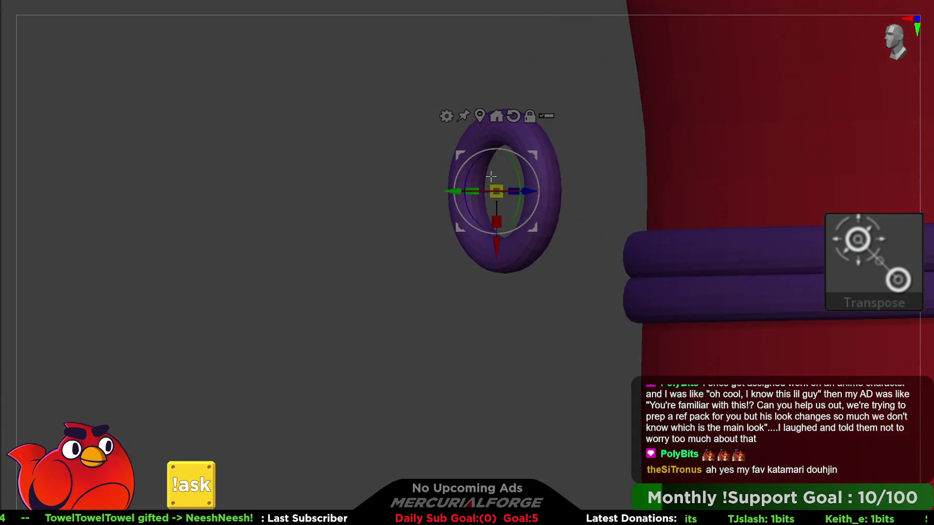
{"action": "left_click_drag", "start_coordinate": [534, 155], "coordinate": [663, 208]}
{"action": "mouse_move", "coordinate": [640, 274]}
{"action": "left_mouse_down"}
{"action": "mouse_move", "coordinate": [559, 267]}
{"action": "mouse_move", "coordinate": [713, 255]}
{"action": "left_mouse_up"}
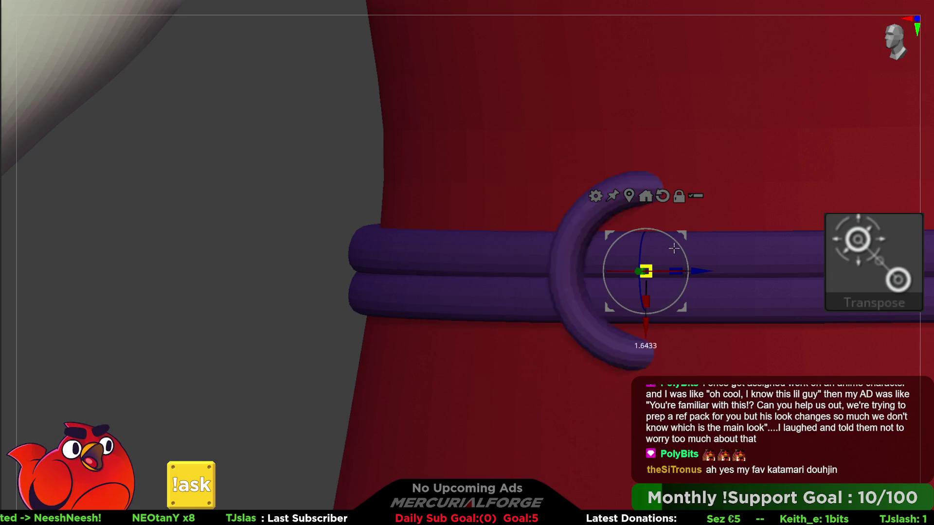
{"action": "key", "text": "ctrl+z"}
{"action": "scroll", "coordinate": [696, 248], "scroll_direction": "down", "scroll_amount": 5}
{"action": "left_click_drag", "start_coordinate": [670, 176], "coordinate": [580, 169], "text": "alt"}
{"action": "mouse_move", "coordinate": [586, 253]}
{"action": "left_mouse_down"}
{"action": "mouse_move", "coordinate": [661, 239]}
{"action": "mouse_move", "coordinate": [652, 246]}
{"action": "mouse_move", "coordinate": [676, 228]}
{"action": "mouse_move", "coordinate": [618, 213]}
{"action": "mouse_move", "coordinate": [739, 245]}
{"action": "mouse_move", "coordinate": [698, 241]}
{"action": "left_mouse_up"}
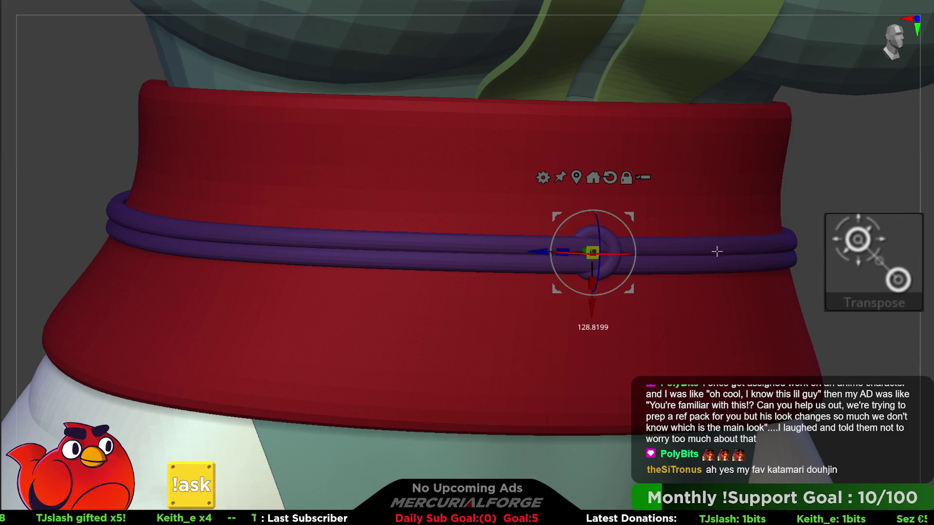
{"action": "mouse_move", "coordinate": [709, 251]}
{"action": "left_mouse_down"}
{"action": "mouse_move", "coordinate": [754, 243]}
{"action": "mouse_move", "coordinate": [643, 249]}
{"action": "mouse_move", "coordinate": [759, 243]}
{"action": "mouse_move", "coordinate": [642, 248]}
{"action": "mouse_move", "coordinate": [788, 242]}
{"action": "mouse_move", "coordinate": [639, 247]}
{"action": "left_mouse_up"}
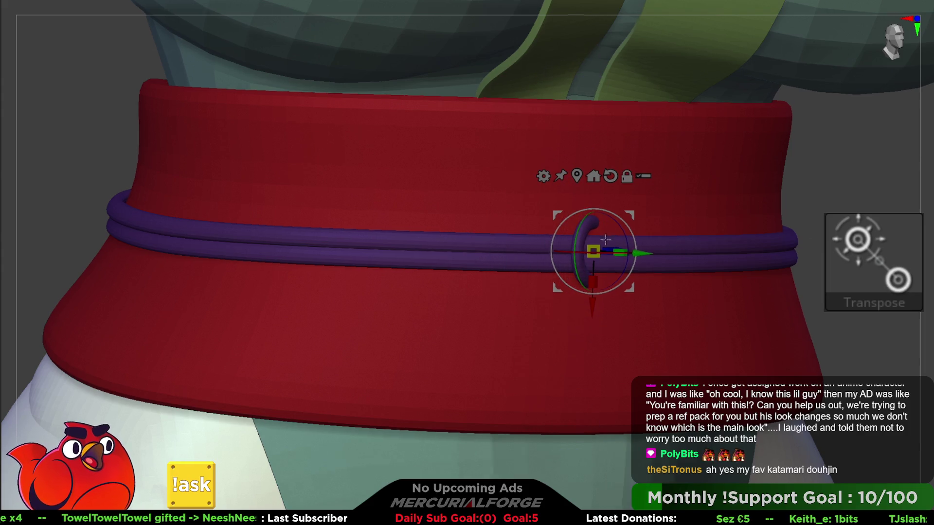
{"action": "scroll", "coordinate": [633, 249], "scroll_direction": "up", "scroll_amount": 5}
{"action": "key", "text": "space"}
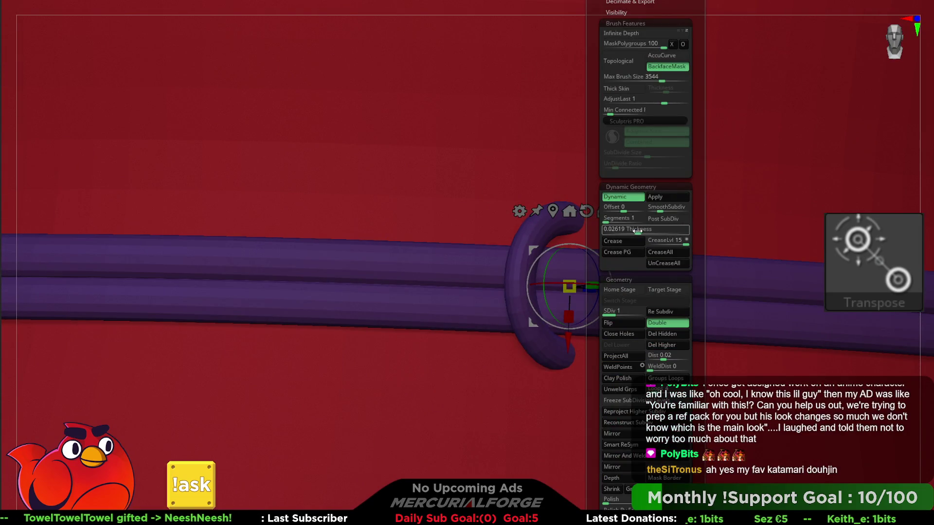
Thicken the ring tube slightly, shift the pivot left, and flatten the ring's width
{"action": "left_click_drag", "start_coordinate": [641, 233], "coordinate": [640, 233]}
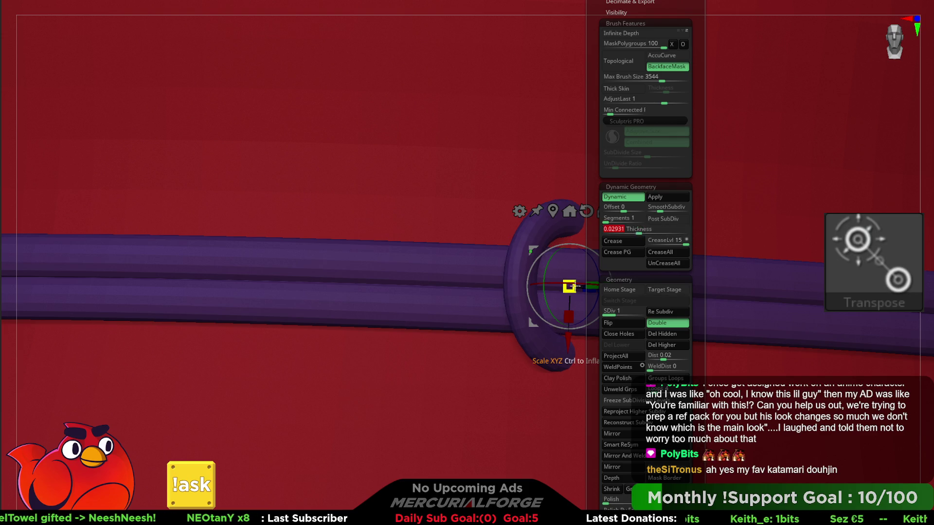
{"action": "right_click_drag", "start_coordinate": [593, 286], "coordinate": [622, 283]}
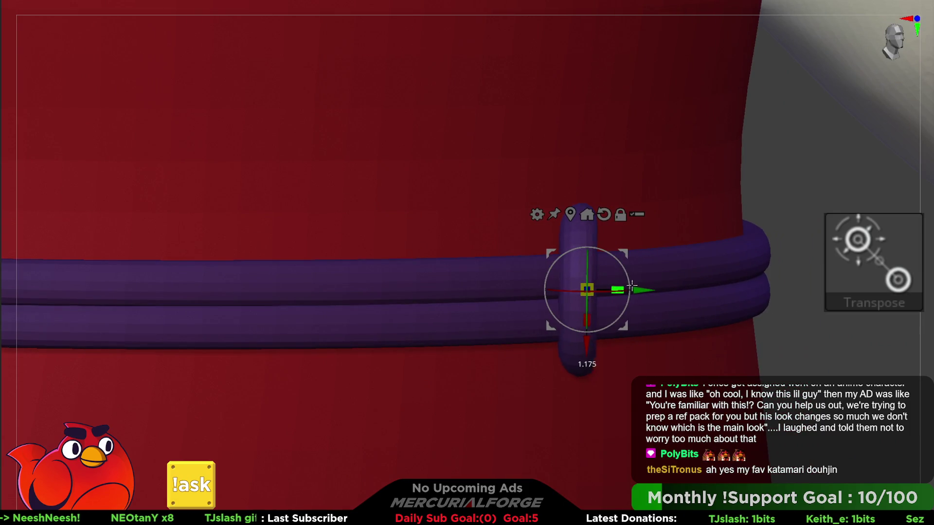
{"action": "left_click_drag", "start_coordinate": [643, 290], "coordinate": [607, 287], "text": "alt"}
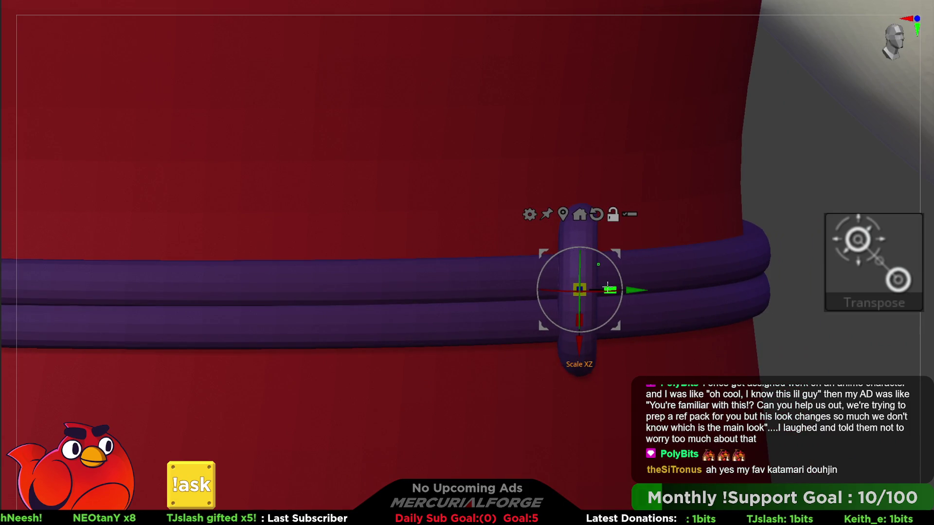
{"action": "mouse_move", "coordinate": [614, 289]}
{"action": "right_mouse_down"}
{"action": "mouse_move", "coordinate": [557, 256]}
{"action": "mouse_move", "coordinate": [582, 284]}
{"action": "right_mouse_up"}
{"action": "left_click_drag", "start_coordinate": [575, 312], "coordinate": [579, 307]}
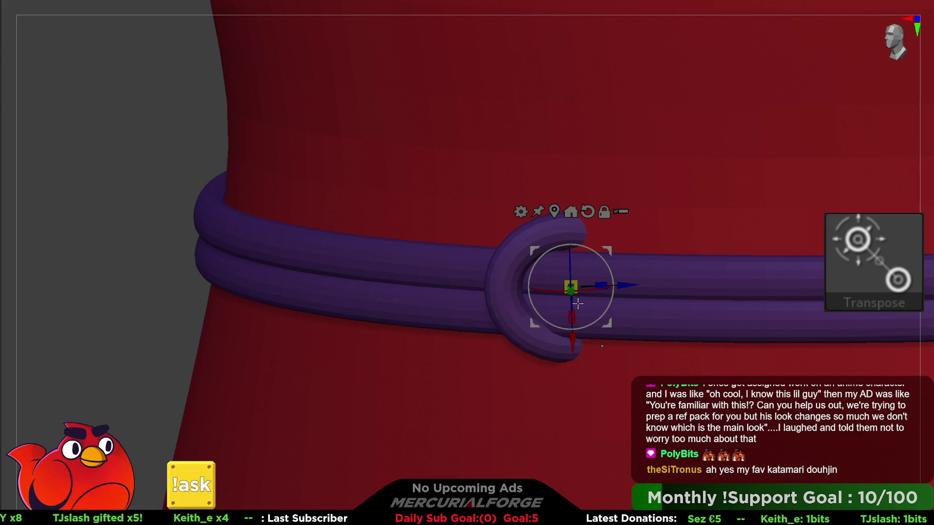
{"action": "right_click_drag", "start_coordinate": [575, 276], "coordinate": [603, 249]}
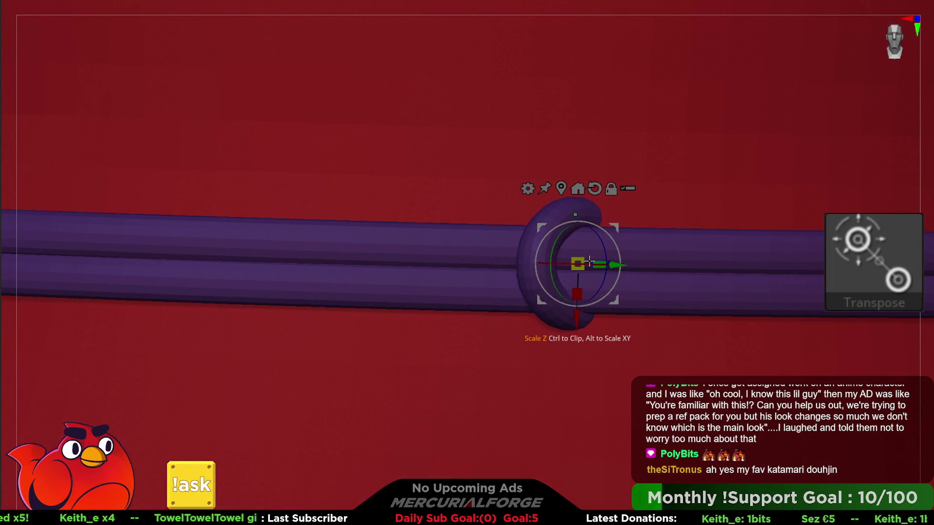
Reset the gizmo orientation and rotate the C-shaped torus 22.5° to wrap around the cords
{"action": "key", "text": "F1"}
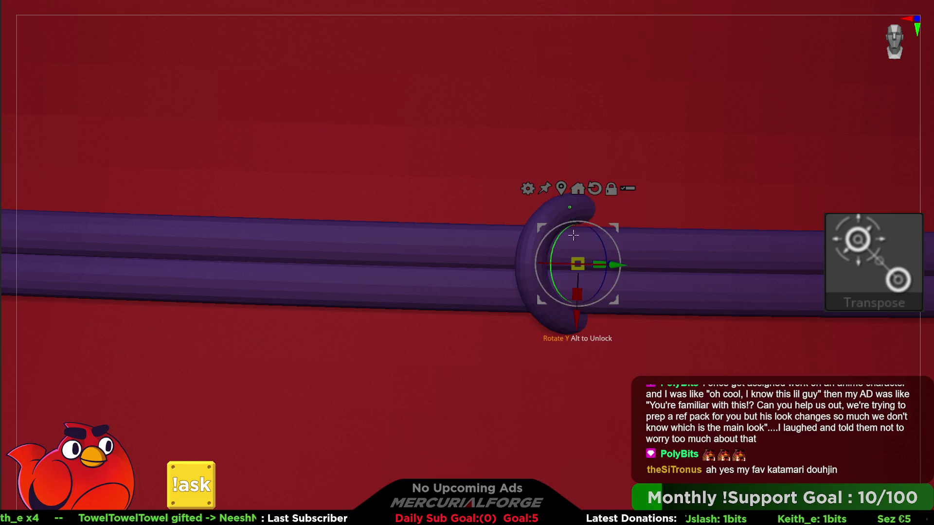
{"action": "scroll", "coordinate": [547, 225], "scroll_direction": "down", "scroll_amount": 5}
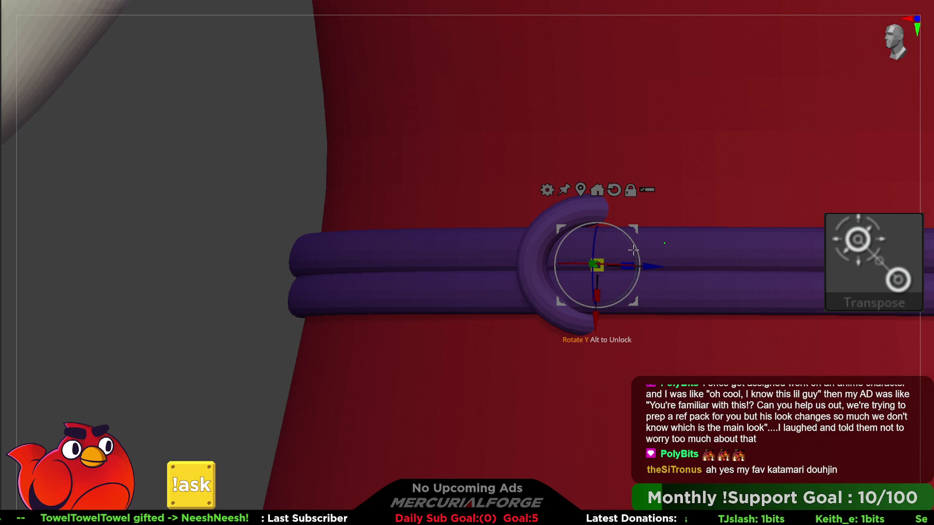
{"action": "mouse_move", "coordinate": [614, 263]}
{"action": "right_mouse_down"}
{"action": "mouse_move", "coordinate": [596, 261]}
{"action": "mouse_move", "coordinate": [635, 276]}
{"action": "mouse_move", "coordinate": [604, 219]}
{"action": "right_mouse_up"}
{"action": "scroll", "coordinate": [604, 219], "scroll_direction": "down", "scroll_amount": 3}
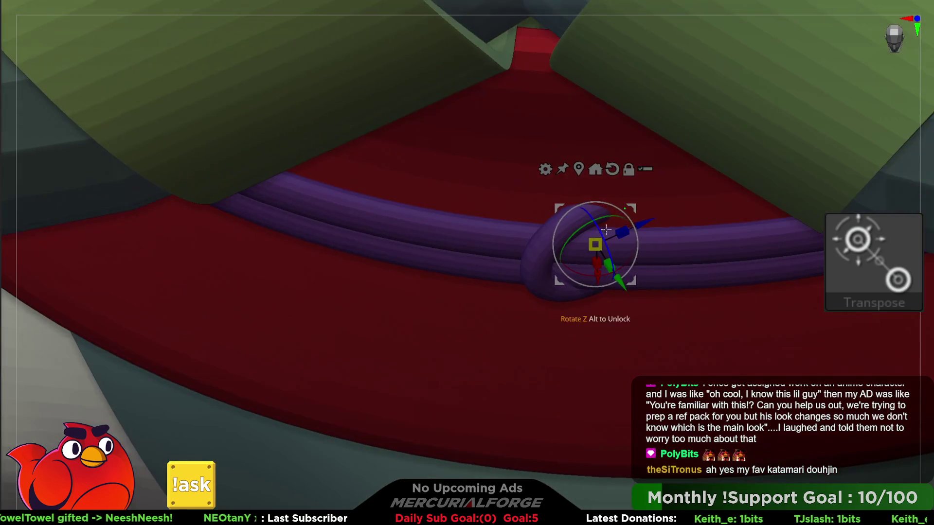
{"action": "left_click", "coordinate": [612, 169]}
{"action": "left_click_drag", "start_coordinate": [588, 286], "coordinate": [612, 279]}
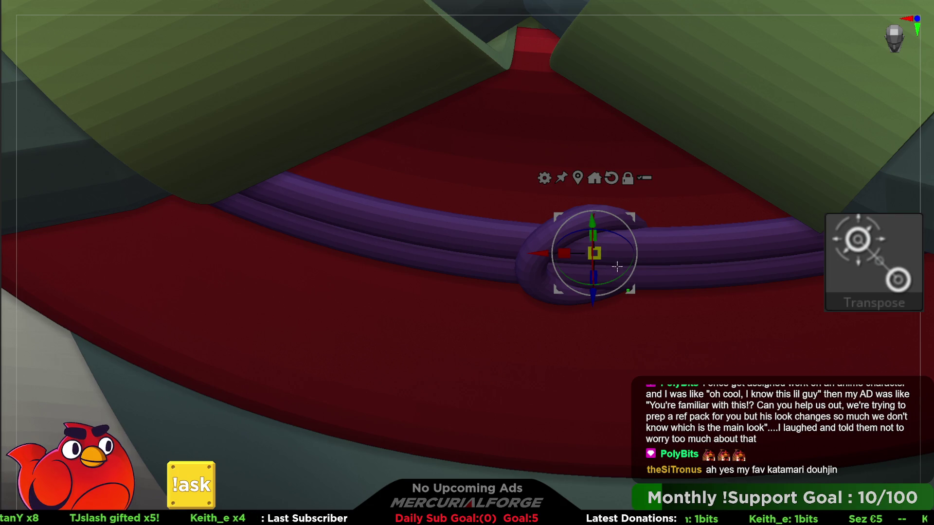
{"action": "mouse_move", "coordinate": [590, 269]}
{"action": "right_mouse_down"}
{"action": "mouse_move", "coordinate": [596, 287]}
{"action": "mouse_move", "coordinate": [607, 230]}
{"action": "right_mouse_up"}
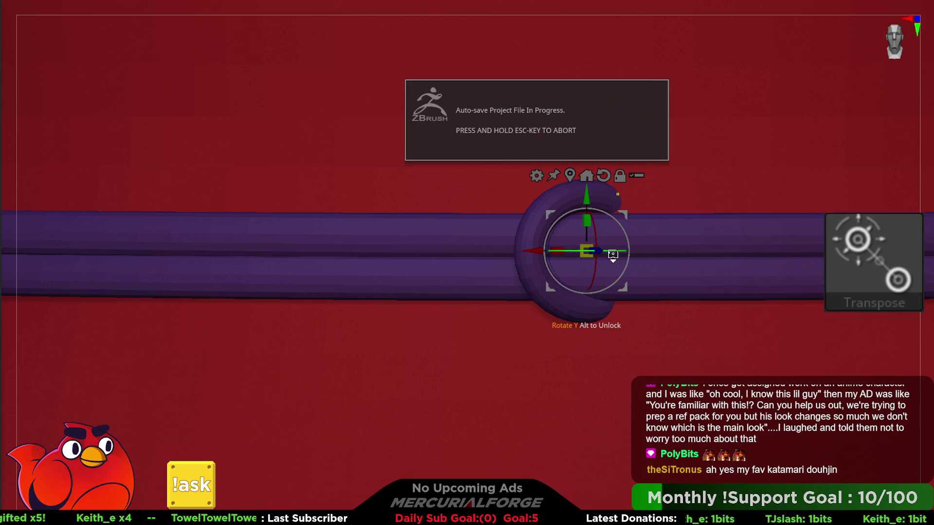
{"action": "left_click_drag", "start_coordinate": [612, 256], "coordinate": [615, 255]}
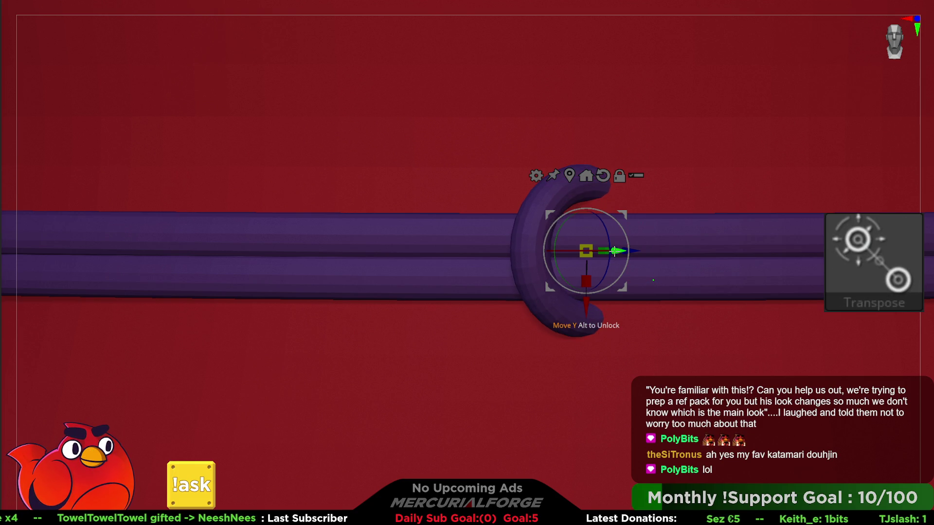
{"action": "mouse_move", "coordinate": [567, 251]}
{"action": "left_mouse_down"}
{"action": "mouse_move", "coordinate": [622, 252]}
{"action": "mouse_move", "coordinate": [514, 244]}
{"action": "left_mouse_up"}
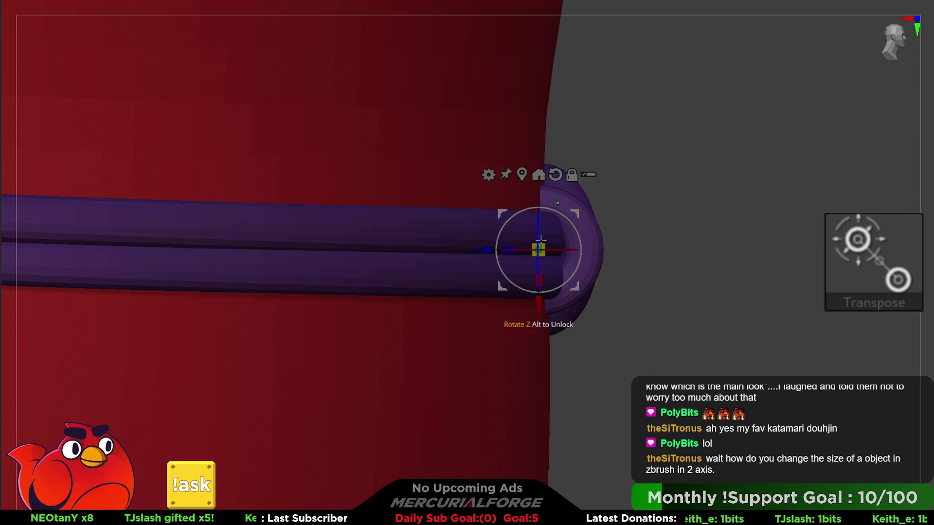
{"action": "mouse_move", "coordinate": [541, 291]}
{"action": "left_mouse_down"}
{"action": "mouse_move", "coordinate": [559, 262]}
{"action": "mouse_move", "coordinate": [524, 242]}
{"action": "mouse_move", "coordinate": [541, 245]}
{"action": "left_mouse_up"}
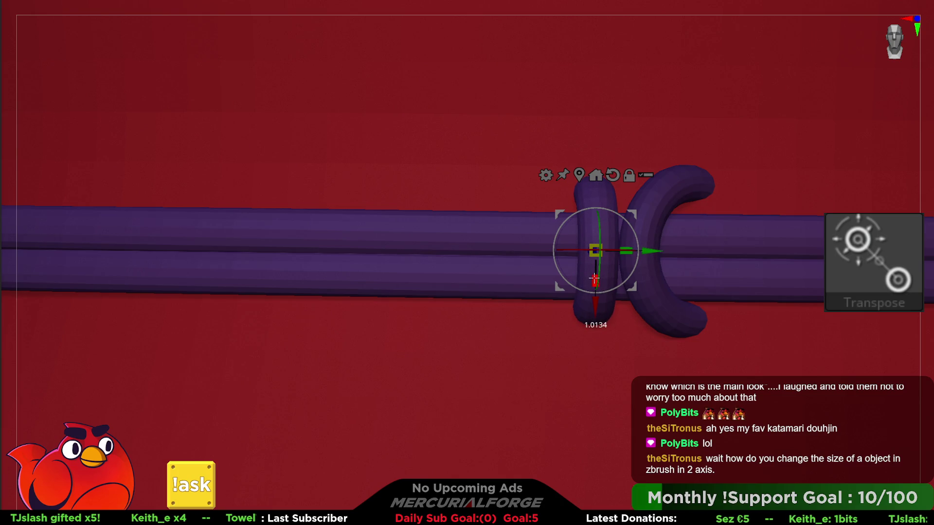
Tilt the torus with the Rotate Screen ring, undoing the stretched barrel shape
{"action": "mouse_move", "coordinate": [587, 238]}
{"action": "left_mouse_down"}
{"action": "mouse_move", "coordinate": [545, 238]}
{"action": "mouse_move", "coordinate": [592, 252]}
{"action": "left_mouse_up"}
{"action": "mouse_move", "coordinate": [553, 221]}
{"action": "left_mouse_down"}
{"action": "mouse_move", "coordinate": [561, 281]}
{"action": "mouse_move", "coordinate": [611, 267]}
{"action": "mouse_move", "coordinate": [551, 280]}
{"action": "mouse_move", "coordinate": [576, 291]}
{"action": "mouse_move", "coordinate": [521, 298]}
{"action": "mouse_move", "coordinate": [636, 260]}
{"action": "mouse_move", "coordinate": [592, 246]}
{"action": "mouse_move", "coordinate": [793, 237]}
{"action": "mouse_move", "coordinate": [646, 181]}
{"action": "mouse_move", "coordinate": [547, 286]}
{"action": "mouse_move", "coordinate": [652, 261]}
{"action": "mouse_move", "coordinate": [558, 275]}
{"action": "mouse_move", "coordinate": [730, 428]}
{"action": "left_mouse_up"}
{"action": "key", "text": "ctrl+z"}
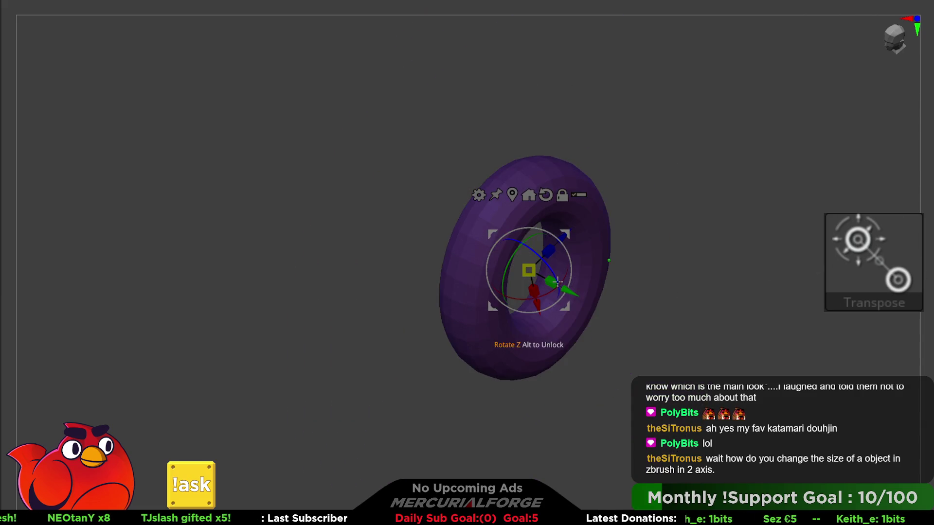
Demonstrate two-axis scaling on the torus and undo the oversized ring
{"action": "left_click_drag", "start_coordinate": [550, 282], "coordinate": [608, 302]}
{"action": "key", "text": "ctrl+z"}
{"action": "left_click_drag", "start_coordinate": [550, 283], "coordinate": [730, 301], "text": "alt"}
{"action": "key", "text": "ctrl+z"}
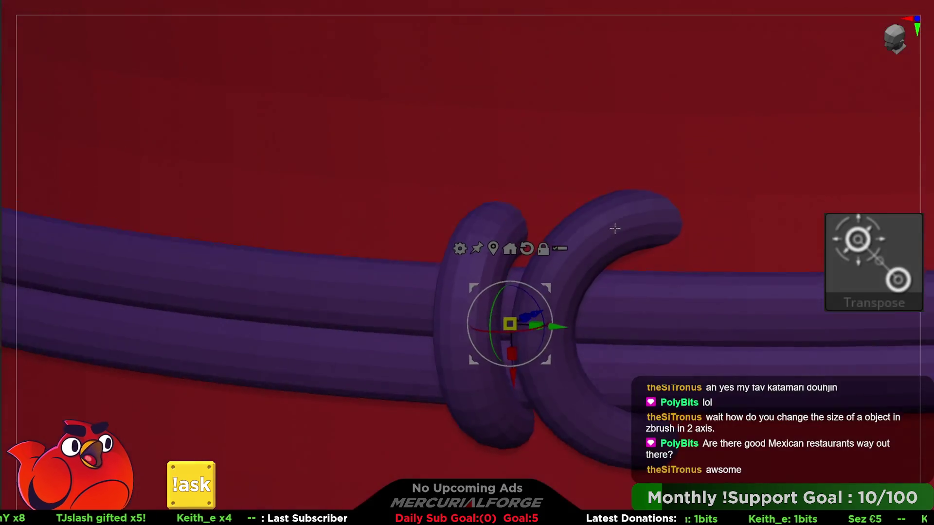
Squash the C-shaped torus, rotate it around the cord, and slide it beside the ring
{"action": "mouse_move", "coordinate": [615, 228]}
{"action": "left_mouse_down"}
{"action": "mouse_move", "coordinate": [626, 281]}
{"action": "mouse_move", "coordinate": [565, 243]}
{"action": "left_mouse_up"}
{"action": "left_click", "coordinate": [567, 243]}
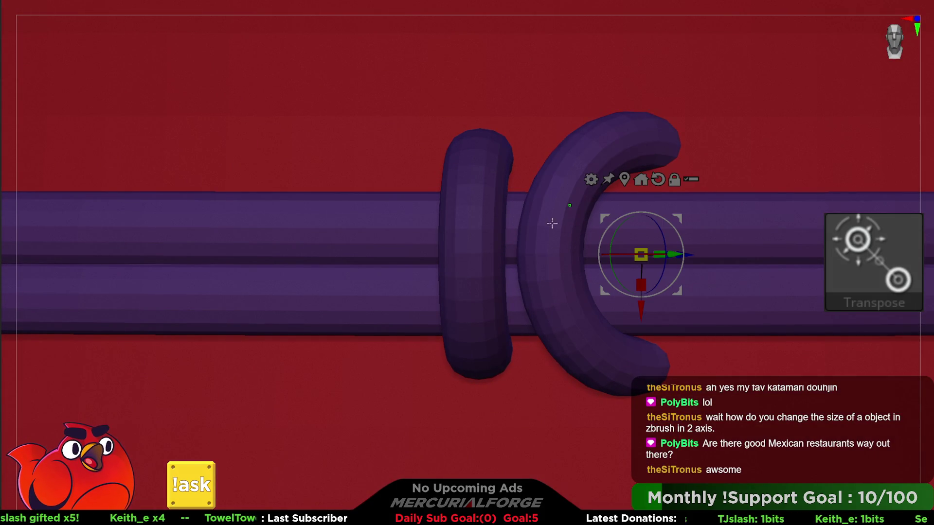
{"action": "left_click_drag", "start_coordinate": [641, 284], "coordinate": [642, 255]}
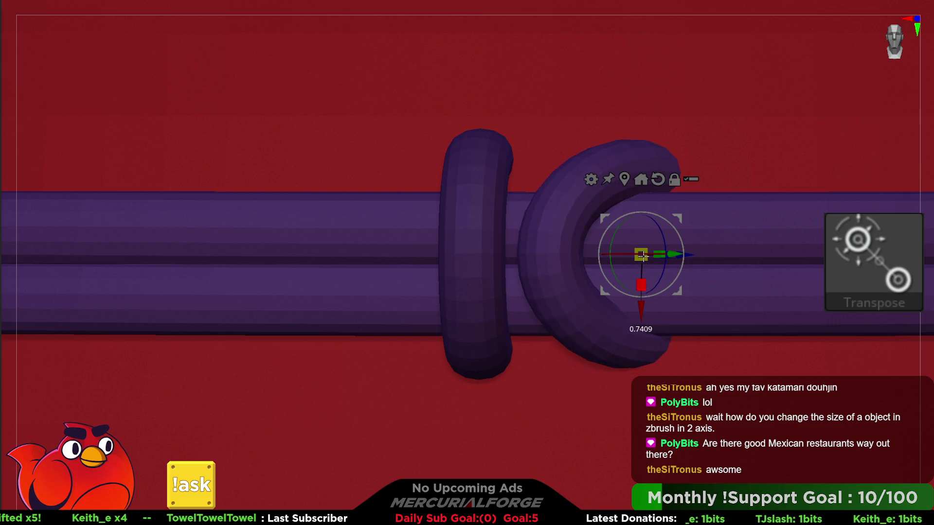
{"action": "right_click_drag", "start_coordinate": [642, 245], "coordinate": [649, 241]}
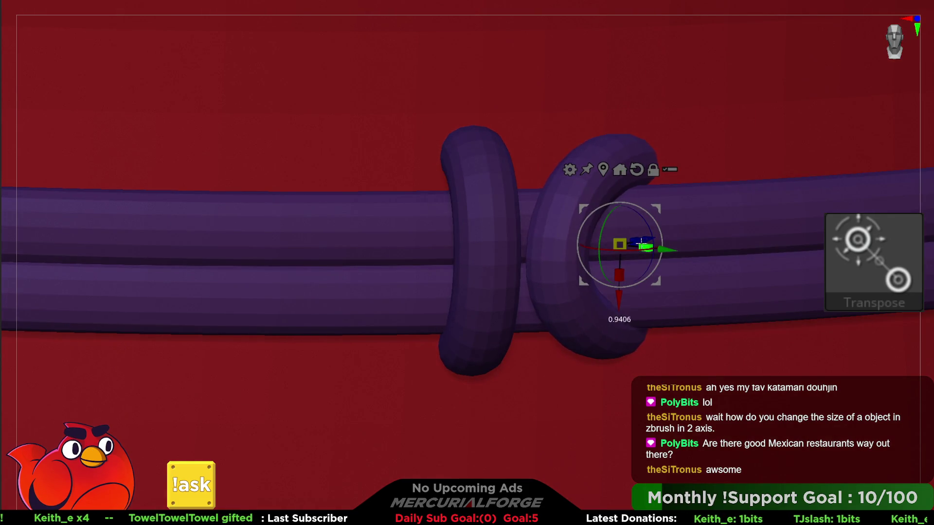
{"action": "left_click_drag", "start_coordinate": [617, 249], "coordinate": [613, 251]}
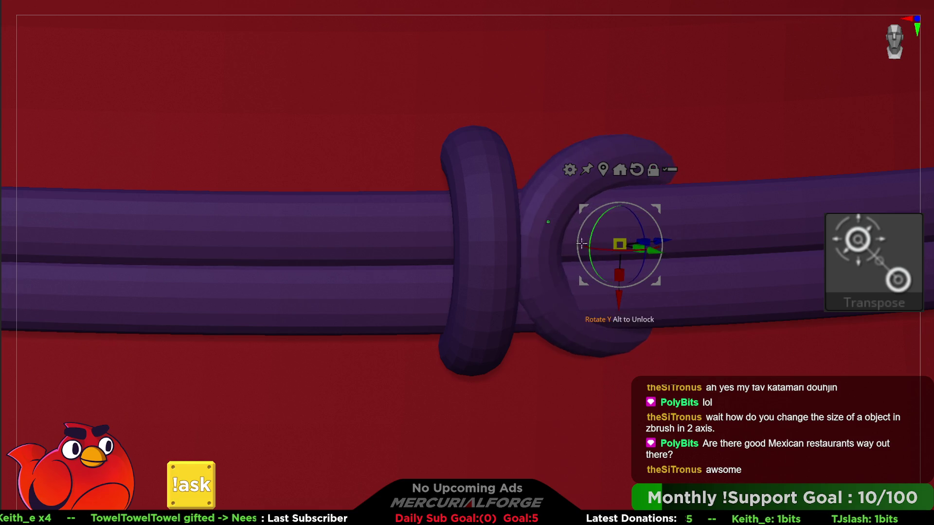
{"action": "right_click_drag", "start_coordinate": [583, 244], "coordinate": [573, 234]}
{"action": "left_click_drag", "start_coordinate": [693, 251], "coordinate": [675, 252]}
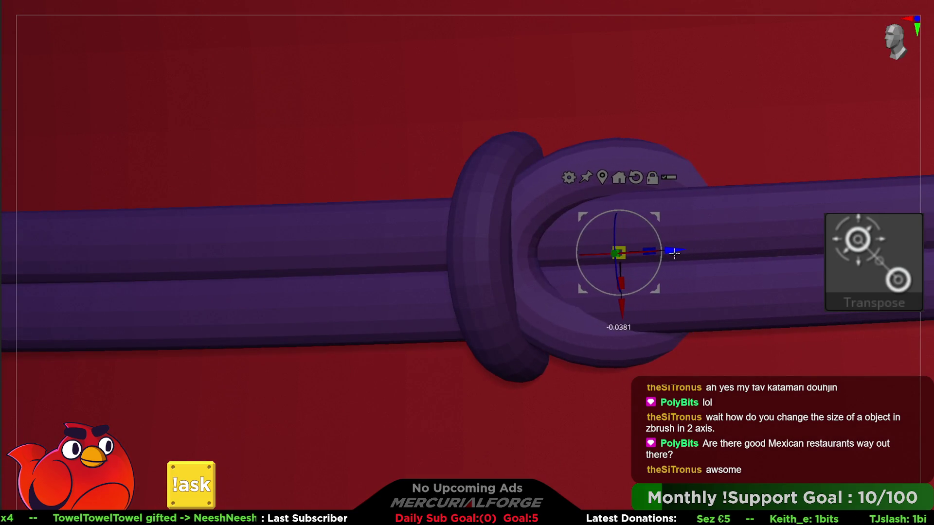
{"action": "right_click_drag", "start_coordinate": [674, 252], "coordinate": [579, 251]}
{"action": "left_click", "coordinate": [545, 180]}
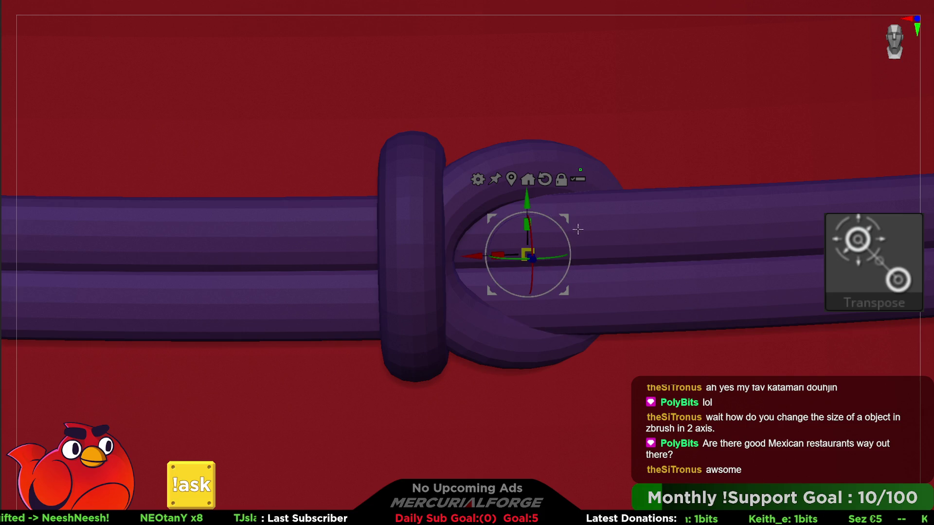
{"action": "key", "text": "space"}
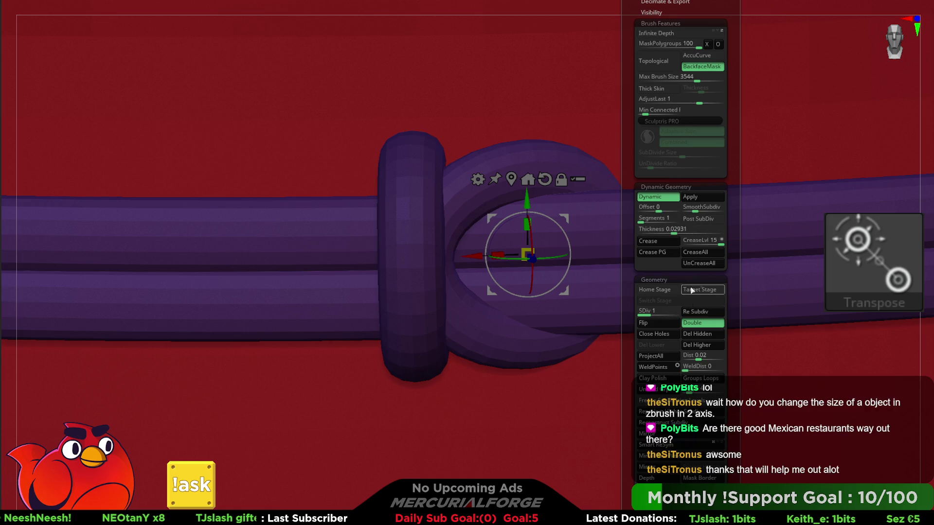
Adjust the ring's geometry settings and shift it slightly right along the cord
{"action": "left_click", "coordinate": [708, 337]}
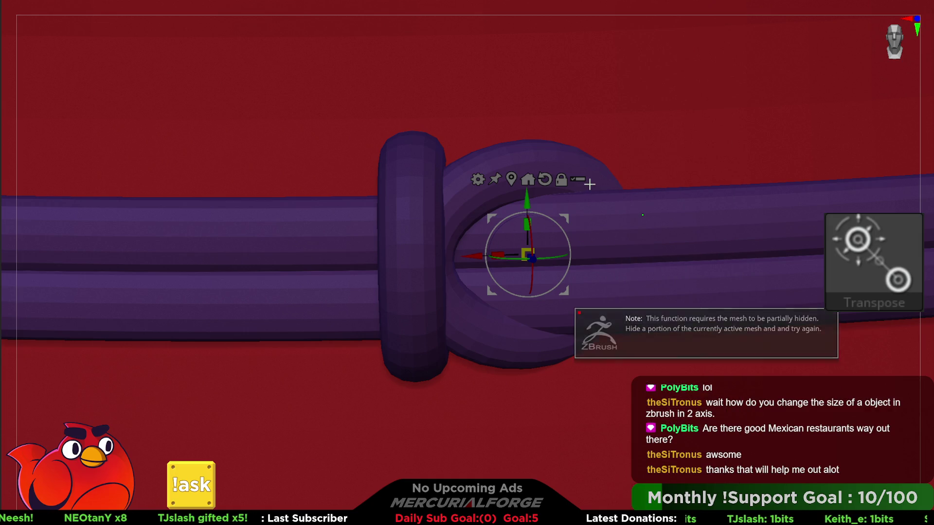
{"action": "key", "text": "space"}
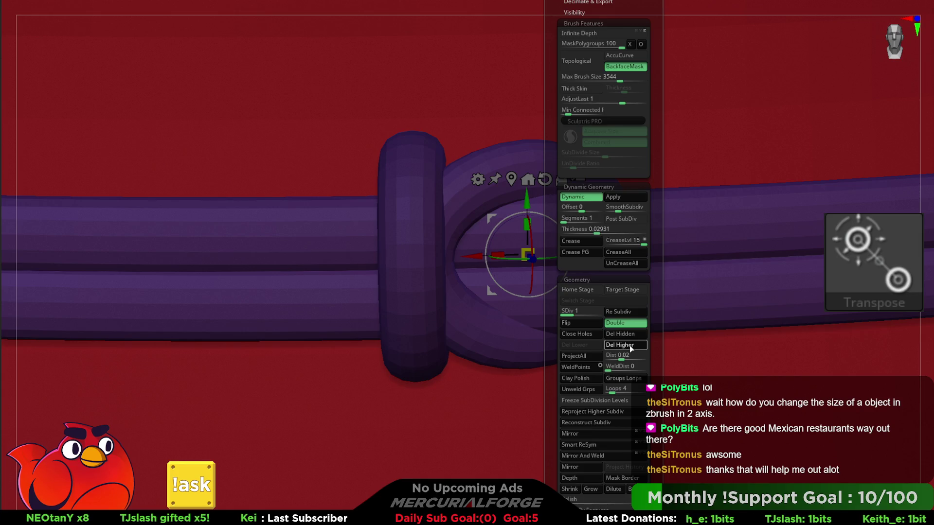
{"action": "left_click", "coordinate": [630, 346]}
{"action": "left_click_drag", "start_coordinate": [476, 258], "coordinate": [553, 252]}
{"action": "mouse_move", "coordinate": [555, 229]}
{"action": "right_mouse_down", "text": "ctrl"}
{"action": "mouse_move", "coordinate": [632, 200]}
{"action": "mouse_move", "coordinate": [600, 232]}
{"action": "mouse_move", "coordinate": [644, 240]}
{"action": "mouse_move", "coordinate": [617, 255]}
{"action": "mouse_move", "coordinate": [617, 292]}
{"action": "right_mouse_up", "text": "ctrl"}
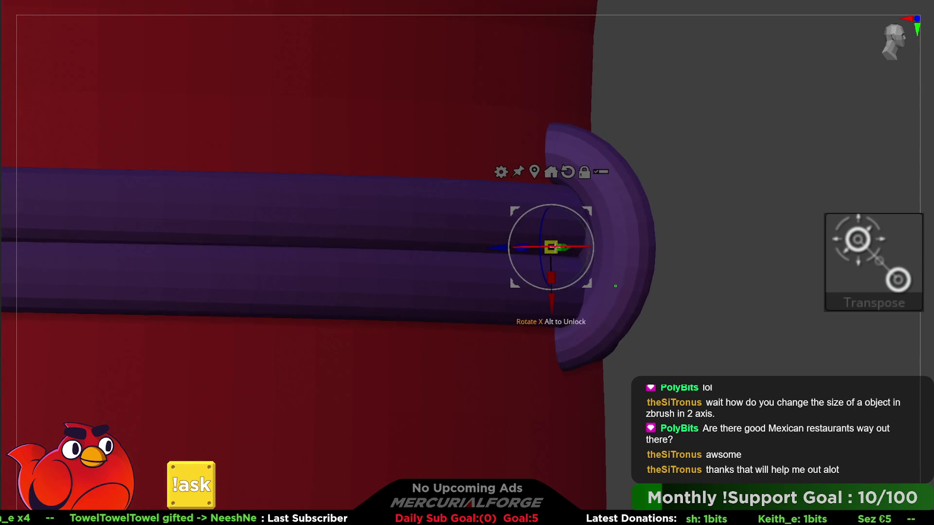
Thin the ring's depth with Scale Z and slide it left beside the knot loop
{"action": "mouse_move", "coordinate": [518, 250]}
{"action": "left_mouse_down"}
{"action": "mouse_move", "coordinate": [541, 250]}
{"action": "mouse_move", "coordinate": [519, 246]}
{"action": "left_mouse_up"}
{"action": "key", "text": "ctrl+z"}
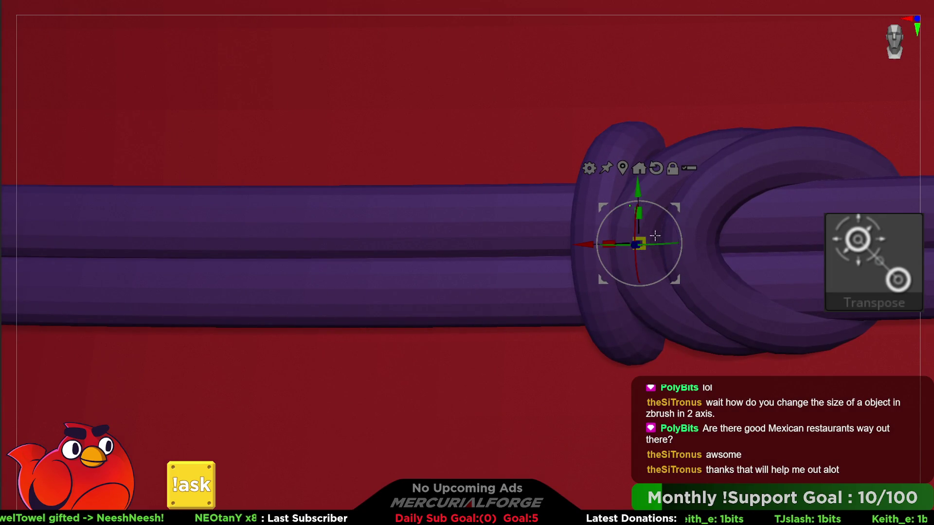
{"action": "key", "text": "space"}
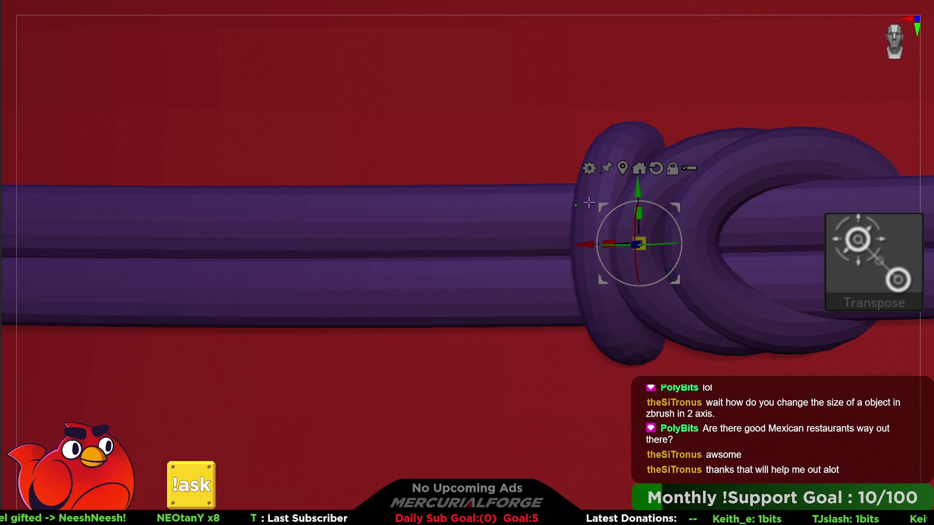
{"action": "left_click_drag", "start_coordinate": [588, 243], "coordinate": [549, 237]}
{"action": "right_click_drag", "start_coordinate": [642, 235], "coordinate": [636, 202]}
{"action": "left_click", "coordinate": [625, 220]}
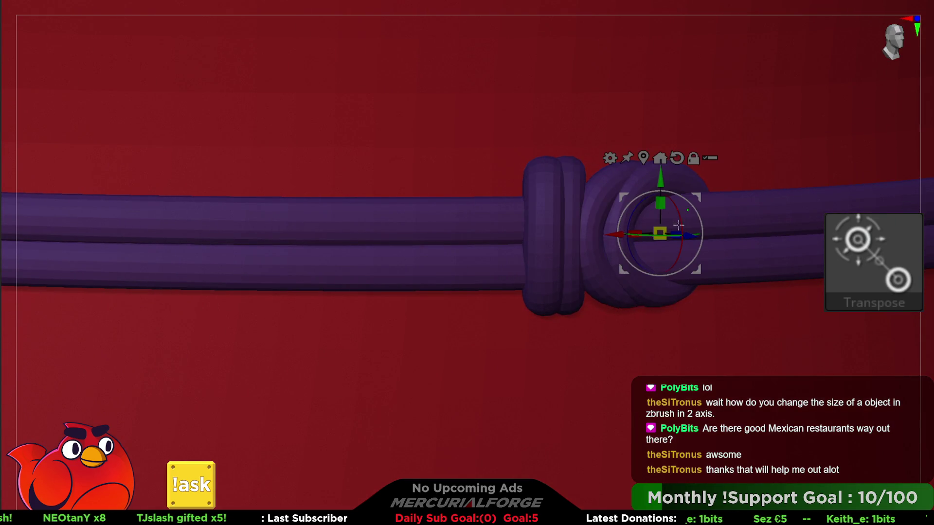
Pull the knot loop into a taper with the Move brush, then nudge the ring left along X
{"action": "key", "text": "q"}
{"action": "key", "text": "F1"}
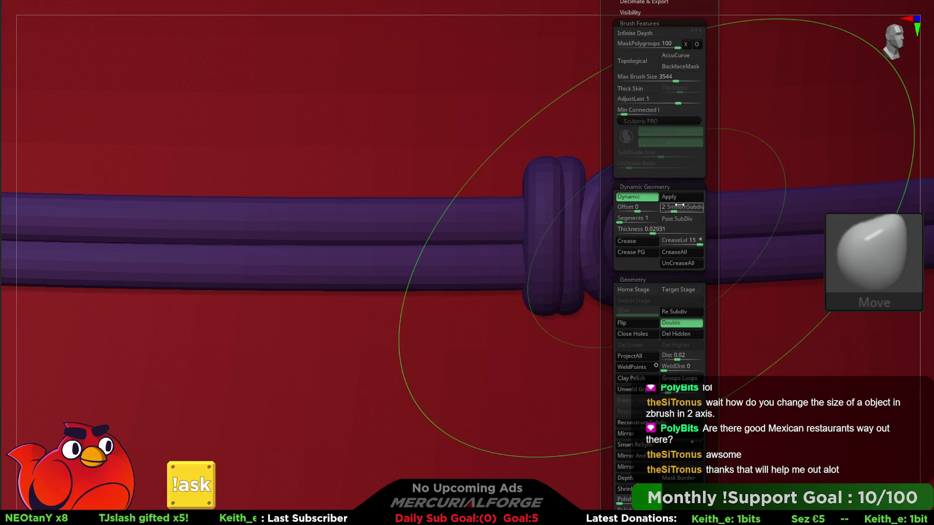
{"action": "key", "text": "space"}
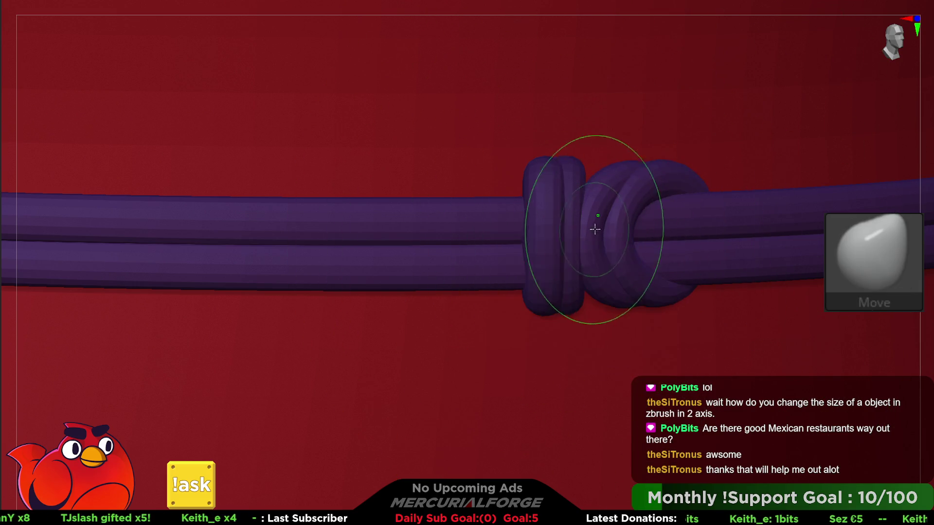
{"action": "mouse_move", "coordinate": [593, 235]}
{"action": "left_mouse_down"}
{"action": "mouse_move", "coordinate": [615, 222]}
{"action": "mouse_move", "coordinate": [598, 217]}
{"action": "left_mouse_up"}
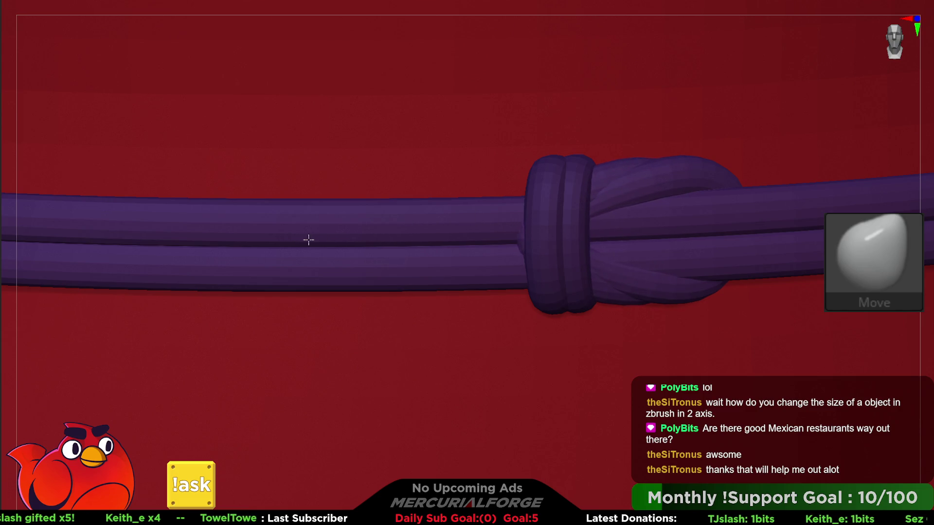
{"action": "key", "text": "w"}
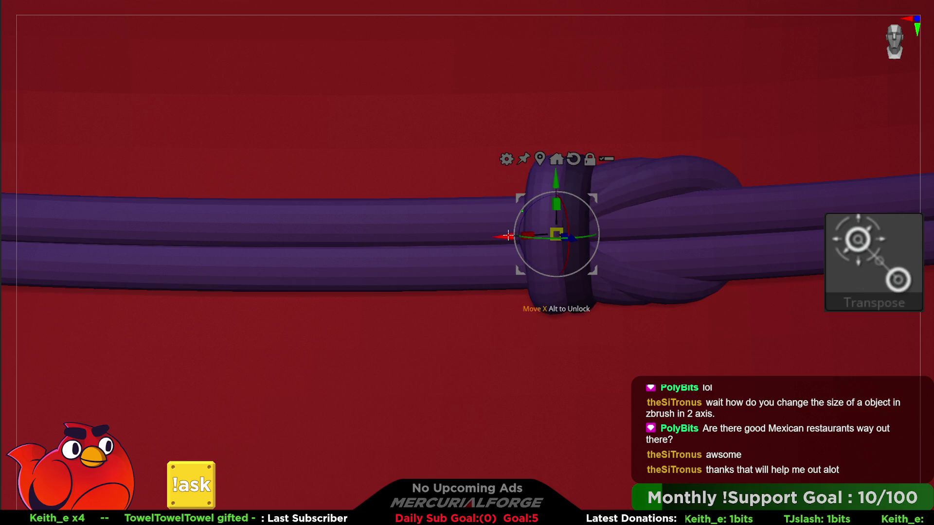
{"action": "left_click_drag", "start_coordinate": [508, 235], "coordinate": [499, 234]}
{"action": "left_click_drag", "start_coordinate": [560, 239], "coordinate": [560, 239]}
{"action": "mouse_move", "coordinate": [640, 191]}
{"action": "left_mouse_down"}
{"action": "mouse_move", "coordinate": [611, 213]}
{"action": "mouse_move", "coordinate": [640, 198]}
{"action": "mouse_move", "coordinate": [642, 219]}
{"action": "mouse_move", "coordinate": [647, 213]}
{"action": "mouse_move", "coordinate": [475, 234]}
{"action": "mouse_move", "coordinate": [529, 250]}
{"action": "mouse_move", "coordinate": [501, 265]}
{"action": "mouse_move", "coordinate": [559, 240]}
{"action": "mouse_move", "coordinate": [563, 250]}
{"action": "left_mouse_up"}
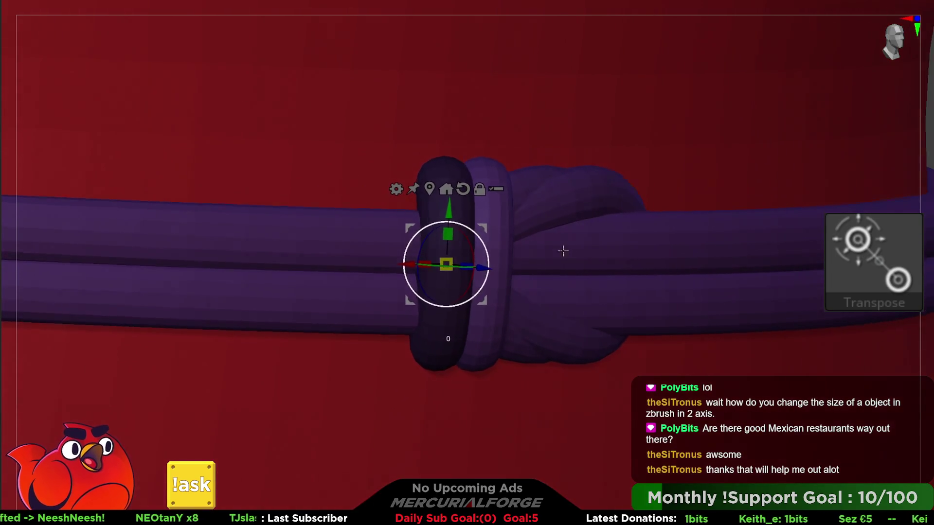
Undo the knot loop reshaping and shrink the knot loop along its length with Transpose
{"action": "left_click_drag", "start_coordinate": [554, 160], "coordinate": [884, 192]}
{"action": "key", "text": "q"}
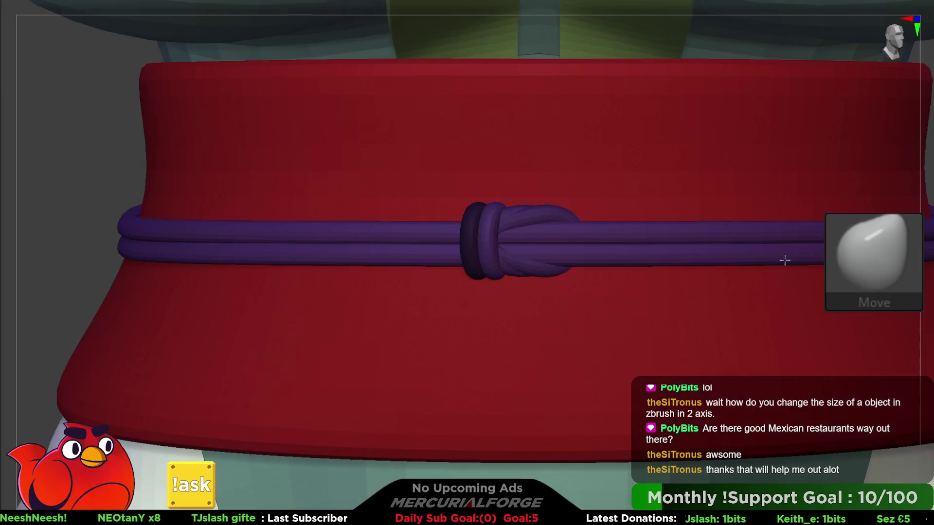
{"action": "scroll", "coordinate": [778, 237], "scroll_direction": "up", "scroll_amount": 6}
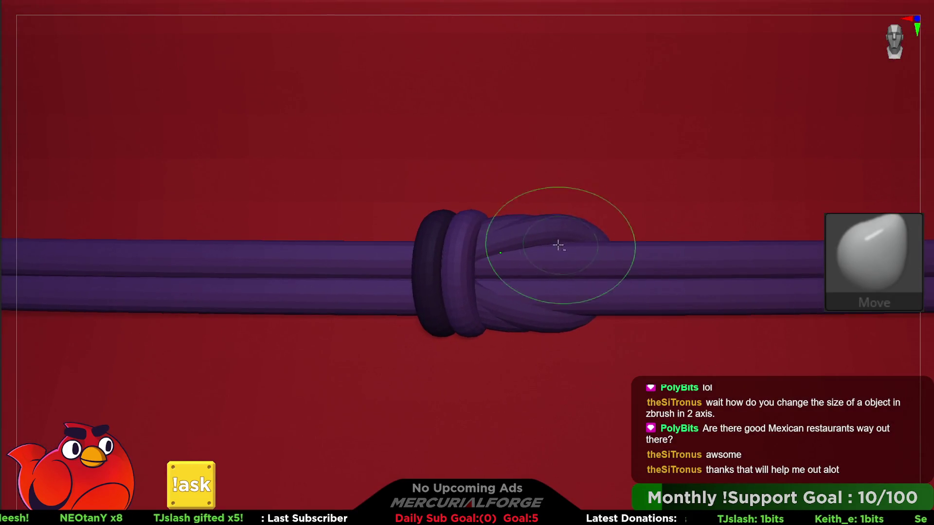
{"action": "key", "text": "ctrl+z"}
{"action": "scroll", "coordinate": [626, 215], "scroll_direction": "down", "scroll_amount": 5}
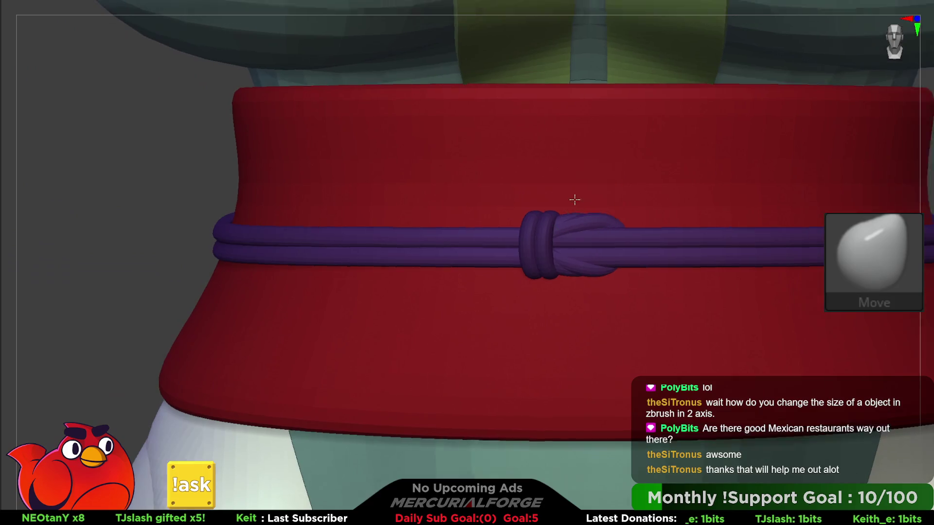
{"action": "key", "text": "w"}
{"action": "scroll", "coordinate": [578, 224], "scroll_direction": "up", "scroll_amount": 3}
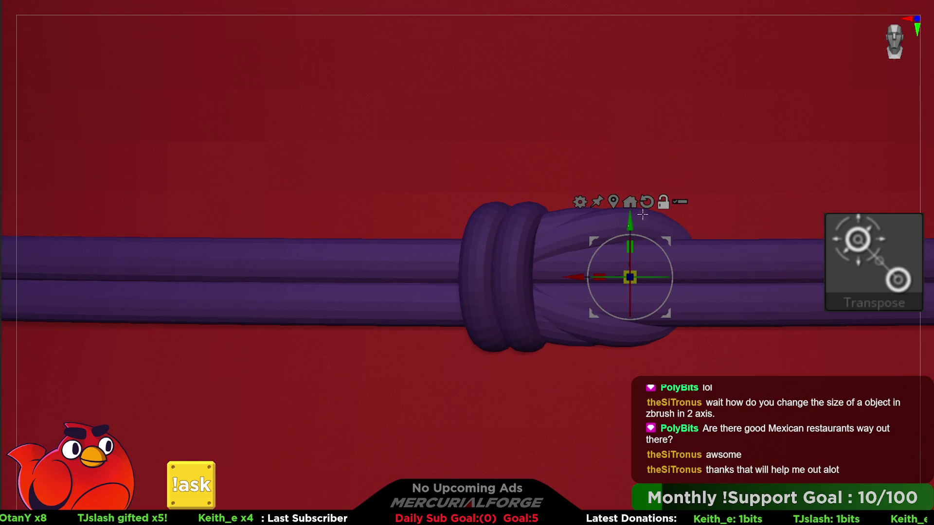
{"action": "mouse_move", "coordinate": [600, 277]}
{"action": "left_mouse_down"}
{"action": "mouse_move", "coordinate": [624, 275]}
{"action": "mouse_move", "coordinate": [552, 278]}
{"action": "left_mouse_up"}
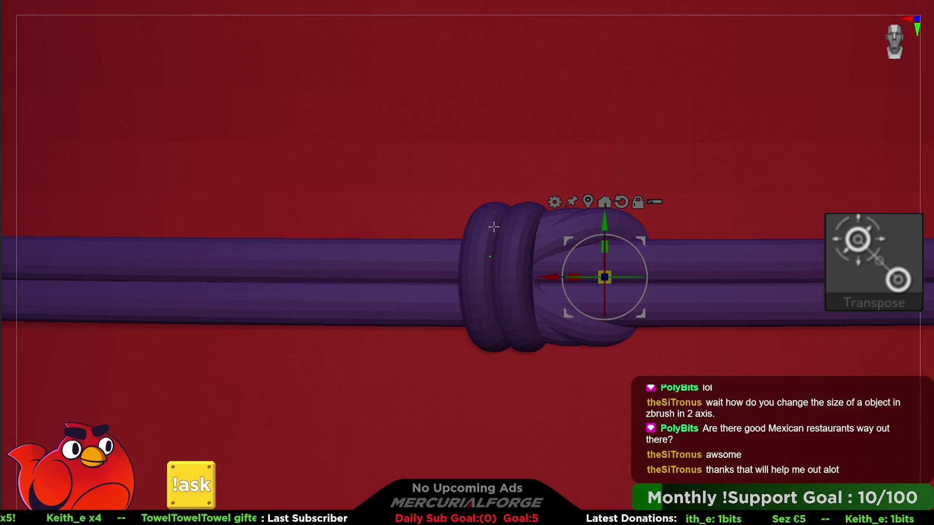
{"action": "scroll", "coordinate": [521, 242], "scroll_direction": "down", "scroll_amount": 5}
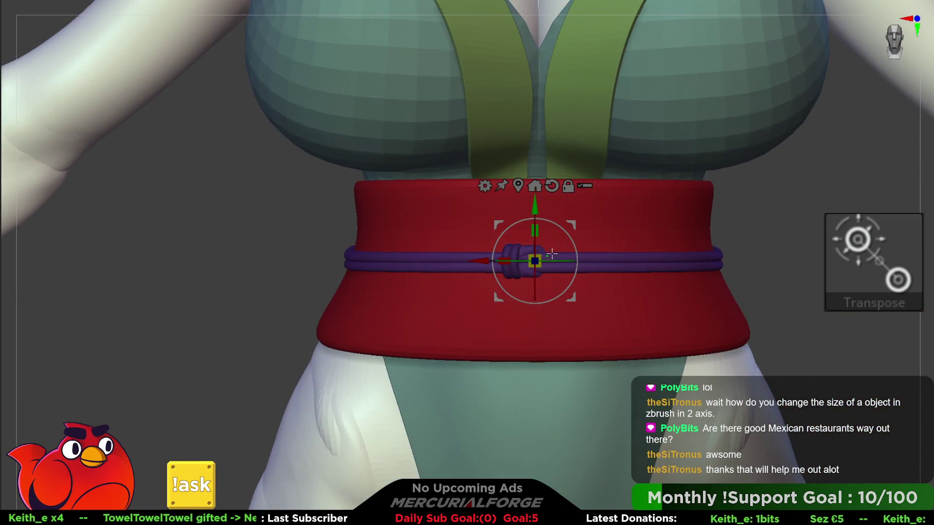
Isolate the knot with masking and slide it right along the cord on X
{"action": "key", "text": "F1"}
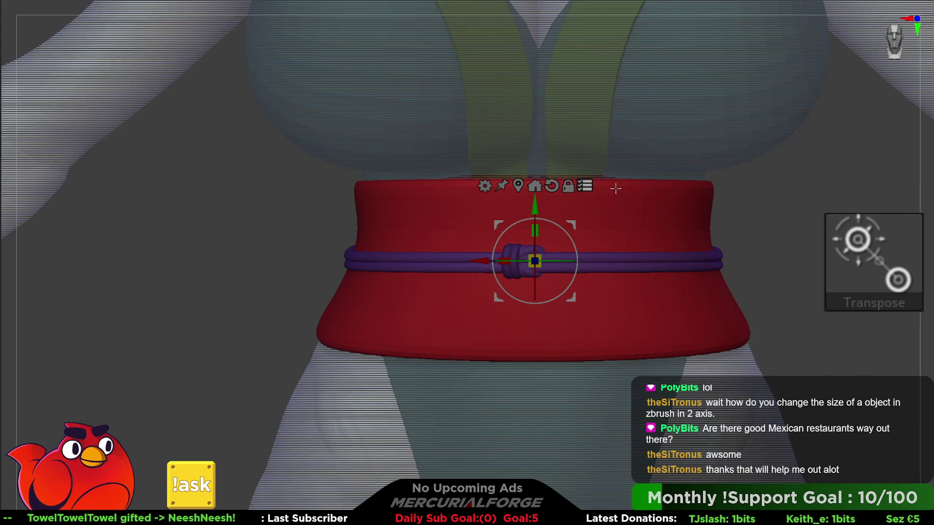
{"action": "key", "text": "ctrl+shift"}
{"action": "scroll", "coordinate": [501, 263], "scroll_direction": "up", "scroll_amount": 3}
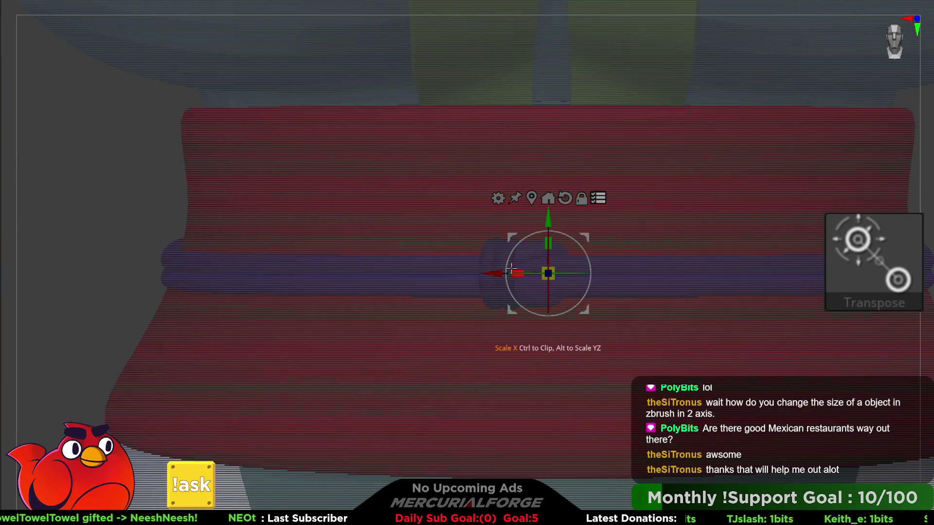
{"action": "key", "text": "ctrl+shift"}
{"action": "left_click", "coordinate": [535, 250], "text": "ctrl+shift"}
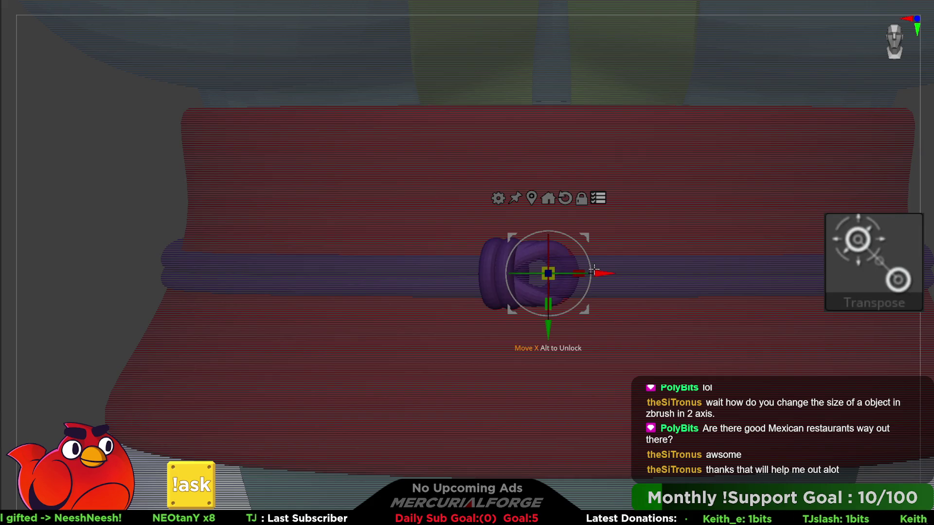
{"action": "left_click", "coordinate": [502, 248], "text": "alt"}
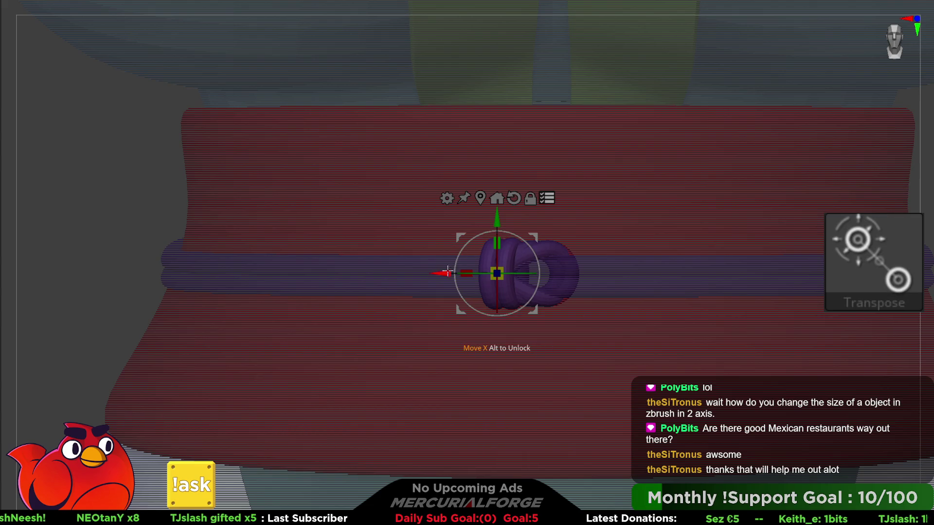
{"action": "mouse_move", "coordinate": [446, 272]}
{"action": "left_mouse_down"}
{"action": "mouse_move", "coordinate": [524, 272]}
{"action": "mouse_move", "coordinate": [487, 272]}
{"action": "left_mouse_up"}
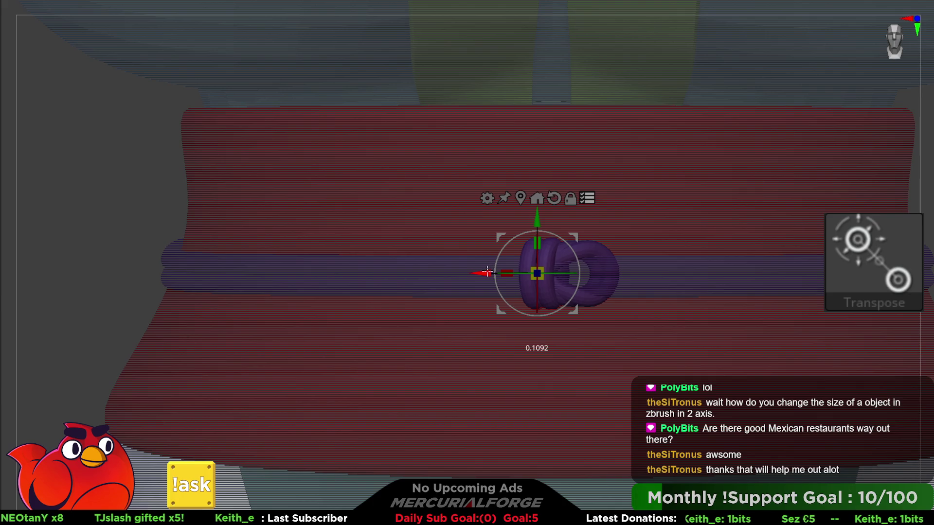
Nudge the knot slightly along Z so it sits against the doubled cord
{"action": "key", "text": "f"}
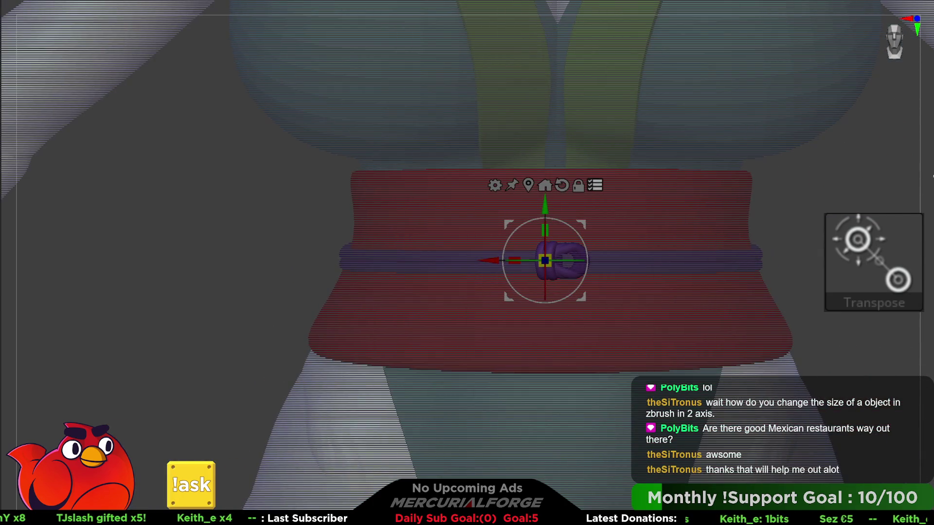
{"action": "key", "text": "q"}
{"action": "key", "text": "f"}
{"action": "mouse_move", "coordinate": [633, 292]}
{"action": "right_mouse_down", "text": "ctrl"}
{"action": "mouse_move", "coordinate": [608, 272]}
{"action": "mouse_move", "coordinate": [586, 281]}
{"action": "right_mouse_up", "text": "ctrl"}
{"action": "mouse_move", "coordinate": [586, 232]}
{"action": "right_mouse_down"}
{"action": "mouse_move", "coordinate": [590, 271]}
{"action": "mouse_move", "coordinate": [582, 236]}
{"action": "right_mouse_up"}
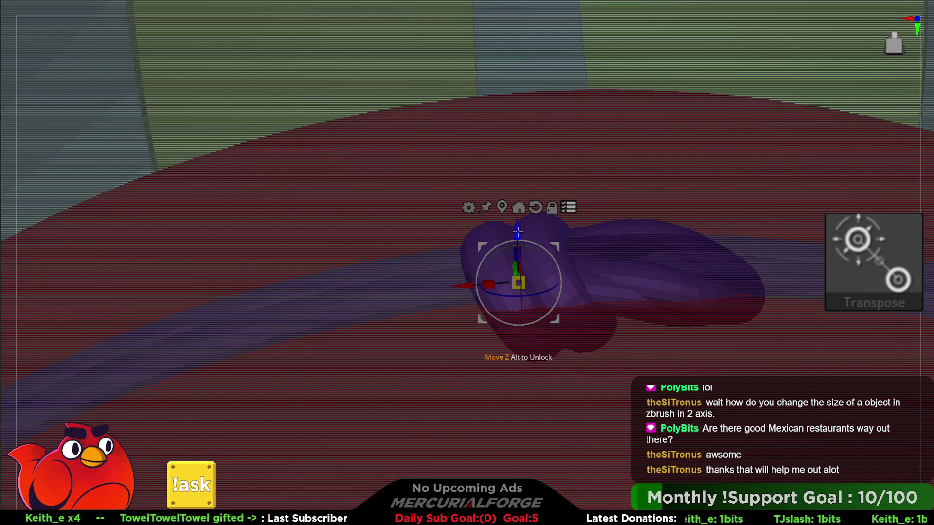
{"action": "left_click_drag", "start_coordinate": [517, 231], "coordinate": [519, 218]}
{"action": "key", "text": "q"}
{"action": "left_click_drag", "start_coordinate": [652, 263], "coordinate": [735, 223]}
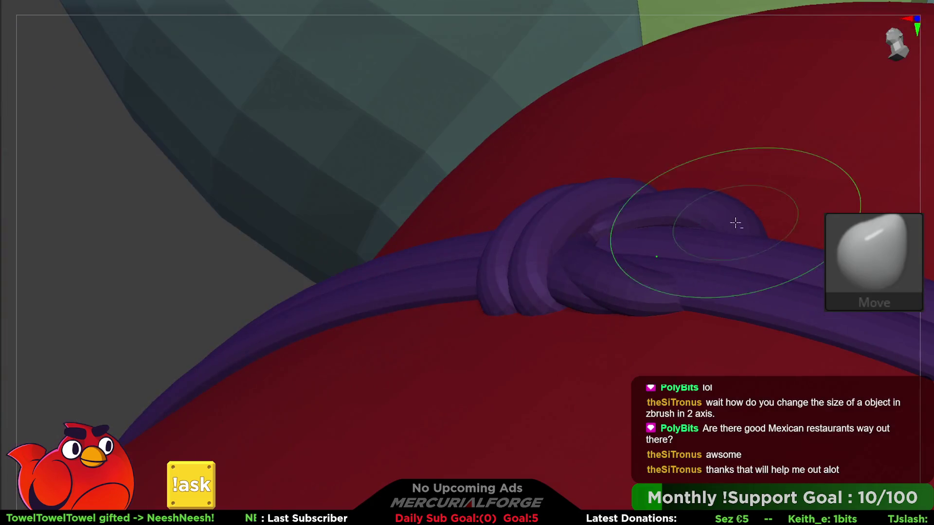
Solo the purple knot ring, inspect it from two angles, then unsolo to show the sash and body
{"action": "left_click", "coordinate": [744, 273], "text": "ctrl+shift"}
{"action": "right_click_drag", "start_coordinate": [741, 265], "coordinate": [679, 286]}
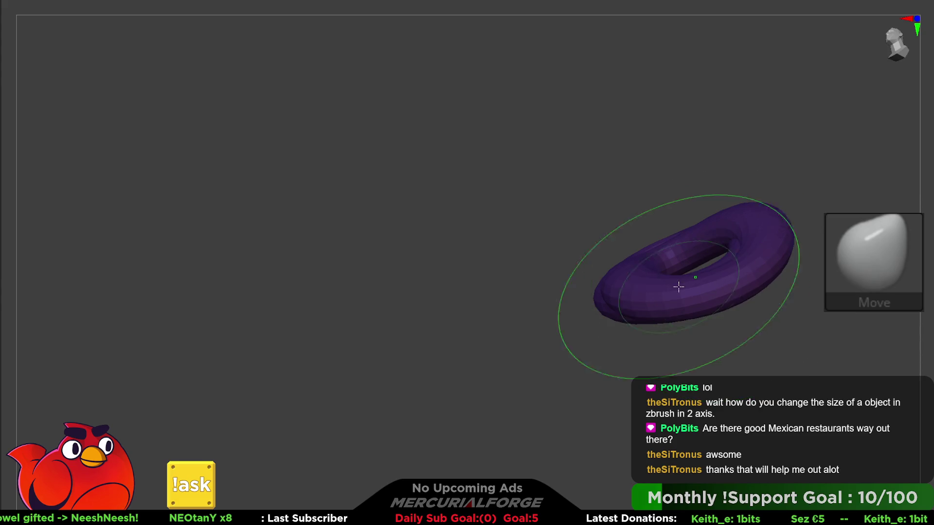
{"action": "mouse_move", "coordinate": [738, 271]}
{"action": "right_mouse_down"}
{"action": "mouse_move", "coordinate": [720, 292]}
{"action": "mouse_move", "coordinate": [746, 265]}
{"action": "mouse_move", "coordinate": [685, 300]}
{"action": "mouse_move", "coordinate": [734, 254]}
{"action": "mouse_move", "coordinate": [763, 292]}
{"action": "mouse_move", "coordinate": [746, 292]}
{"action": "mouse_move", "coordinate": [720, 242]}
{"action": "mouse_move", "coordinate": [680, 248]}
{"action": "right_mouse_up"}
{"action": "left_click", "coordinate": [699, 303], "text": "ctrl+shift"}
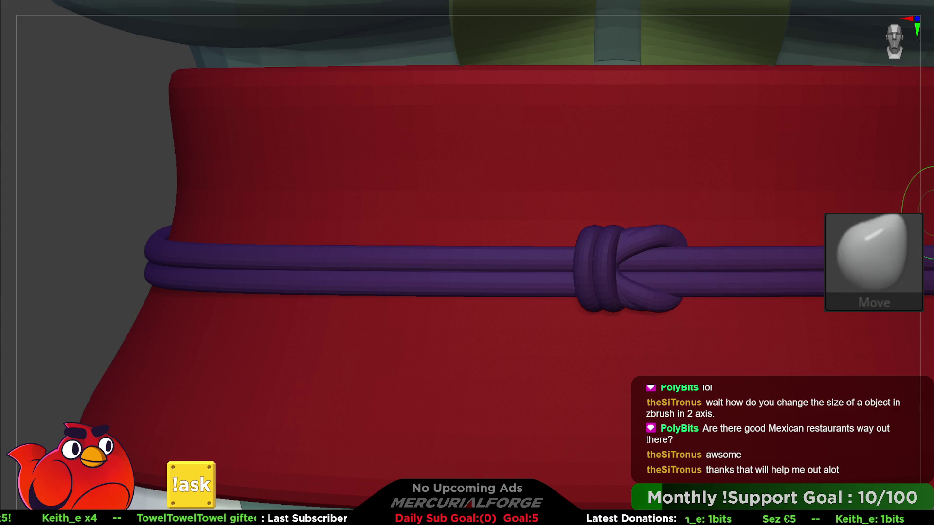
Select the Inflate brush (BIN), then temporarily hide and reveal the knot's left loop
{"action": "key", "text": "b"}
{"action": "key", "text": "i"}
{"action": "key", "text": "n"}
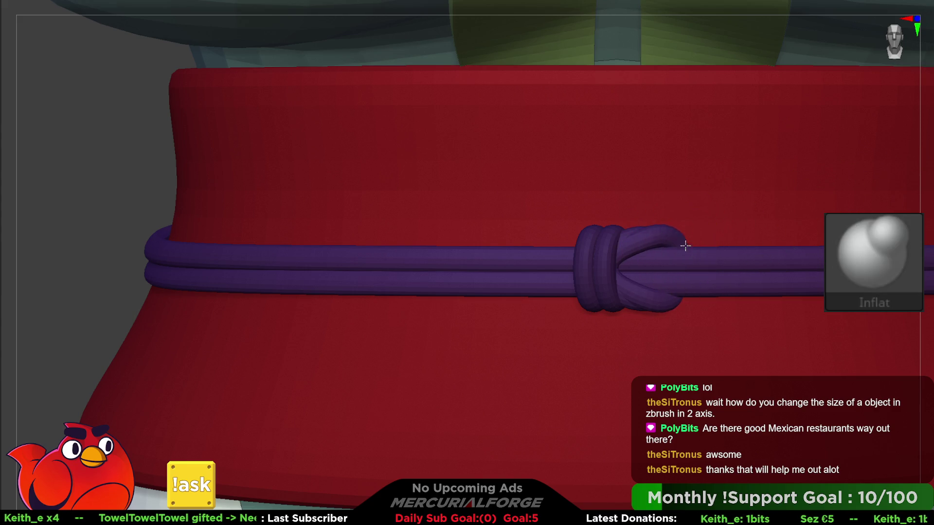
{"action": "right_click_drag", "start_coordinate": [628, 237], "coordinate": [639, 249], "text": "alt"}
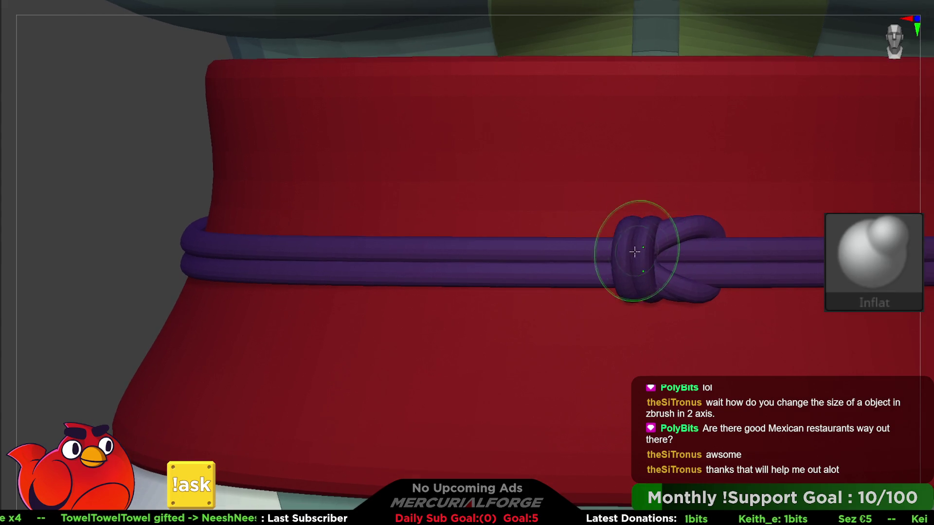
{"action": "key", "text": "ctrl+shift"}
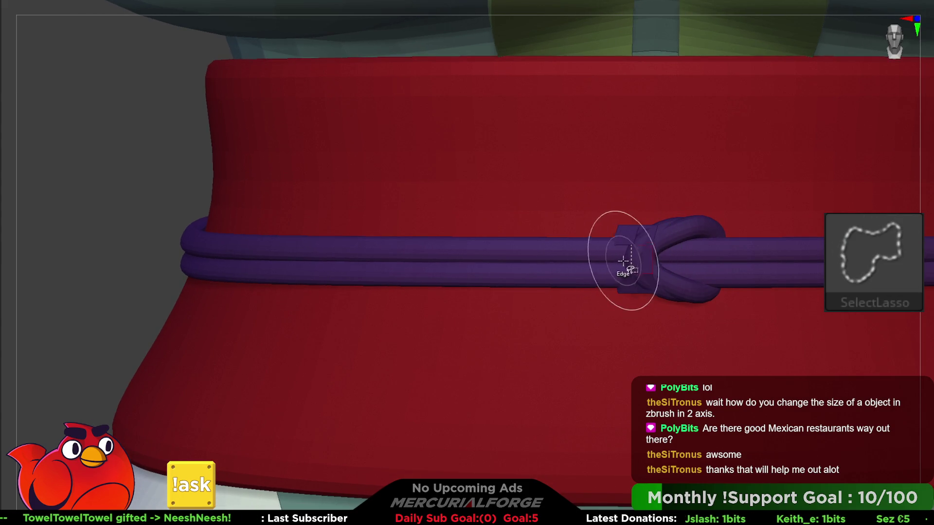
{"action": "left_click", "coordinate": [635, 252], "text": "ctrl+shift"}
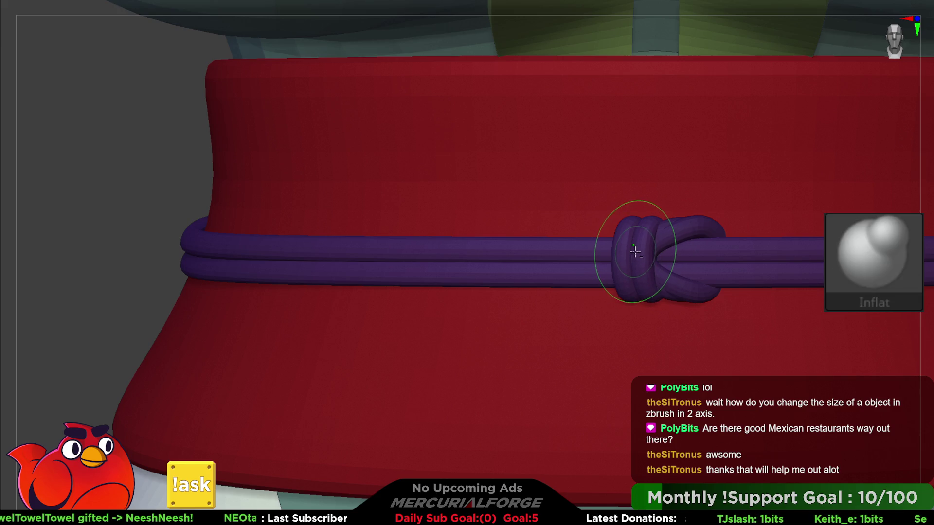
{"action": "key", "text": "ctrl+shift"}
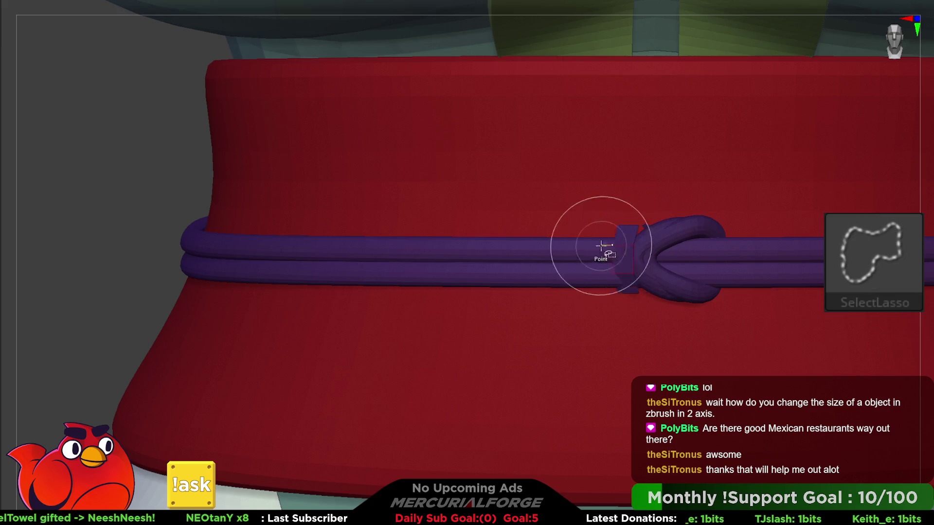
Mask everything except the knot's front loop, invert the mask, and zoom in on the knot
{"action": "key", "text": "w"}
{"action": "left_click", "coordinate": [670, 237], "text": "ctrl"}
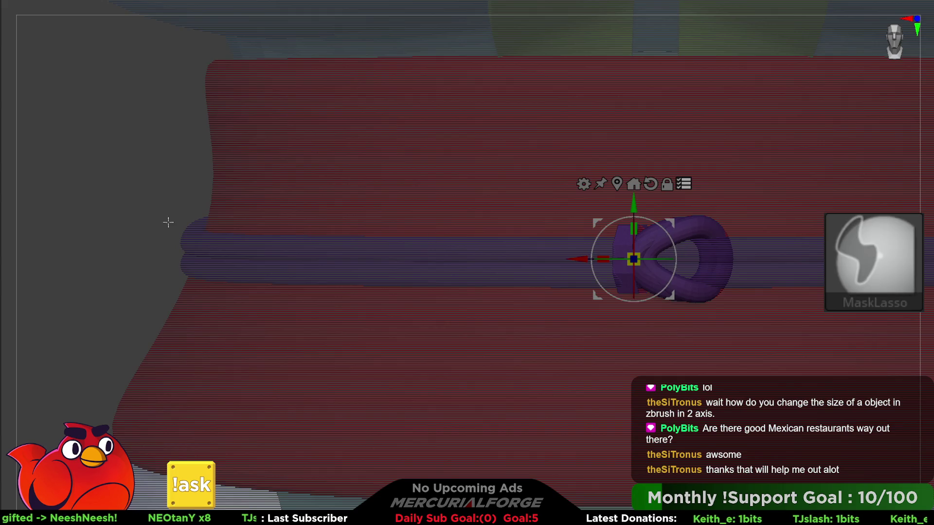
{"action": "left_click", "coordinate": [125, 240], "text": "ctrl"}
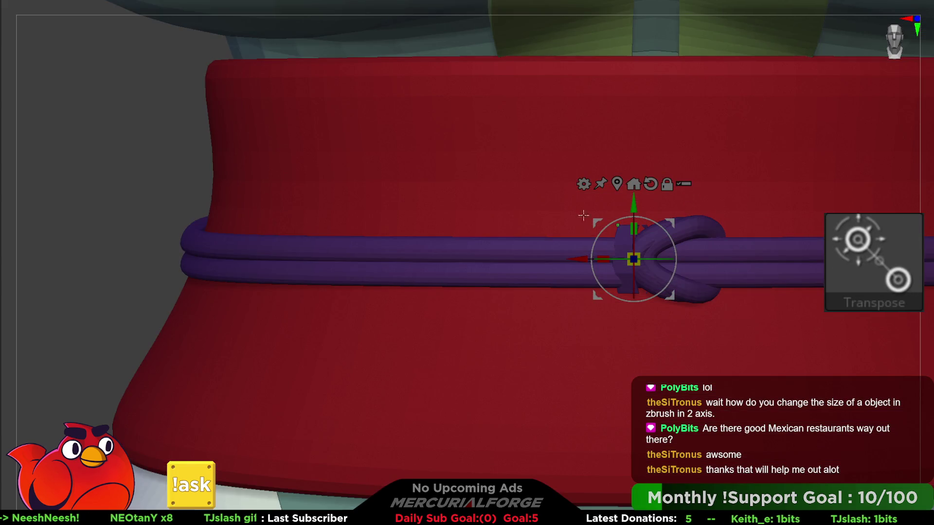
{"action": "key", "text": "ctrl+shift"}
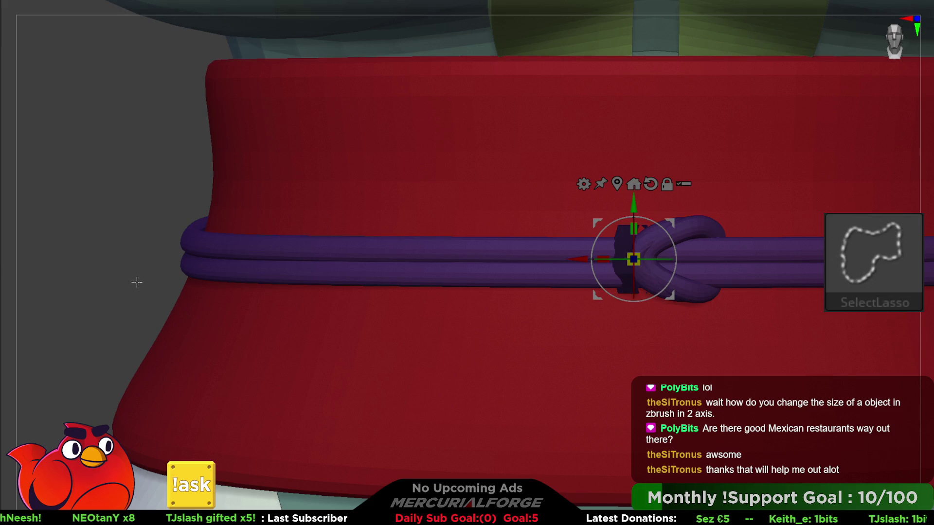
{"action": "left_click_drag", "start_coordinate": [225, 255], "coordinate": [320, 283], "text": "alt"}
{"action": "key", "text": "ctrl+z"}
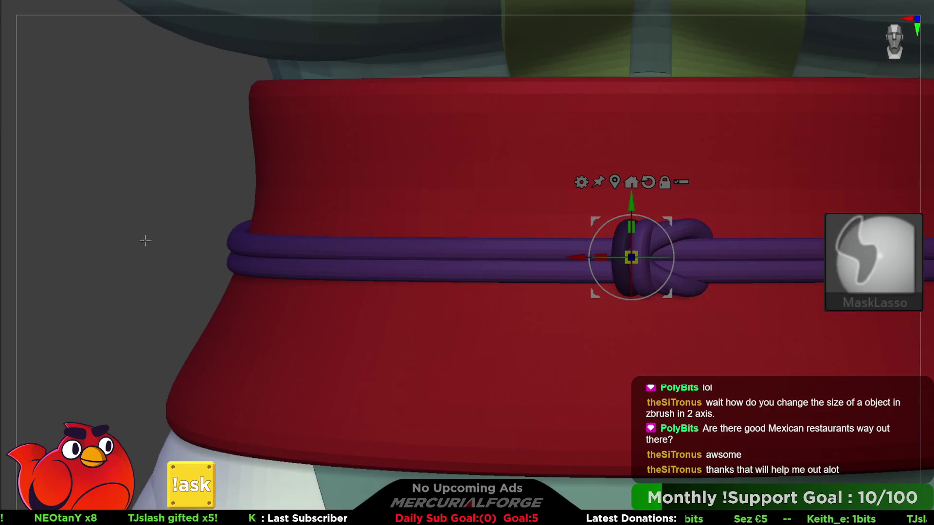
{"action": "mouse_move", "coordinate": [294, 248]}
{"action": "left_mouse_down", "text": "alt"}
{"action": "mouse_move", "coordinate": [658, 272]}
{"action": "mouse_move", "coordinate": [489, 251]}
{"action": "left_mouse_up", "text": "alt"}
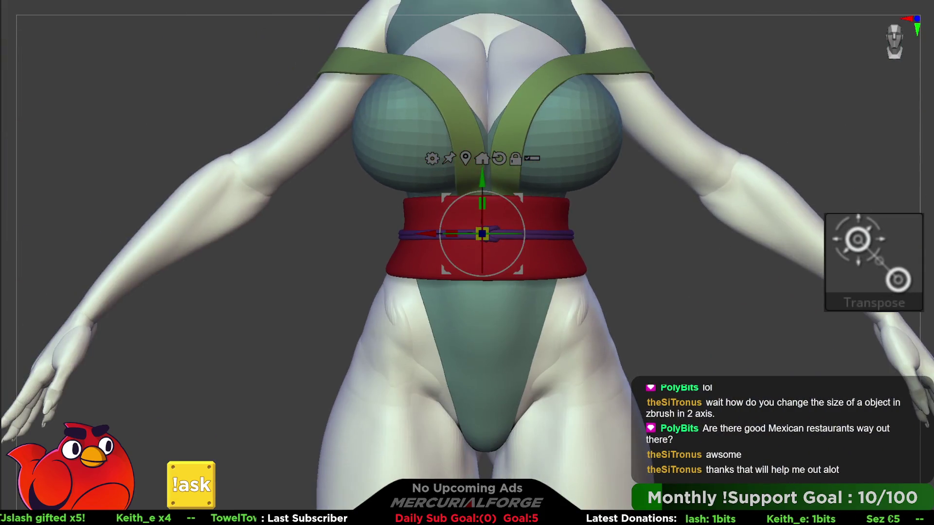
Frame the whole character in three-quarter view and show the sash's polygroup wireframe
{"action": "key", "text": "q"}
{"action": "key", "text": "f"}
{"action": "mouse_move", "coordinate": [681, 292]}
{"action": "left_mouse_down"}
{"action": "mouse_move", "coordinate": [632, 290]}
{"action": "mouse_move", "coordinate": [687, 297]}
{"action": "mouse_move", "coordinate": [749, 268]}
{"action": "left_mouse_up"}
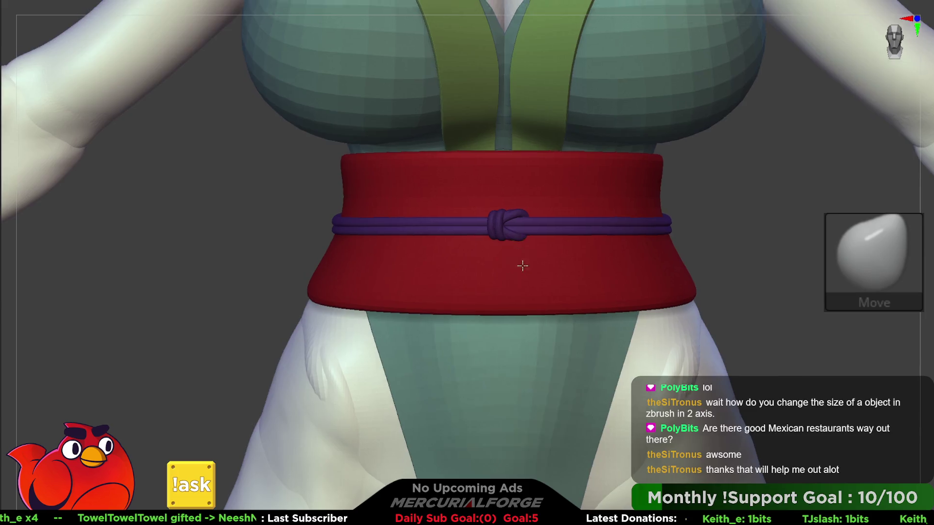
{"action": "key", "text": "Tab"}
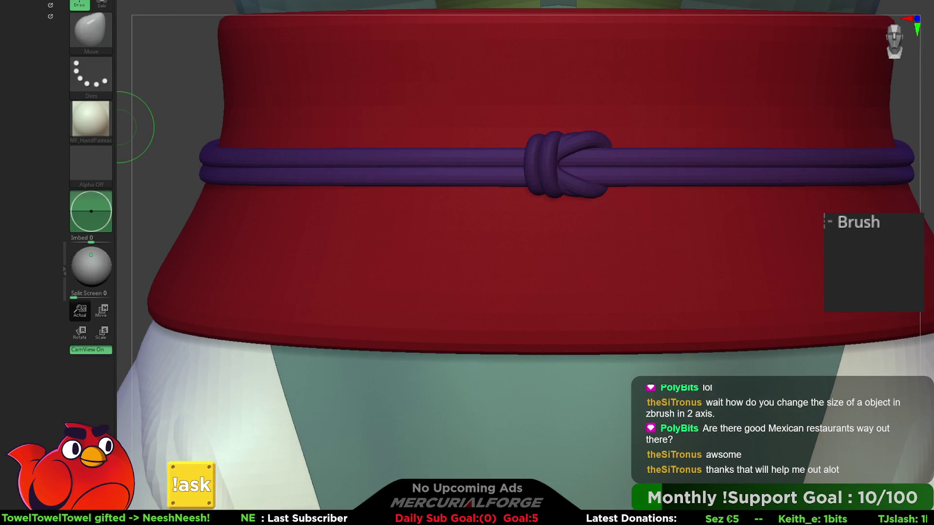
{"action": "left_click", "coordinate": [65, 89]}
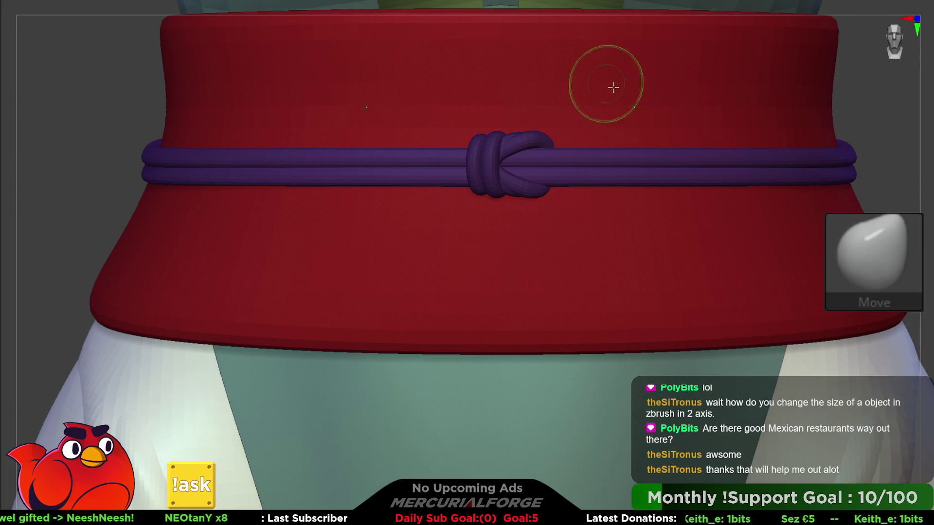
{"action": "left_click_drag", "start_coordinate": [881, 172], "coordinate": [881, 209], "text": "alt"}
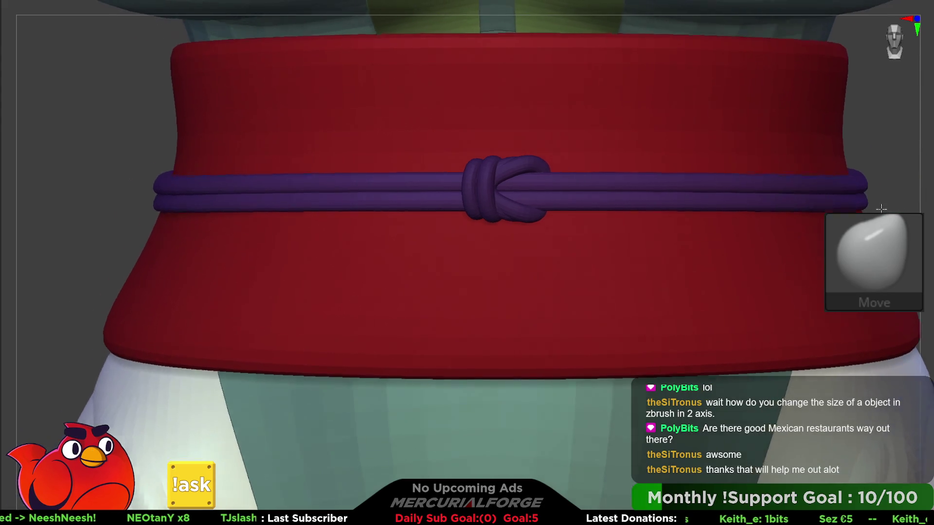
{"action": "key", "text": "shift+f"}
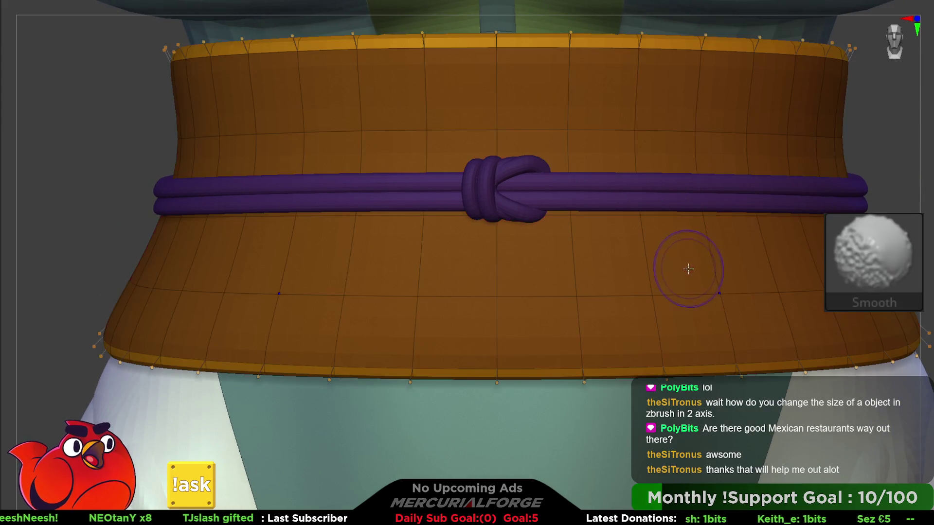
Select the ZModeler brush and try its PolyGroup, Insert and QMesh polygon actions
{"action": "key", "text": "b"}
{"action": "key", "text": "z"}
{"action": "key", "text": "m"}
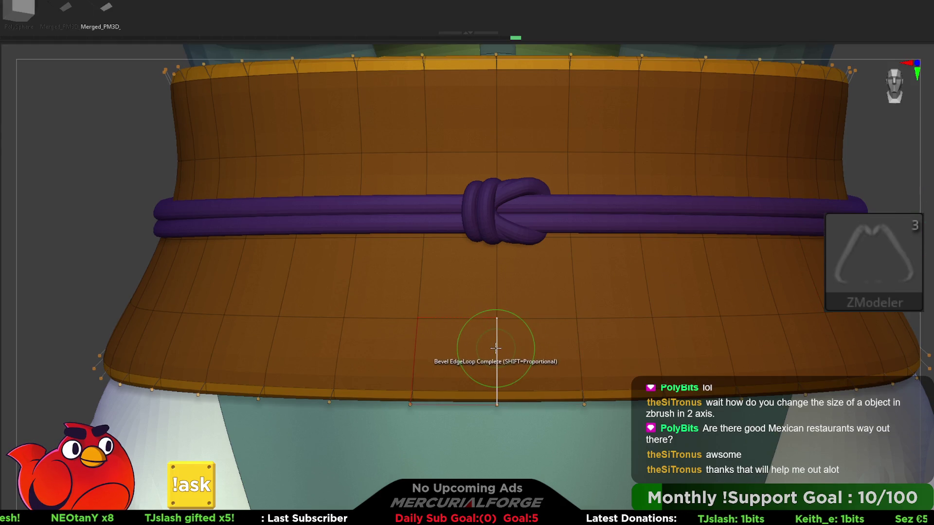
{"action": "key", "text": "n"}
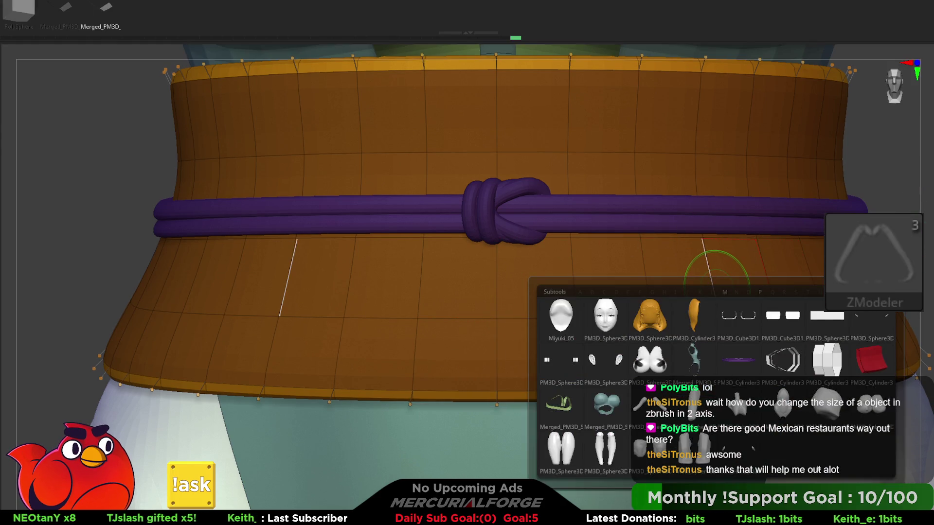
{"action": "key", "text": "space"}
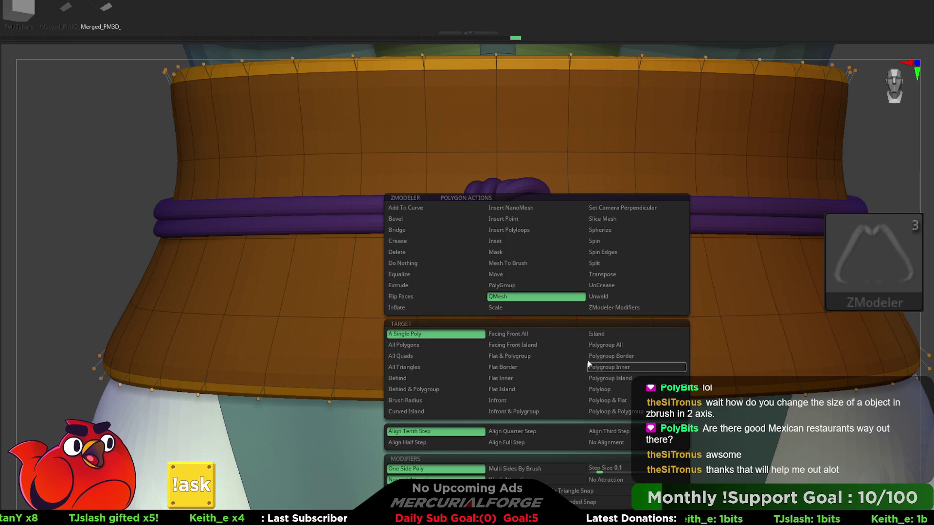
{"action": "left_click", "coordinate": [515, 286]}
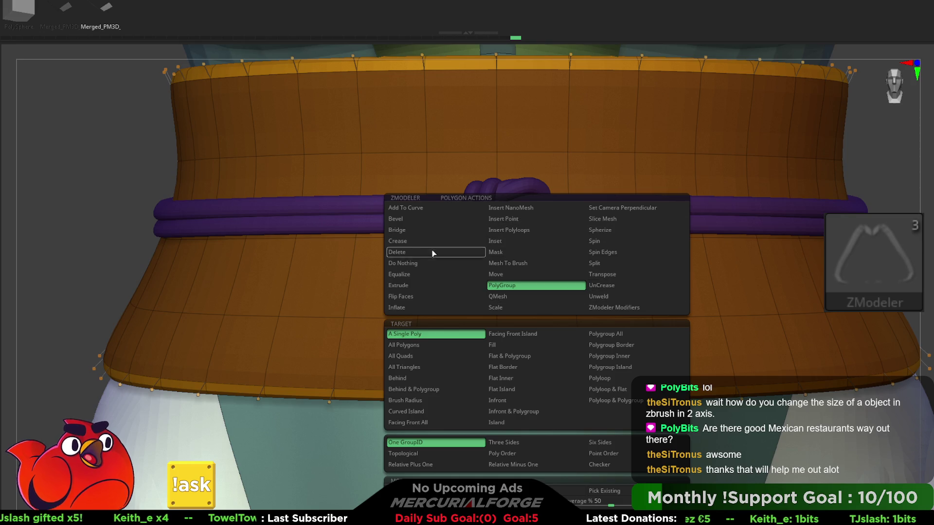
{"action": "left_click", "coordinate": [521, 231]}
{"action": "left_click", "coordinate": [521, 220]}
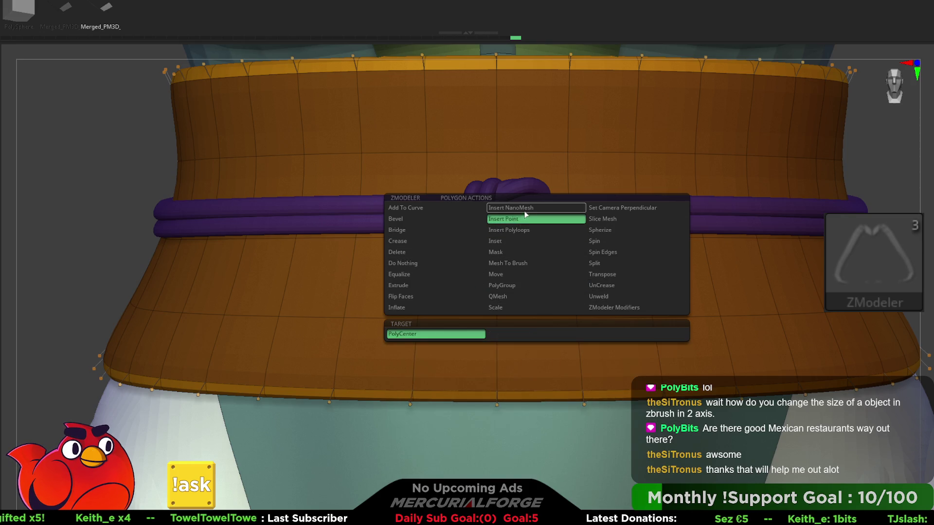
{"action": "left_click", "coordinate": [524, 211]}
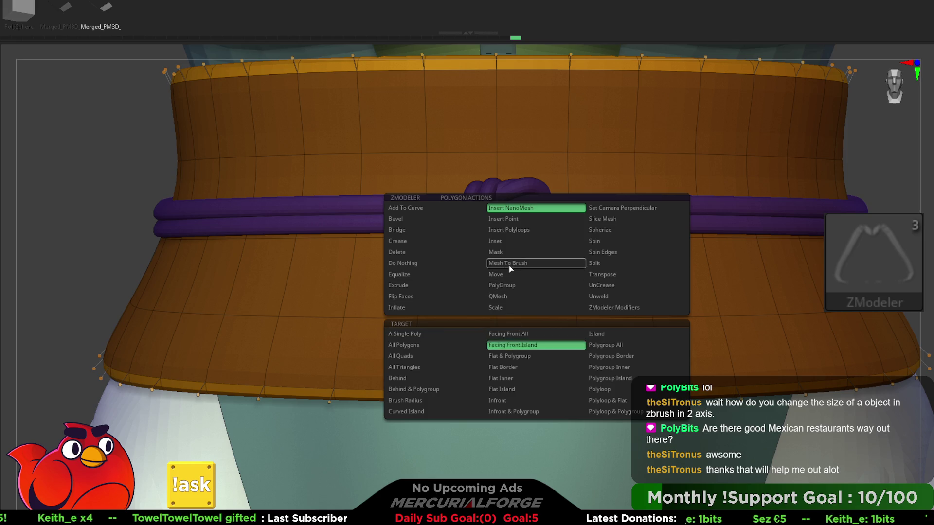
{"action": "left_click", "coordinate": [506, 297]}
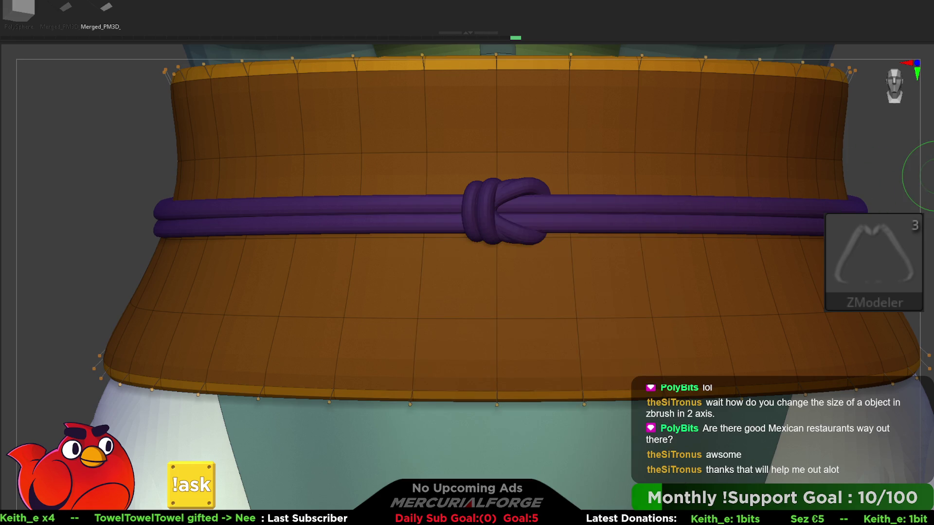
Choose Bevel as the polygon action, targeting the belt's complete centre edge loop
{"action": "key", "text": "space"}
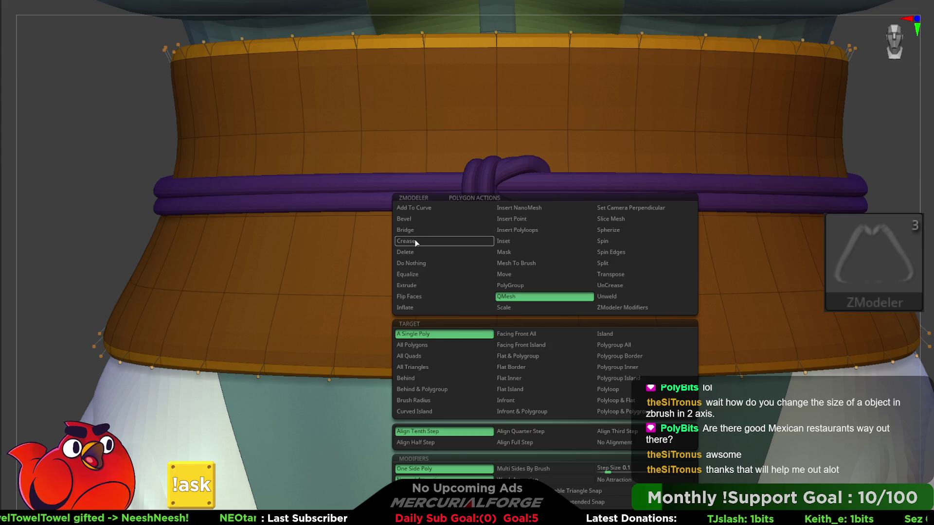
{"action": "left_click", "coordinate": [437, 221]}
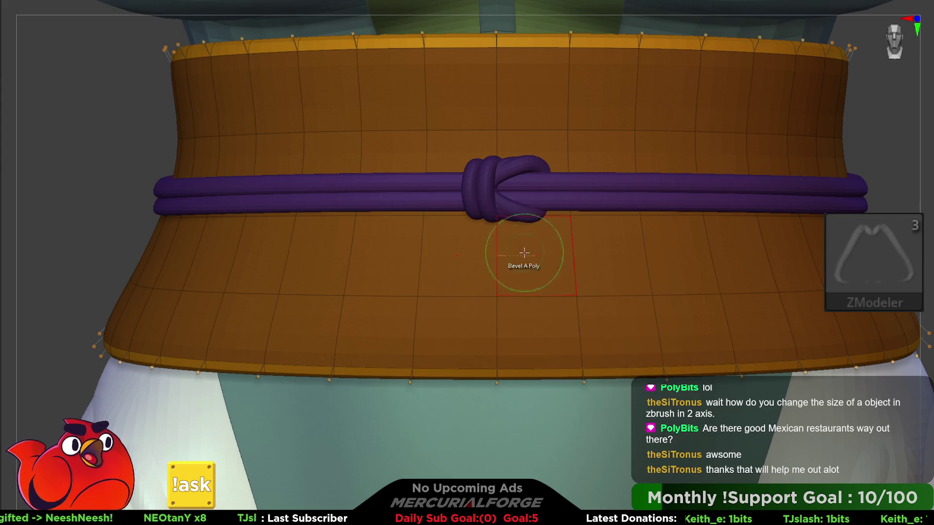
{"action": "left_click", "coordinate": [494, 273]}
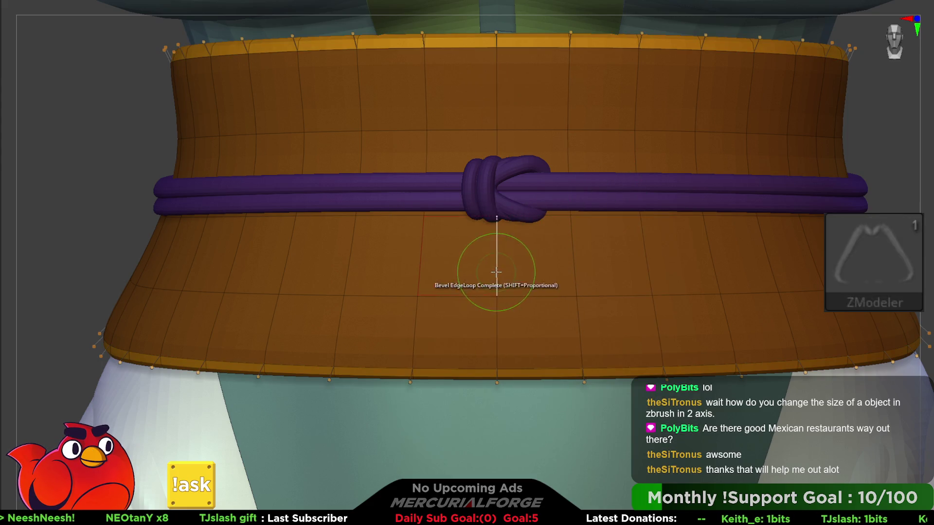
Bevel the belt's front centre edge loop into a narrow strip and orbit out to check it
{"action": "key", "text": "shift+f"}
{"action": "key", "text": "shift+f"}
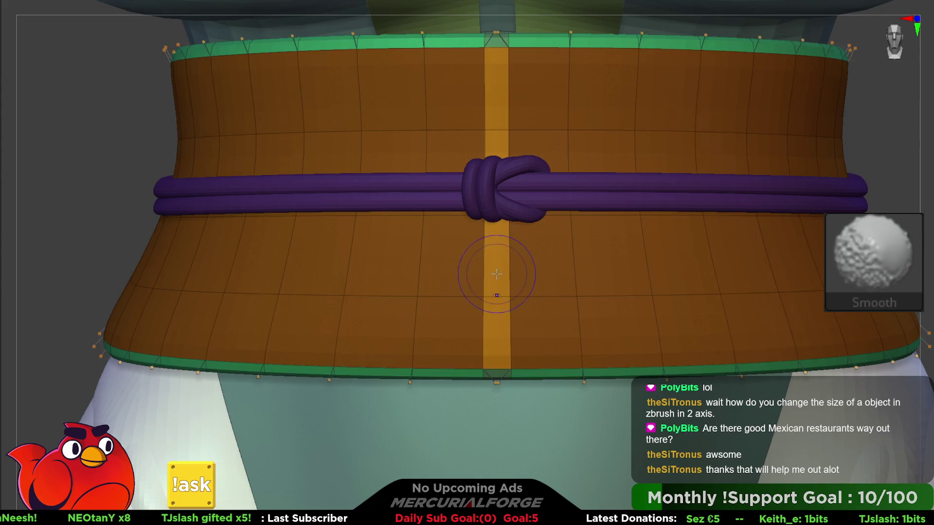
{"action": "mouse_move", "coordinate": [500, 276]}
{"action": "left_mouse_down"}
{"action": "mouse_move", "coordinate": [499, 267]}
{"action": "mouse_move", "coordinate": [505, 273]}
{"action": "left_mouse_up"}
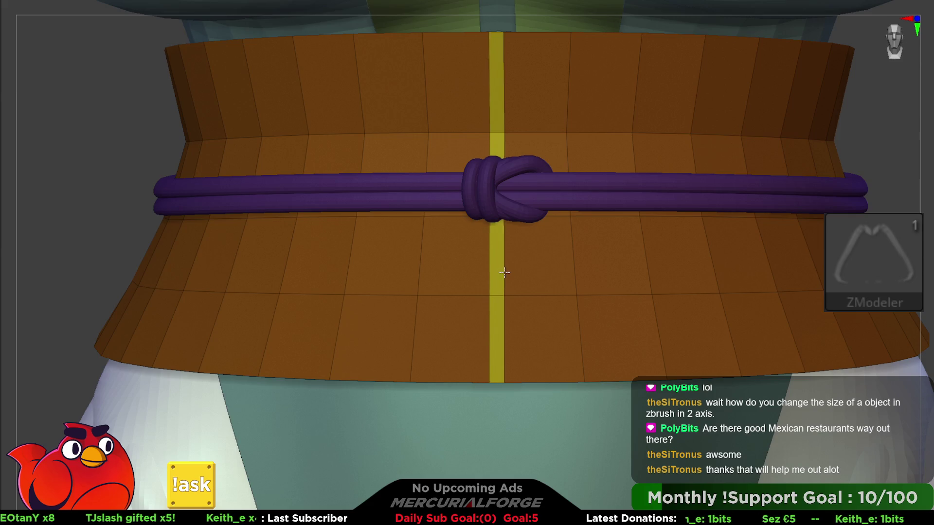
{"action": "mouse_move", "coordinate": [505, 272]}
{"action": "right_mouse_down"}
{"action": "mouse_move", "coordinate": [516, 229]}
{"action": "mouse_move", "coordinate": [564, 205]}
{"action": "mouse_move", "coordinate": [489, 282]}
{"action": "mouse_move", "coordinate": [503, 356]}
{"action": "right_mouse_up"}
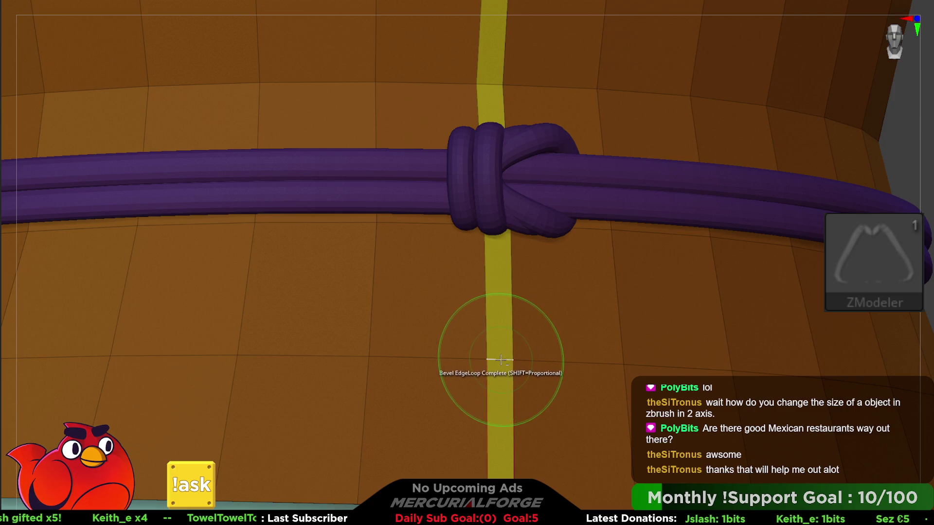
{"action": "left_click_drag", "start_coordinate": [500, 357], "coordinate": [493, 80]}
{"action": "right_click_drag", "start_coordinate": [493, 80], "coordinate": [486, 154]}
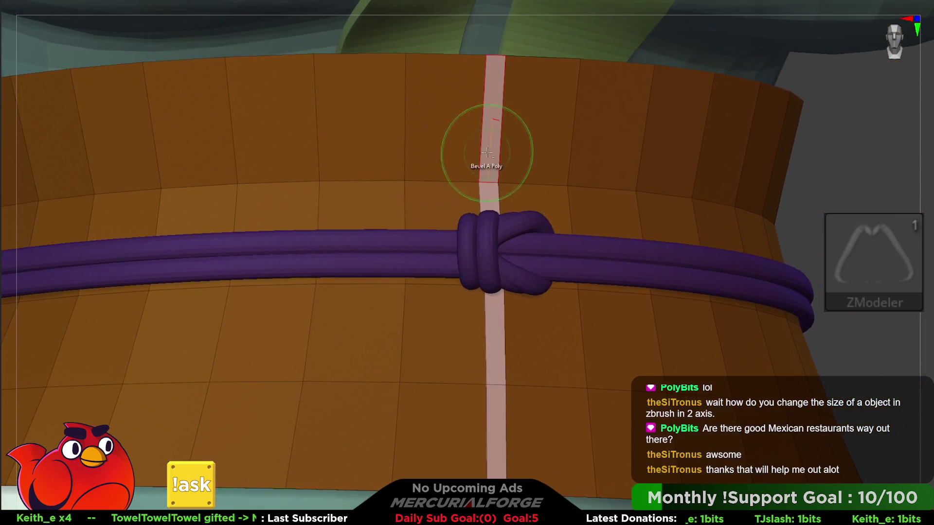
{"action": "key", "text": "space"}
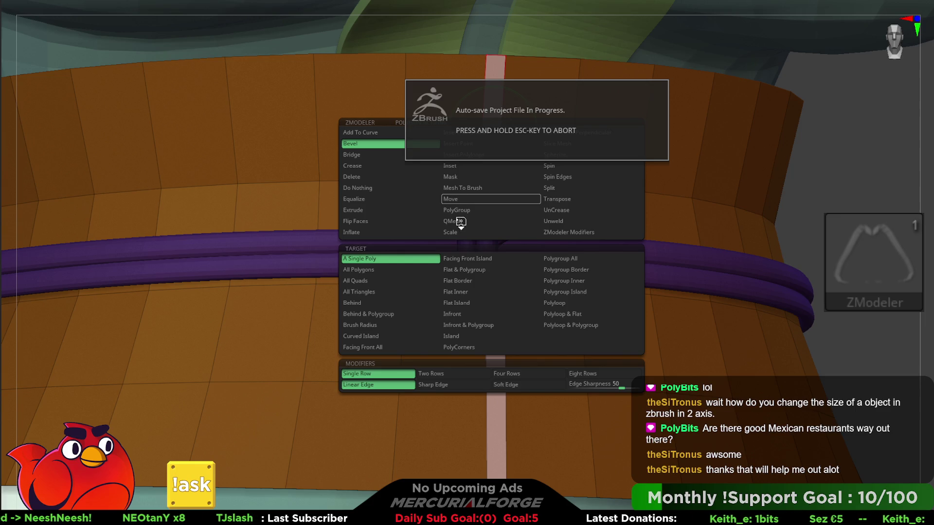
Extrude the centre strip outward from the belt with QMesh
{"action": "left_click", "coordinate": [456, 210]}
{"action": "left_click", "coordinate": [487, 141]}
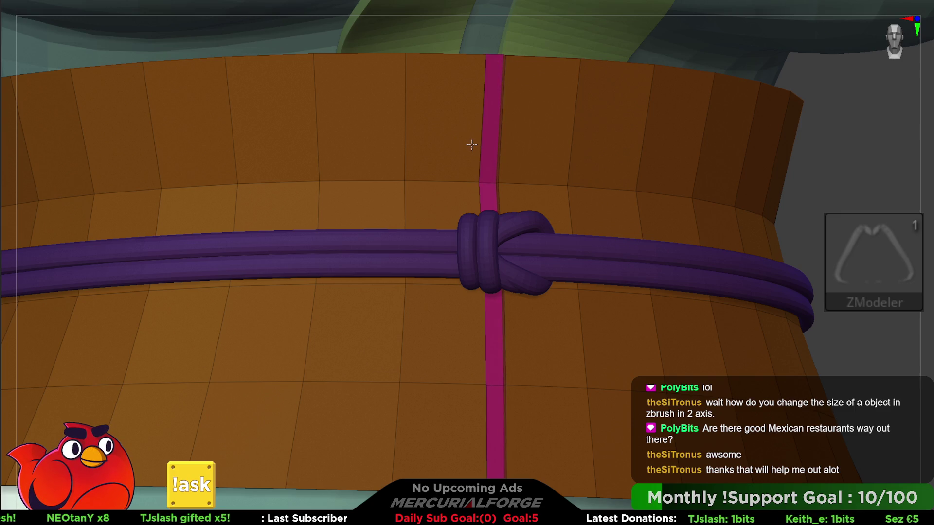
{"action": "mouse_move", "coordinate": [517, 88]}
{"action": "left_mouse_down"}
{"action": "mouse_move", "coordinate": [525, 209]}
{"action": "mouse_move", "coordinate": [520, 150]}
{"action": "mouse_move", "coordinate": [525, 175]}
{"action": "left_mouse_up"}
{"action": "key", "text": "f"}
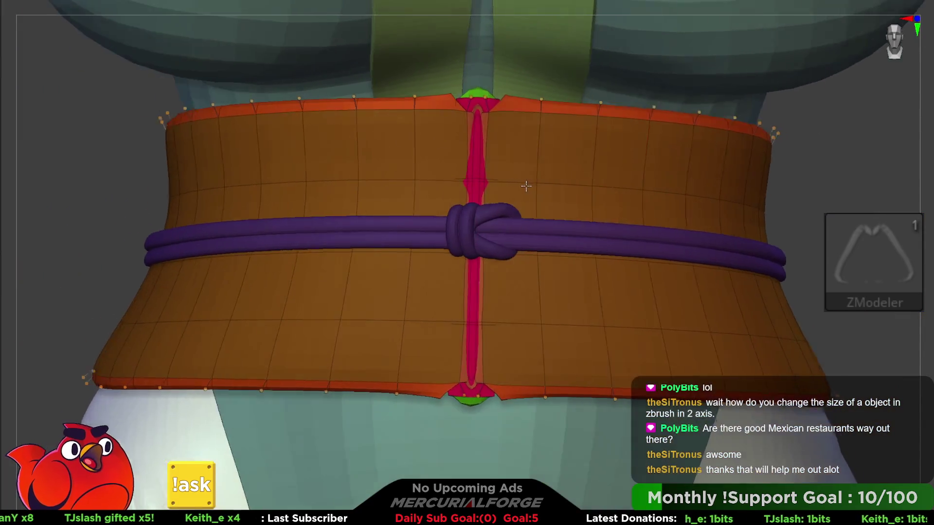
{"action": "mouse_move", "coordinate": [531, 177]}
{"action": "right_mouse_down"}
{"action": "mouse_move", "coordinate": [496, 191]}
{"action": "mouse_move", "coordinate": [527, 188]}
{"action": "mouse_move", "coordinate": [480, 135]}
{"action": "mouse_move", "coordinate": [480, 157]}
{"action": "mouse_move", "coordinate": [476, 127]}
{"action": "mouse_move", "coordinate": [469, 142]}
{"action": "mouse_move", "coordinate": [504, 165]}
{"action": "right_mouse_up"}
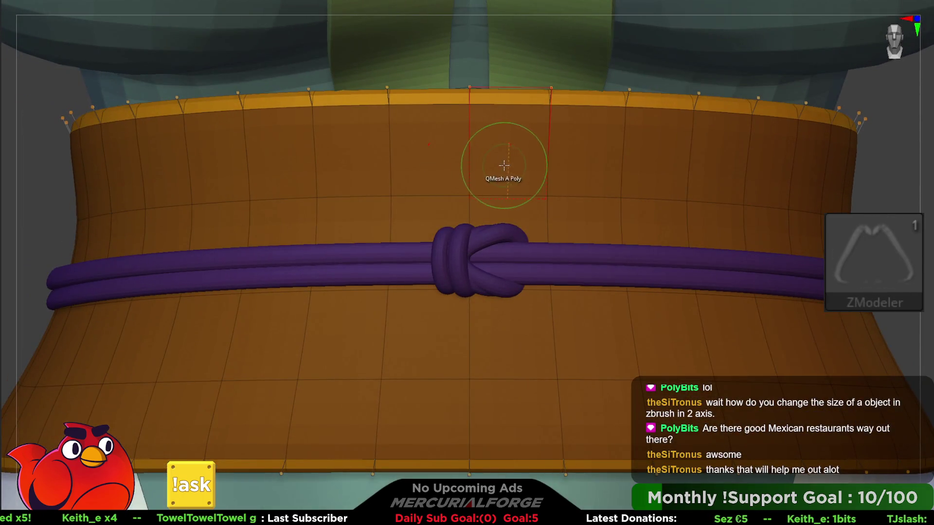
{"action": "left_click", "coordinate": [470, 165]}
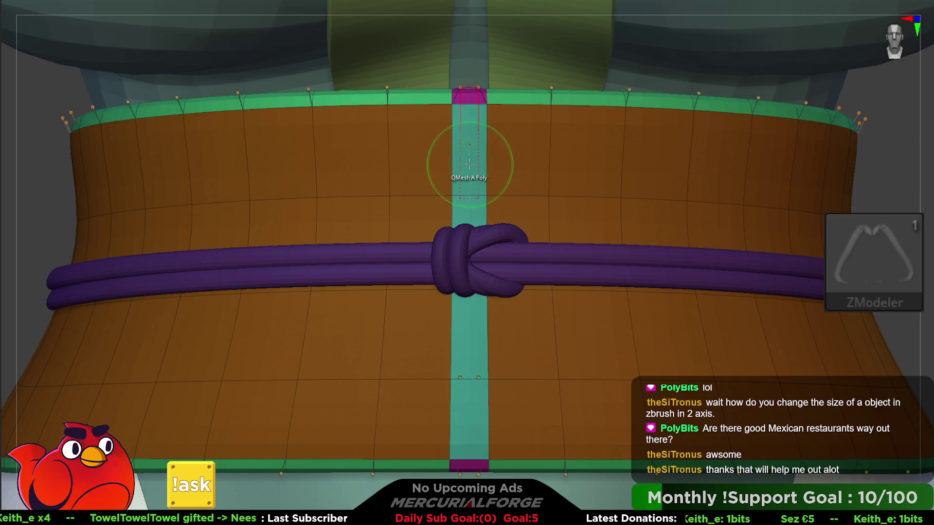
Smooth the raised centre strip and insert multiple edge loops across it
{"action": "key", "text": "shift"}
{"action": "left_click", "coordinate": [464, 159], "text": "shift"}
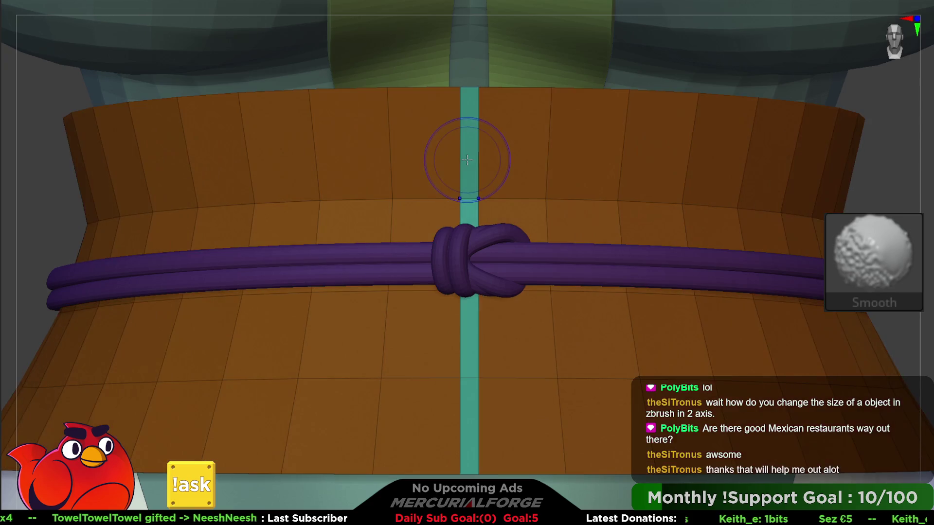
{"action": "left_click_drag", "start_coordinate": [467, 160], "coordinate": [470, 392]}
{"action": "right_click_drag", "start_coordinate": [459, 171], "coordinate": [454, 208]}
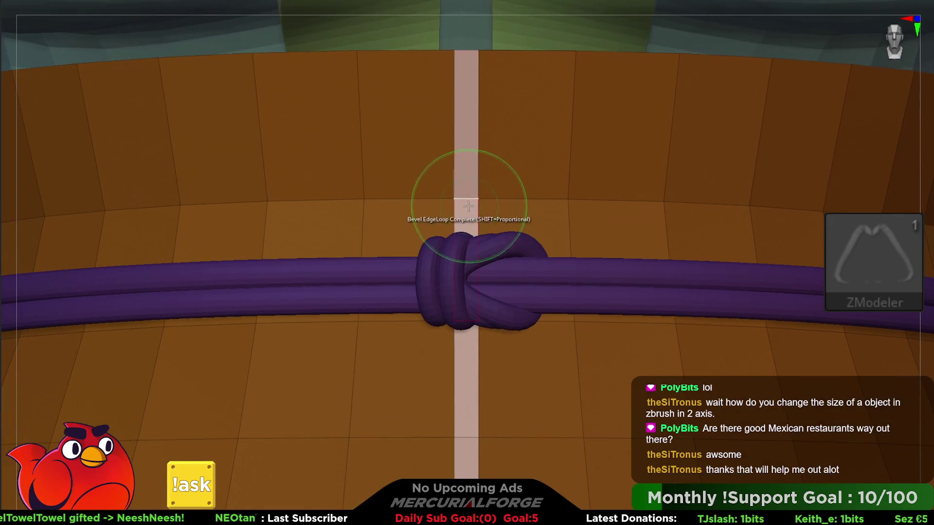
{"action": "key", "text": "space"}
{"action": "left_click", "coordinate": [450, 220]}
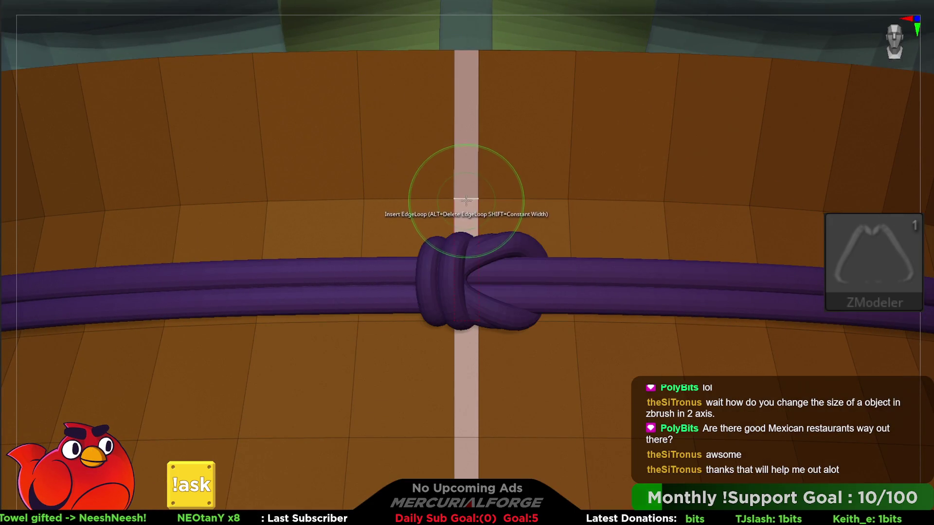
{"action": "key", "text": "space"}
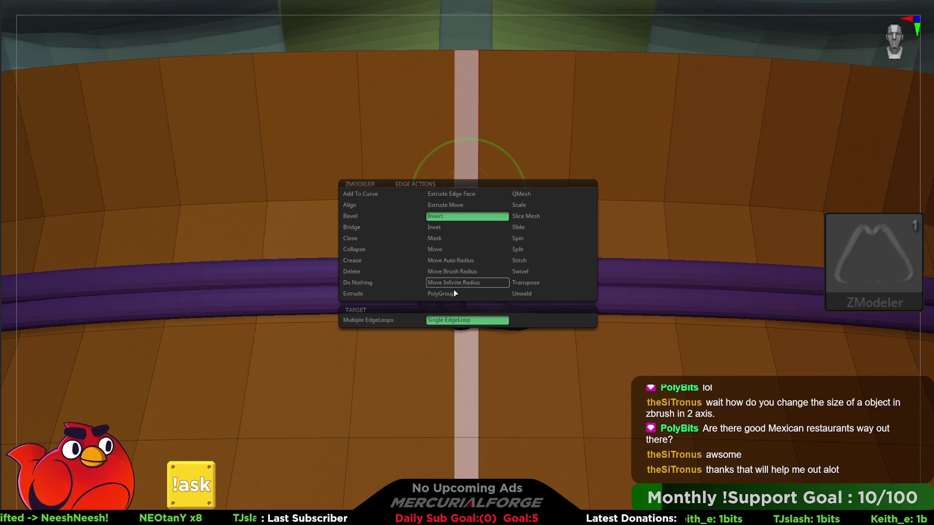
{"action": "left_click", "coordinate": [404, 321]}
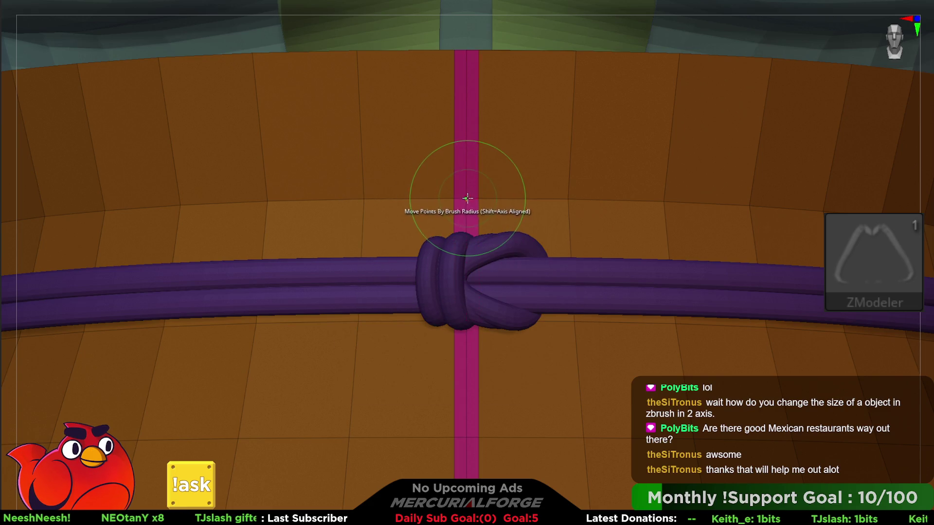
Mask the belt wall with ZModeler, leaving the knot free, and switch to Transpose
{"action": "key", "text": "space"}
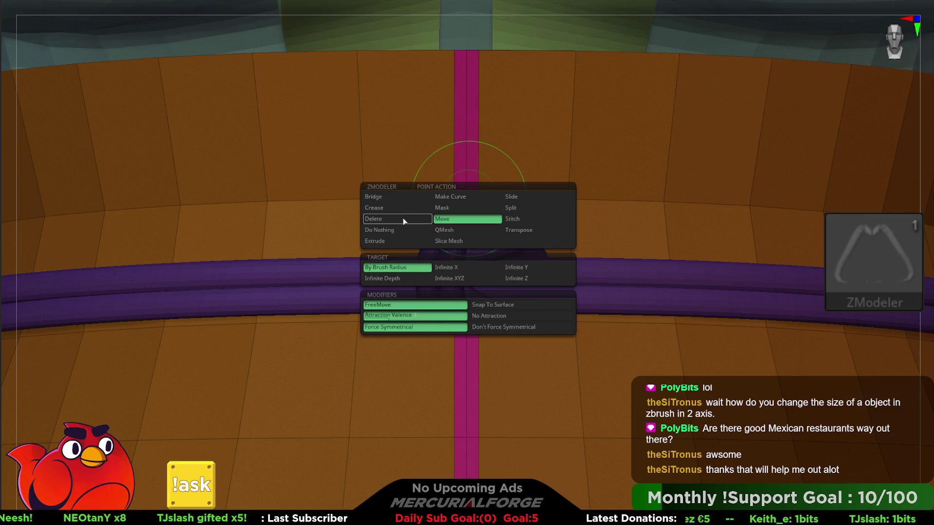
{"action": "left_click", "coordinate": [446, 208]}
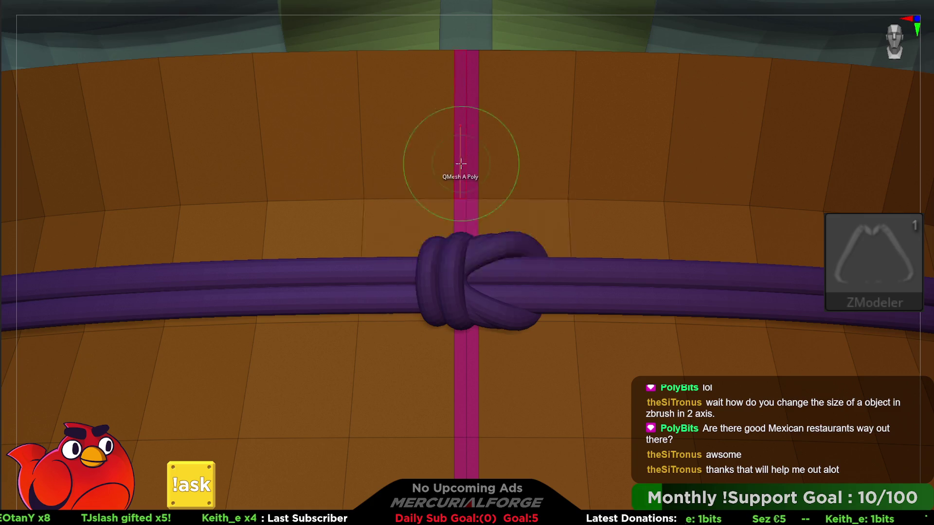
{"action": "right_click_drag", "start_coordinate": [458, 327], "coordinate": [480, 455]}
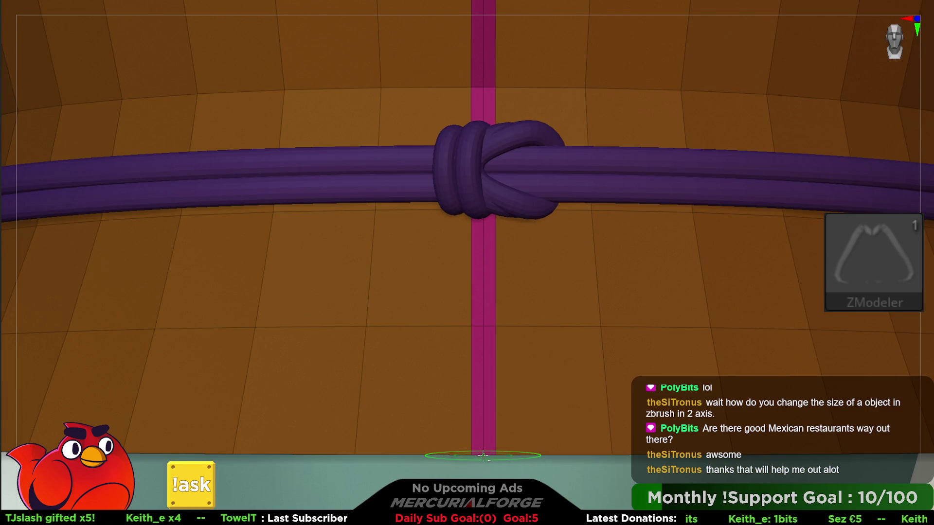
{"action": "right_click_drag", "start_coordinate": [479, 455], "coordinate": [500, 278]}
{"action": "key", "text": "w"}
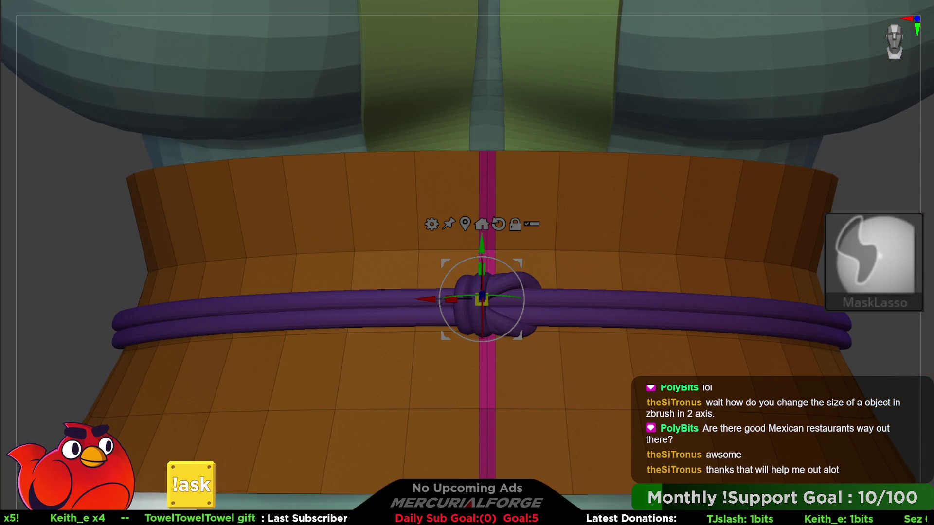
{"action": "left_click", "coordinate": [506, 252], "text": "ctrl"}
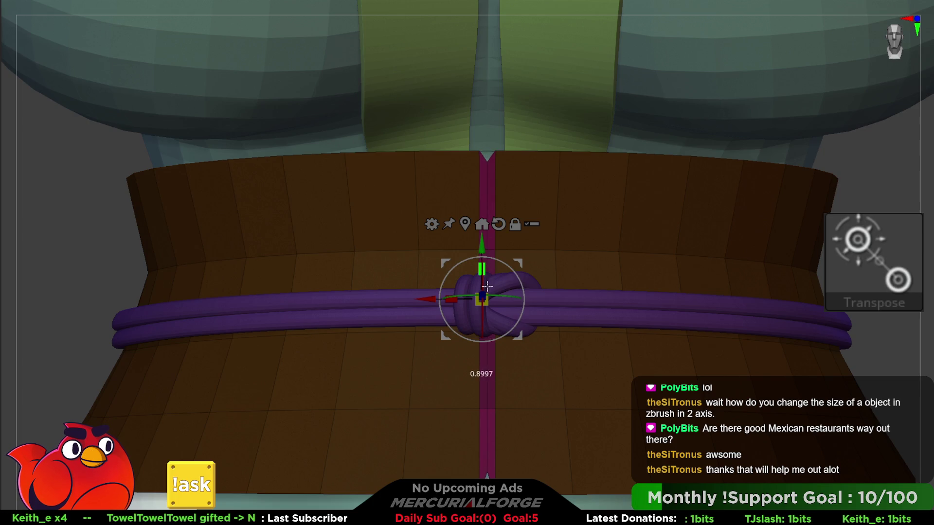
{"action": "mouse_move", "coordinate": [486, 277]}
{"action": "right_mouse_down"}
{"action": "mouse_move", "coordinate": [525, 191]}
{"action": "mouse_move", "coordinate": [498, 205]}
{"action": "mouse_move", "coordinate": [547, 170]}
{"action": "right_mouse_up"}
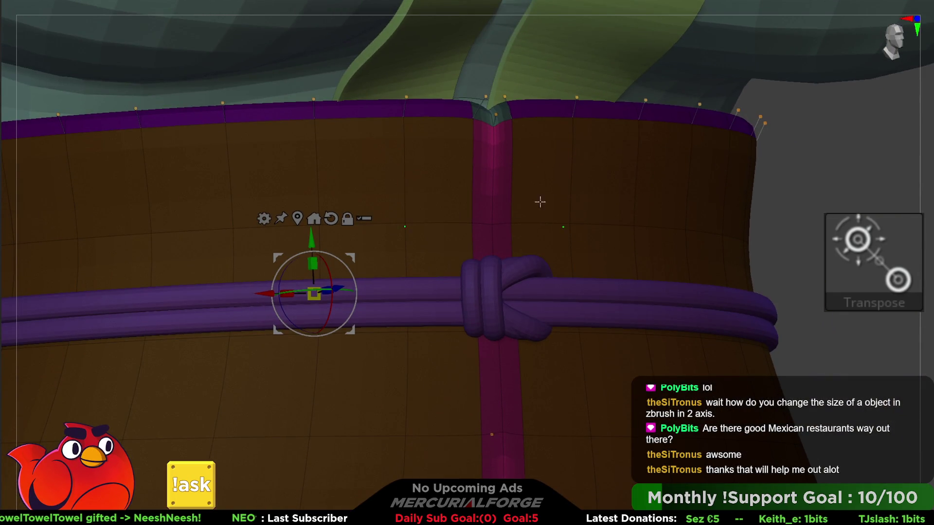
Mask the belt's centre polyloop with ZModeler and invert the mask to free the strip
{"action": "key", "text": "q"}
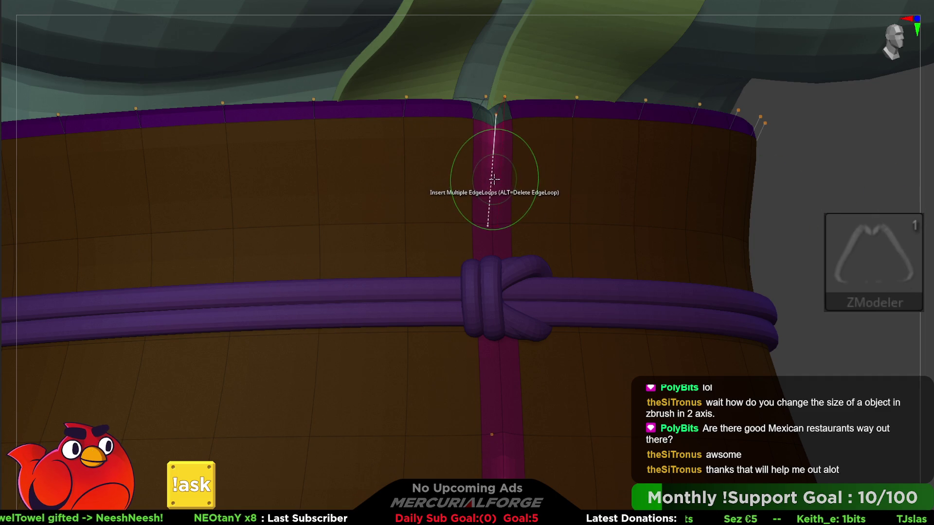
{"action": "key", "text": "space"}
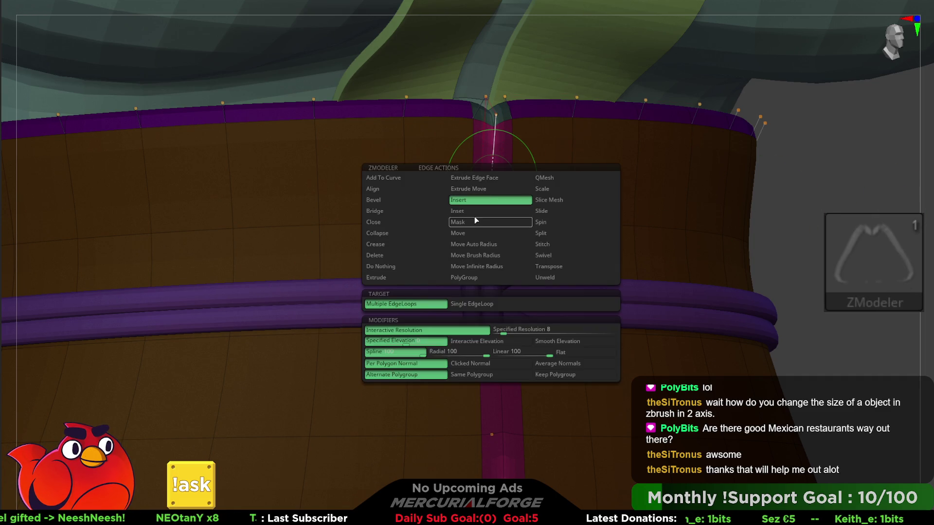
{"action": "left_click", "coordinate": [477, 222]}
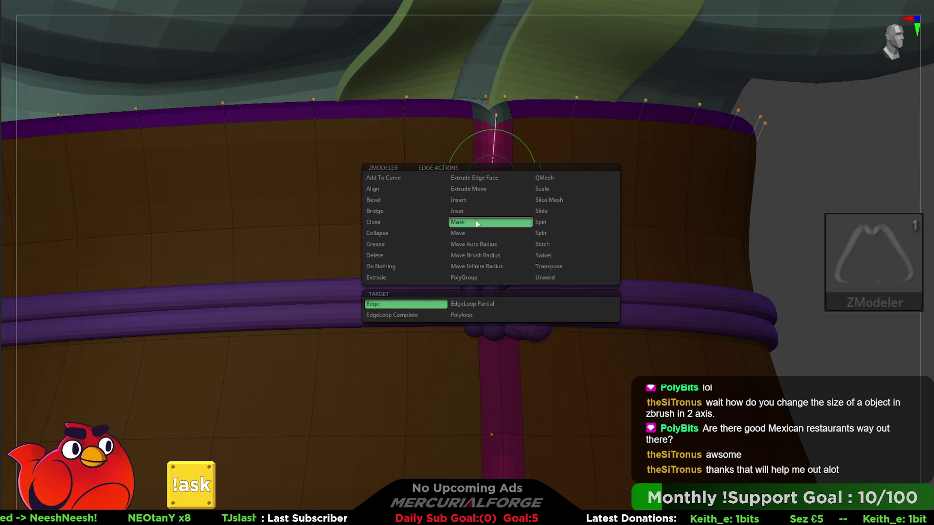
{"action": "left_click", "coordinate": [466, 315]}
{"action": "left_click", "coordinate": [495, 200]}
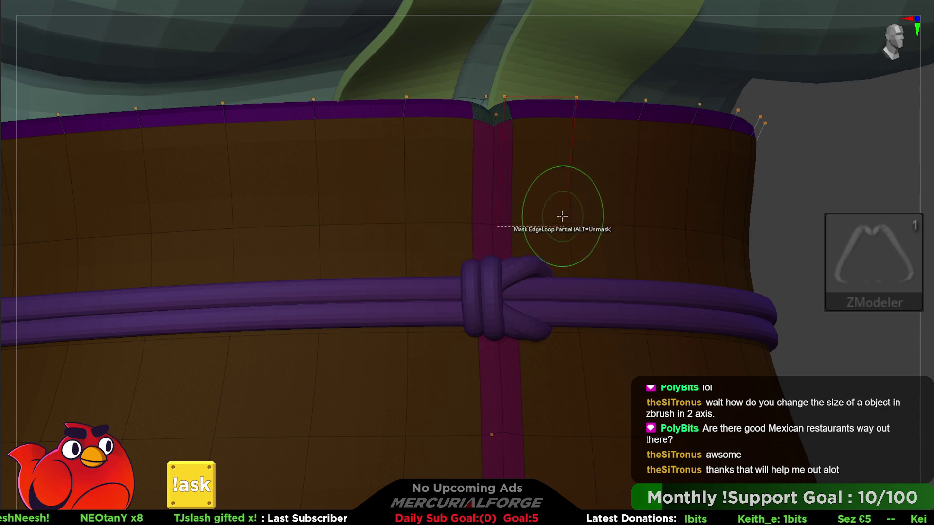
{"action": "left_click", "coordinate": [757, 211], "text": "ctrl"}
{"action": "left_click", "coordinate": [491, 182]}
{"action": "left_click", "coordinate": [812, 198], "text": "ctrl"}
{"action": "left_click", "coordinate": [506, 195]}
{"action": "left_click", "coordinate": [830, 206], "text": "ctrl"}
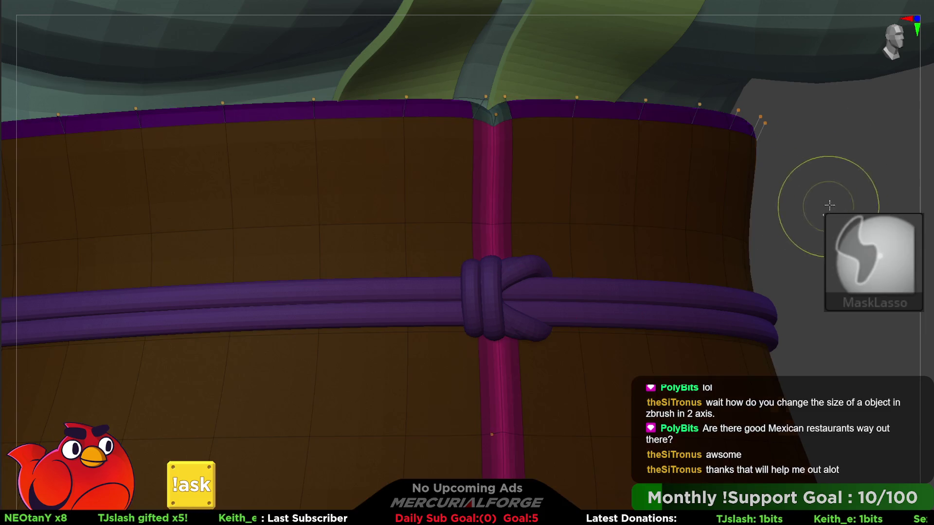
Push the freed centre strip slightly along its depth axis with the Transpose gizmo
{"action": "key", "text": "w"}
{"action": "mouse_move", "coordinate": [563, 178]}
{"action": "right_mouse_down"}
{"action": "mouse_move", "coordinate": [548, 229]}
{"action": "mouse_move", "coordinate": [513, 277]}
{"action": "right_mouse_up"}
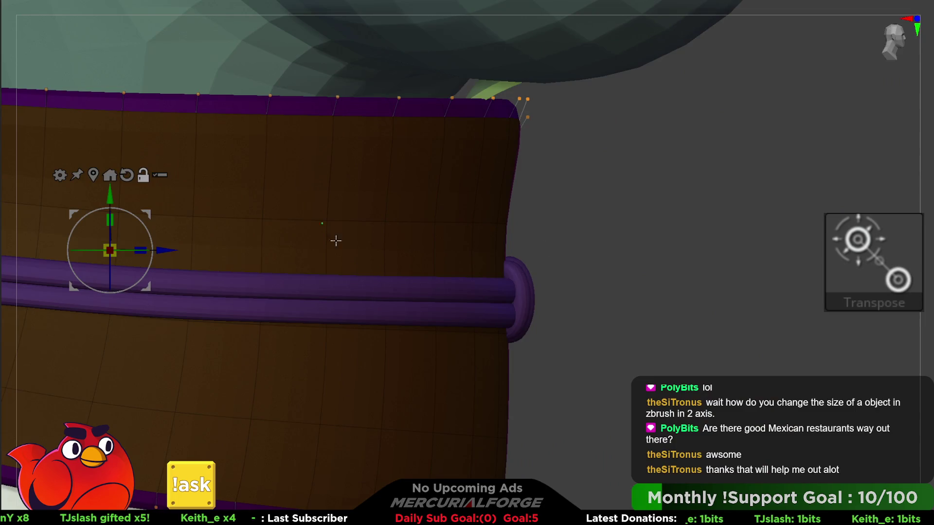
{"action": "left_click_drag", "start_coordinate": [159, 220], "coordinate": [582, 218], "text": "alt"}
{"action": "right_click_drag", "start_coordinate": [582, 217], "coordinate": [608, 266]}
{"action": "left_click_drag", "start_coordinate": [580, 249], "coordinate": [562, 250]}
{"action": "right_click_drag", "start_coordinate": [558, 210], "coordinate": [535, 194], "text": "shift"}
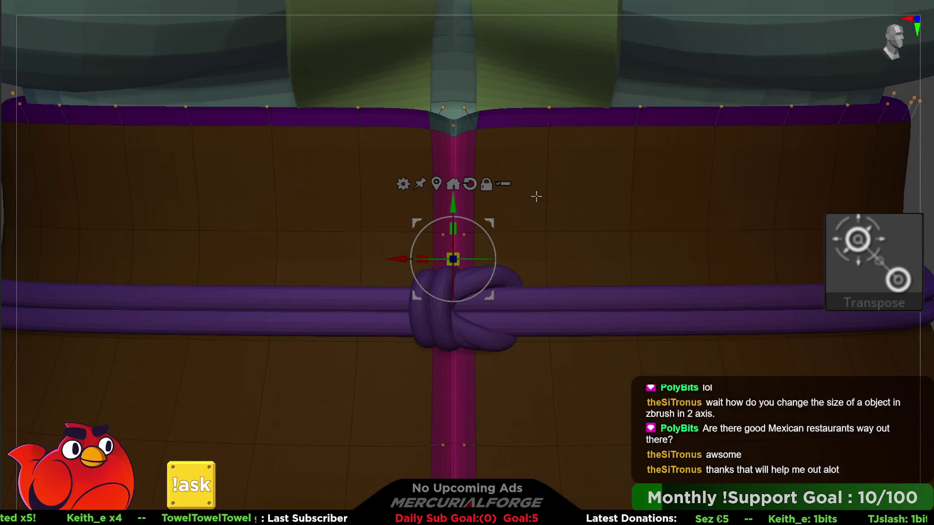
{"action": "key", "text": "f"}
{"action": "right_click_drag", "start_coordinate": [565, 166], "coordinate": [559, 194], "text": "ctrl"}
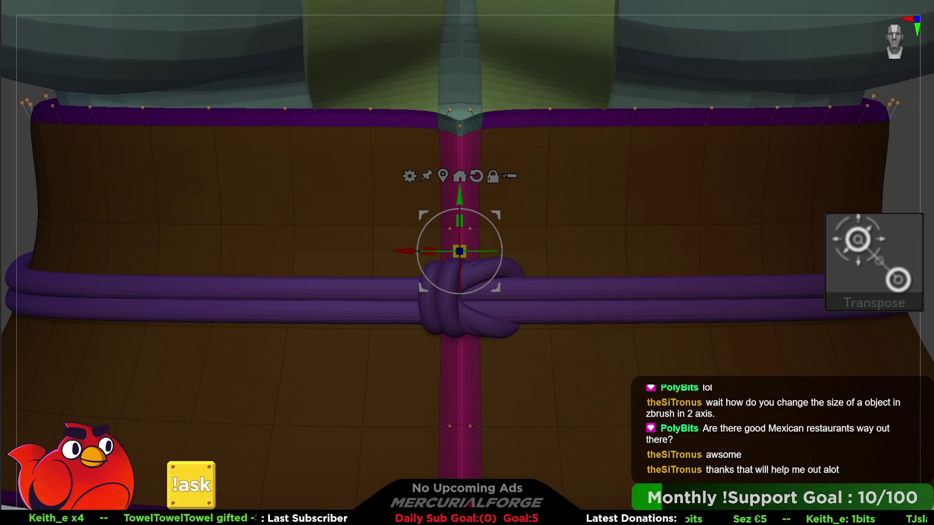
Remask and invert the centre edge loop, then scale the centre seam to about 0.8
{"action": "key", "text": "q"}
{"action": "key", "text": "w"}
{"action": "key", "text": "q"}
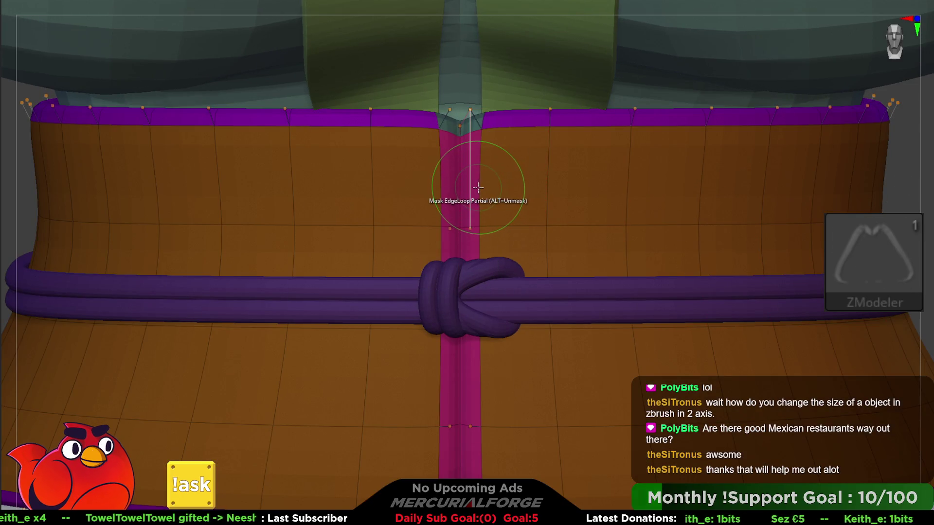
{"action": "left_click", "coordinate": [476, 187]}
{"action": "right_click_drag", "start_coordinate": [525, 192], "coordinate": [497, 177], "text": "alt"}
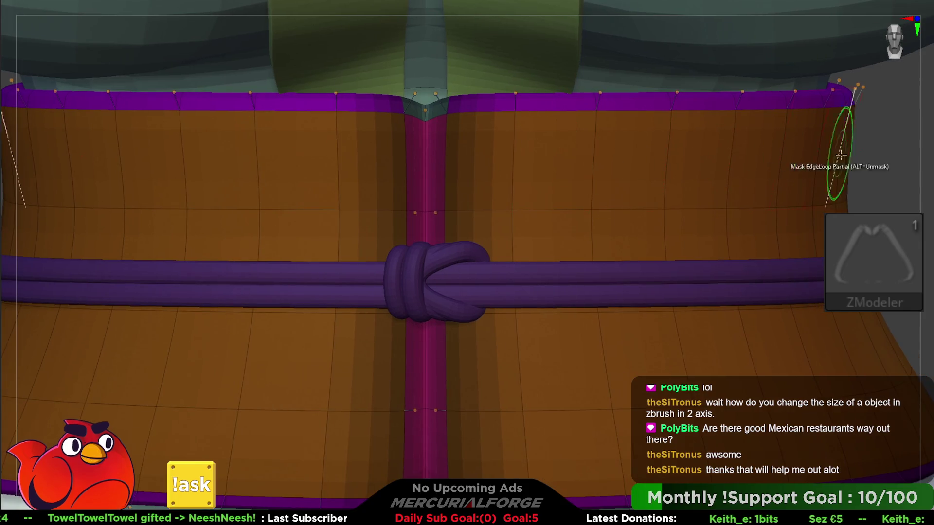
{"action": "left_click", "coordinate": [873, 176], "text": "ctrl"}
{"action": "key", "text": "w"}
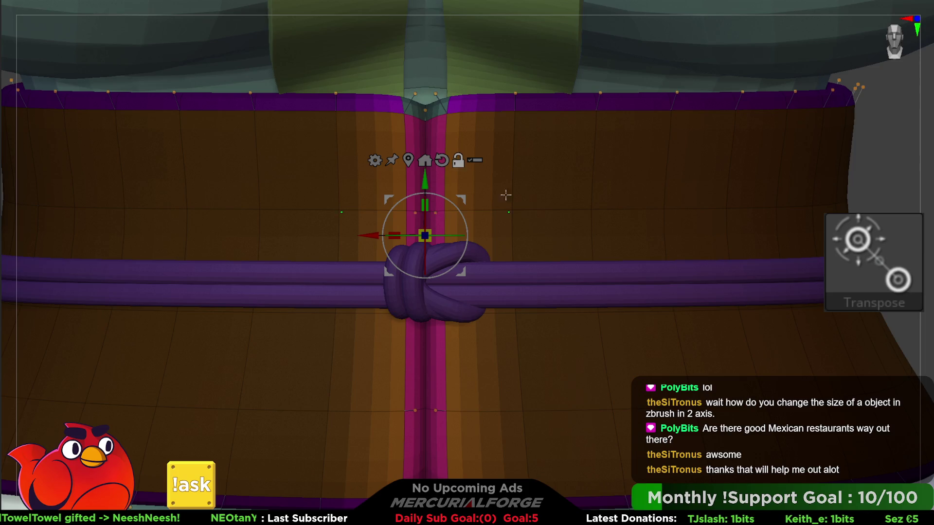
{"action": "right_click_drag", "start_coordinate": [489, 202], "coordinate": [534, 185], "text": "alt"}
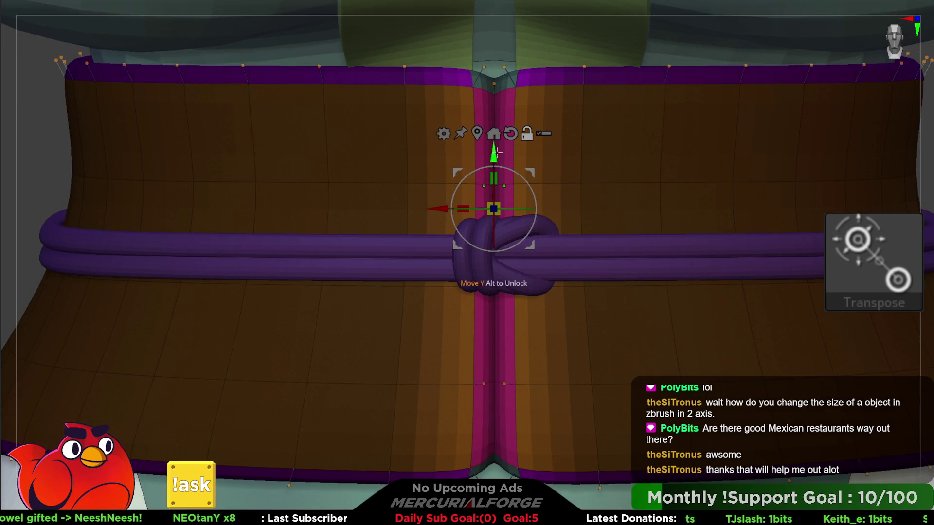
{"action": "left_click_drag", "start_coordinate": [482, 204], "coordinate": [595, 209]}
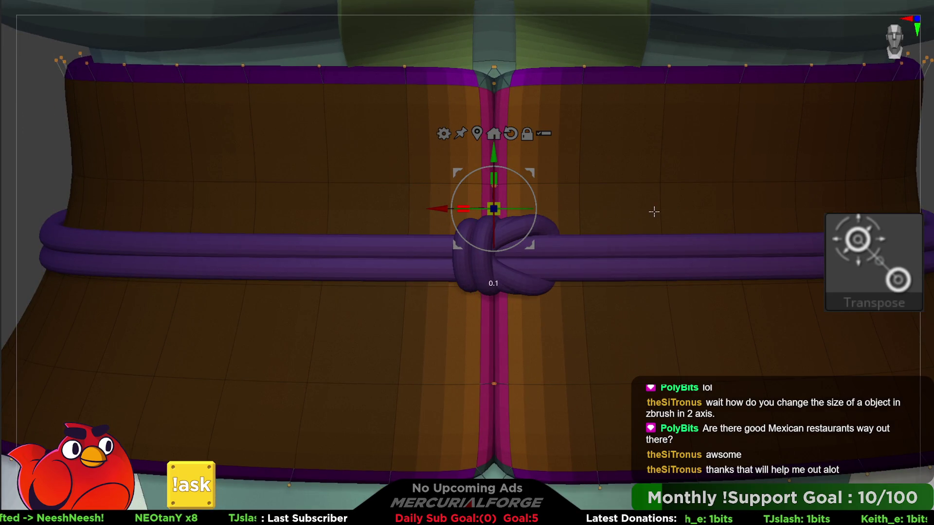
{"action": "mouse_move", "coordinate": [492, 206]}
{"action": "left_mouse_down"}
{"action": "mouse_move", "coordinate": [470, 205]}
{"action": "mouse_move", "coordinate": [490, 204]}
{"action": "left_mouse_up"}
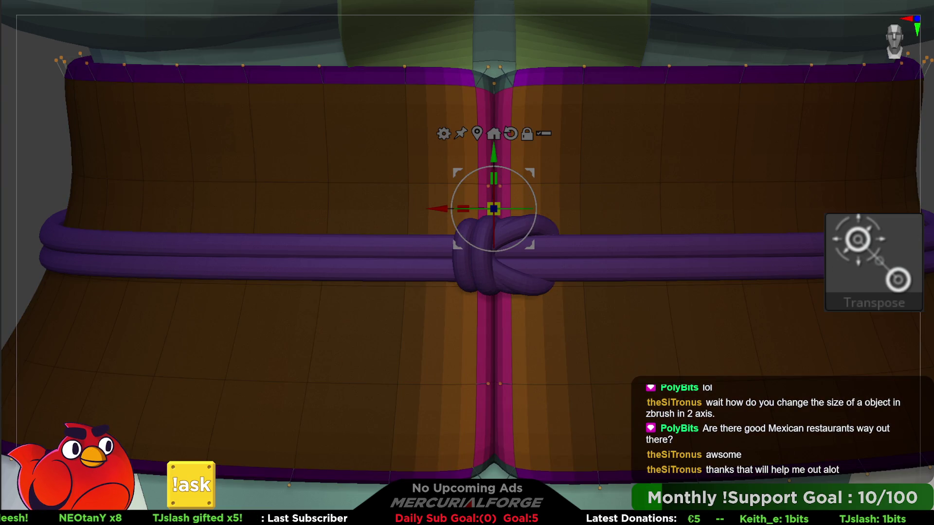
Mask the area around the knot and the lower part of the belt
{"action": "mouse_move", "coordinate": [428, 150]}
{"action": "left_mouse_down", "text": "ctrl"}
{"action": "mouse_move", "coordinate": [672, 260]}
{"action": "mouse_move", "coordinate": [645, 205]}
{"action": "left_mouse_up", "text": "ctrl"}
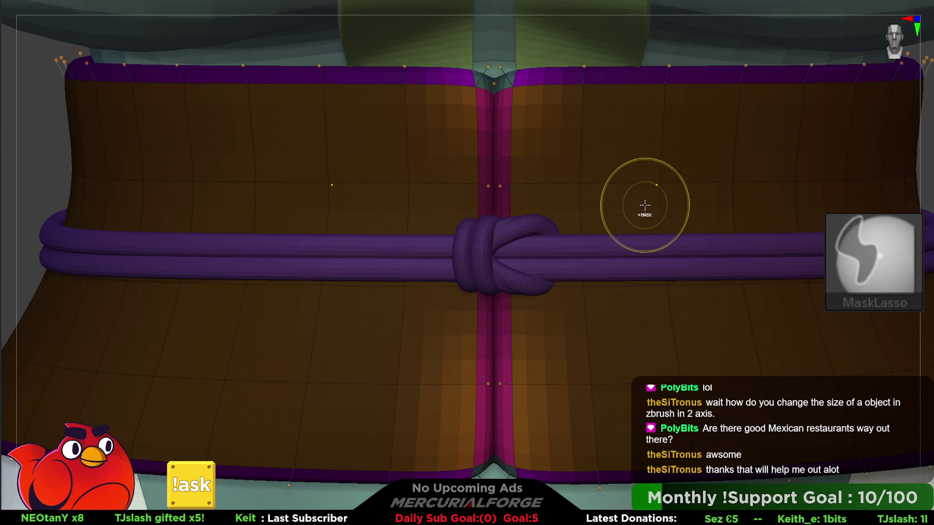
{"action": "key", "text": "w"}
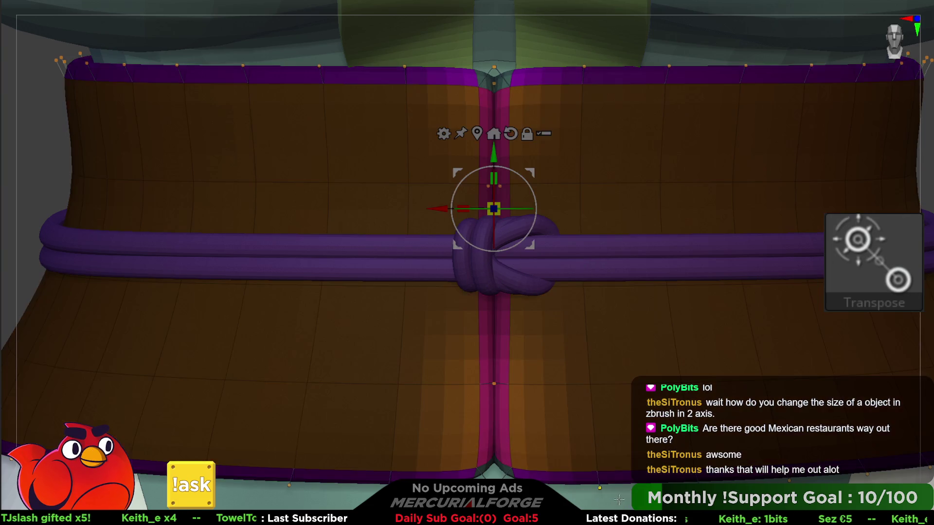
{"action": "key", "text": "ctrl"}
{"action": "mouse_move", "coordinate": [37, 179]}
{"action": "left_mouse_down", "text": "ctrl"}
{"action": "mouse_move", "coordinate": [569, 385]}
{"action": "mouse_move", "coordinate": [257, 269]}
{"action": "left_mouse_up", "text": "ctrl"}
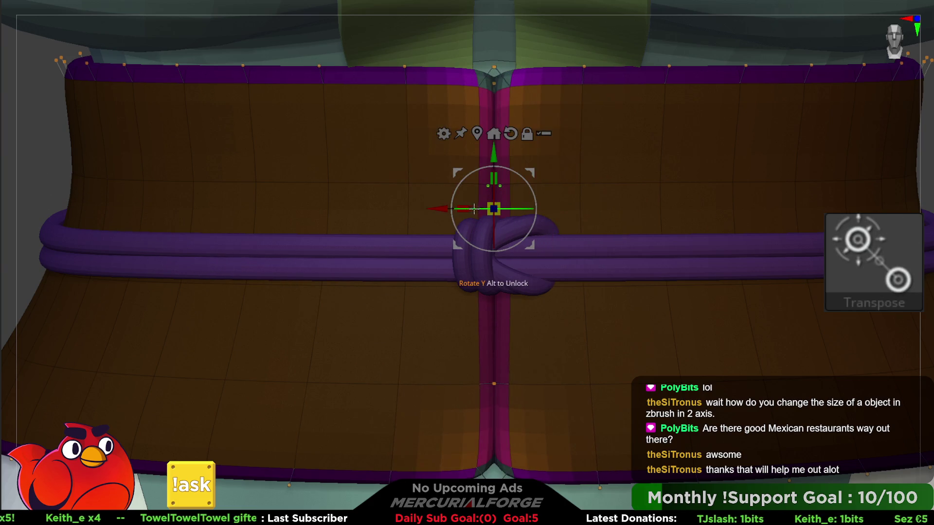
Try ZModeler's Extrude Move edge action on the belt, then undo it
{"action": "key", "text": "b"}
{"action": "key", "text": "z"}
{"action": "key", "text": "m"}
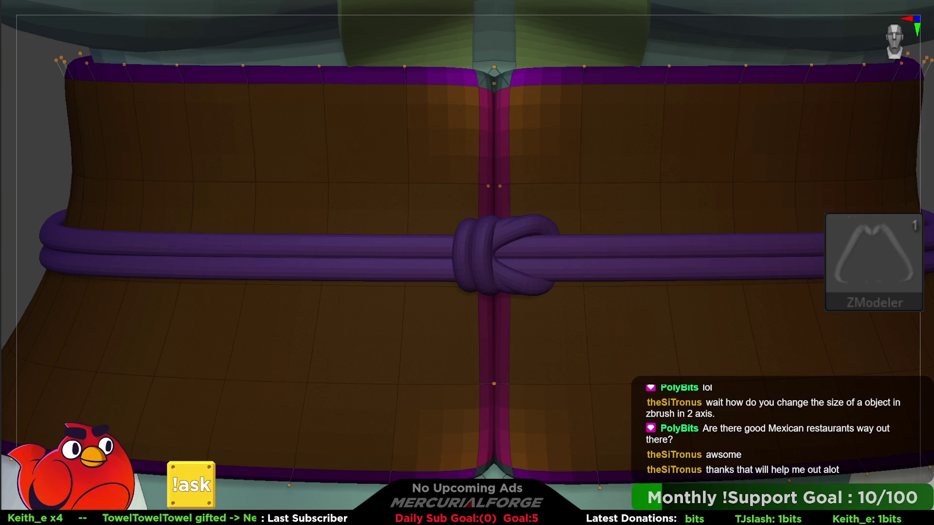
{"action": "key", "text": "space"}
{"action": "left_click", "coordinate": [524, 201]}
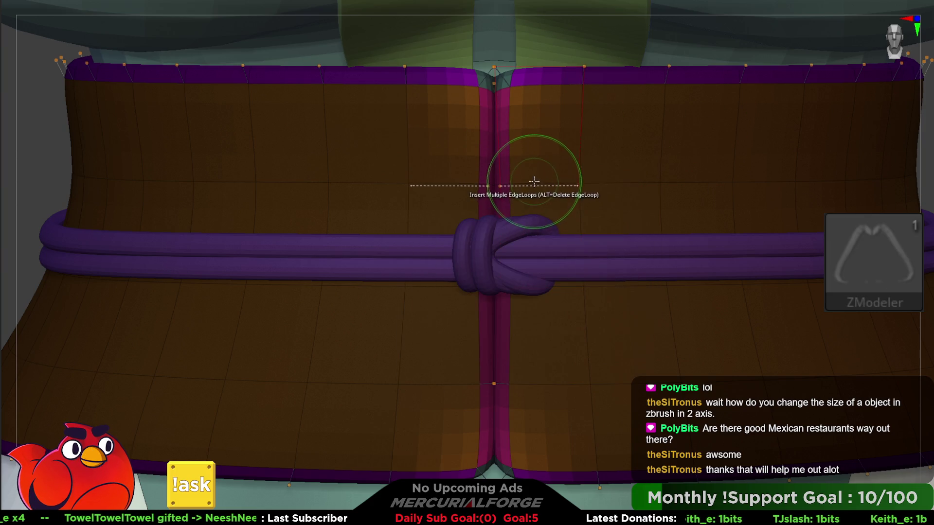
{"action": "key", "text": "ctrl+z"}
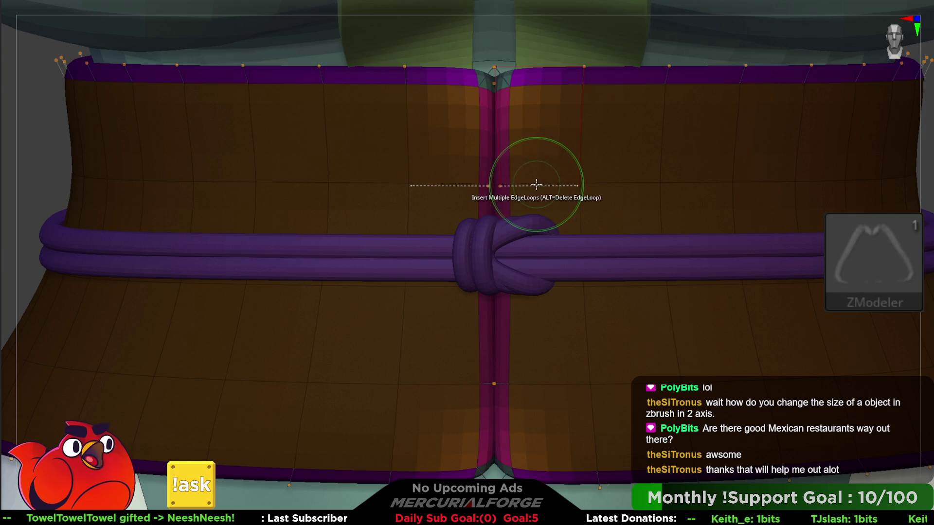
{"action": "key", "text": "ctrl+shift+z"}
{"action": "key", "text": "ctrl+z"}
Try the PolyGroup and Insert EdgeLoop edge actions on the belt, undoing each
{"action": "key", "text": "space"}
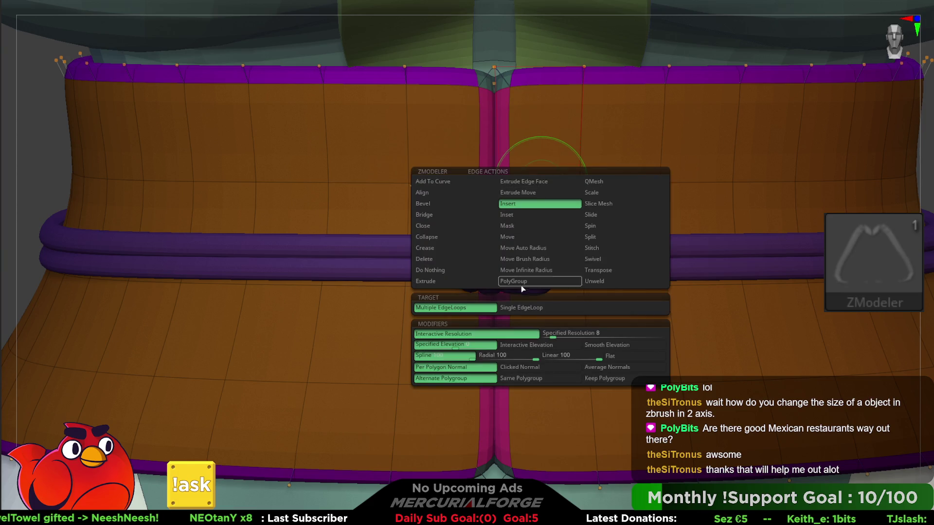
{"action": "left_click", "coordinate": [521, 282]}
{"action": "left_click", "coordinate": [508, 181]}
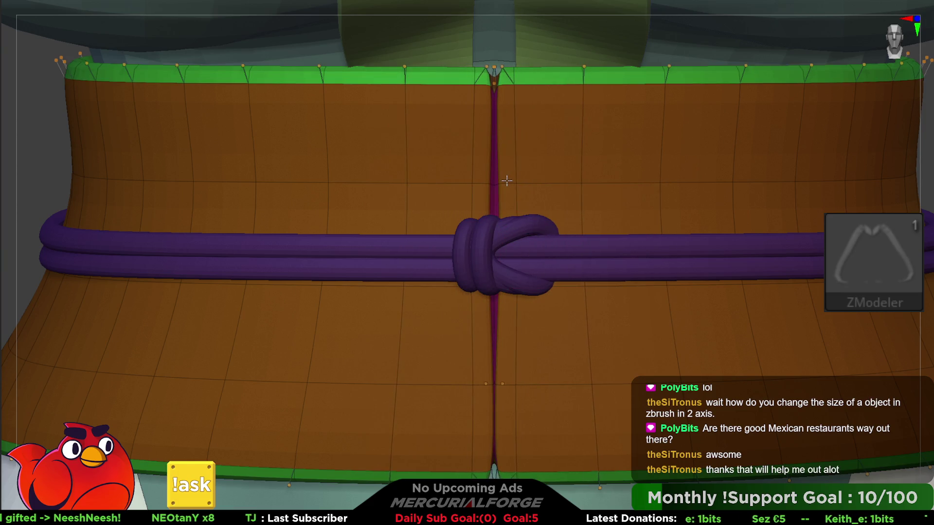
{"action": "key", "text": "ctrl+z"}
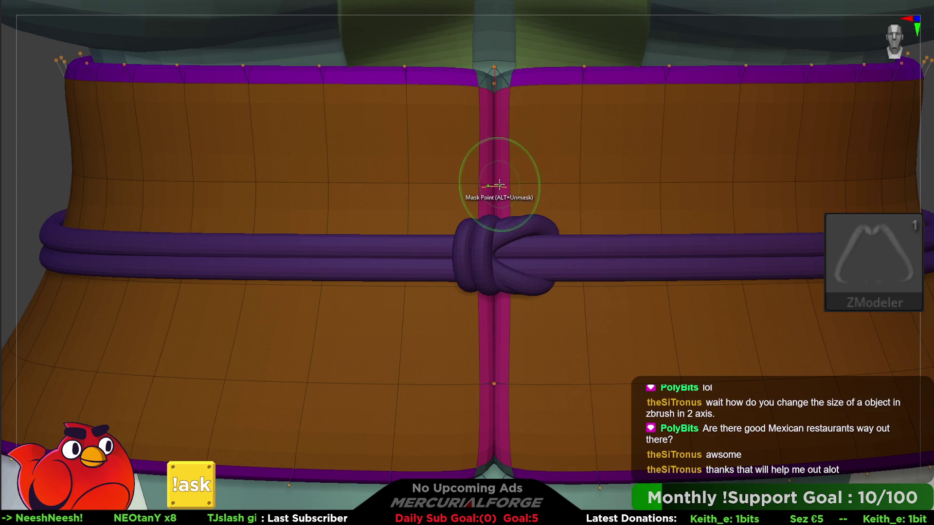
{"action": "key", "text": "ctrl+z"}
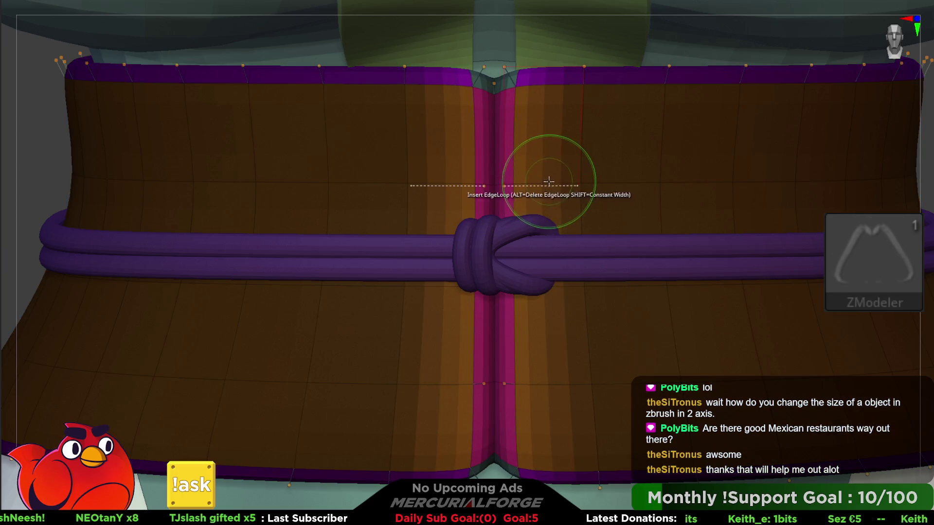
{"action": "left_click_drag", "start_coordinate": [31, 167], "coordinate": [49, 170], "text": "ctrl"}
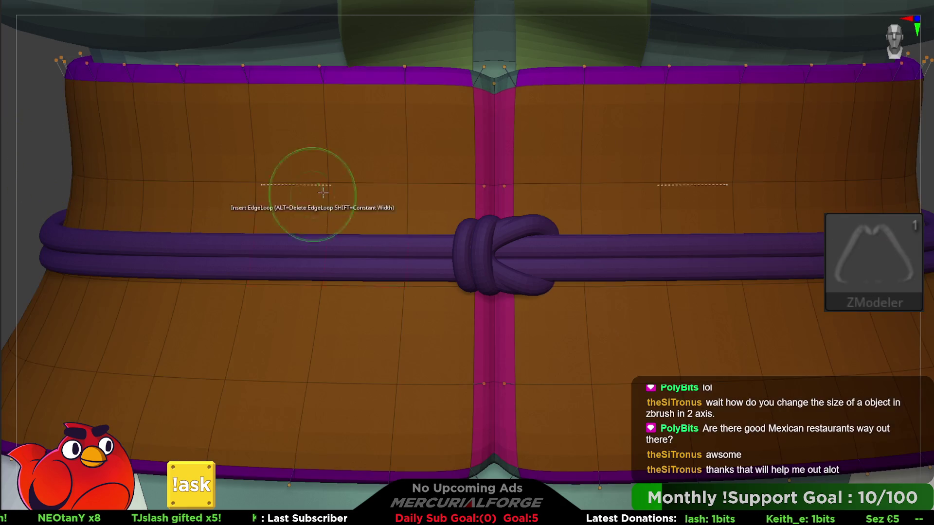
{"action": "left_click", "coordinate": [516, 182]}
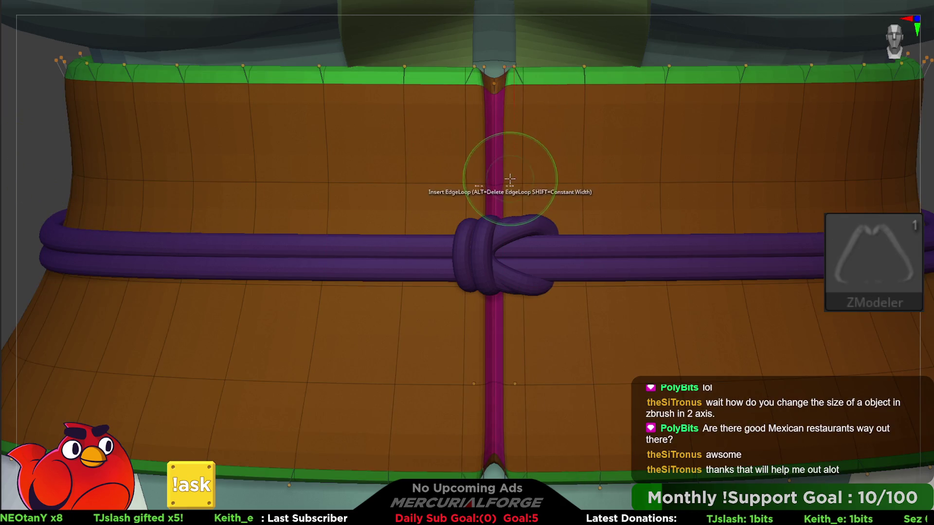
{"action": "key", "text": "ctrl+z"}
{"action": "key", "text": "ctrl+z"}
{"action": "key", "text": "ctrl+z"}
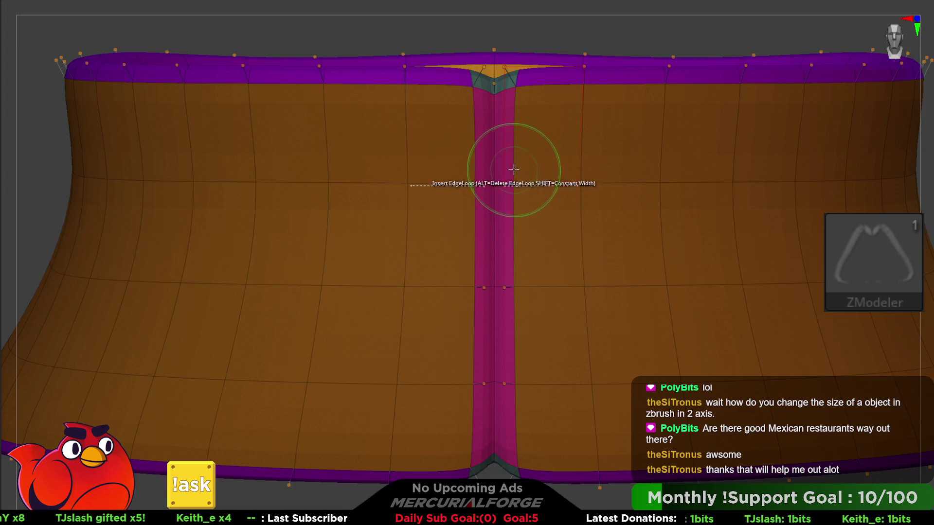
Lasso-mask the belt on both sides of its pink centre strip
{"action": "key", "text": "ctrl"}
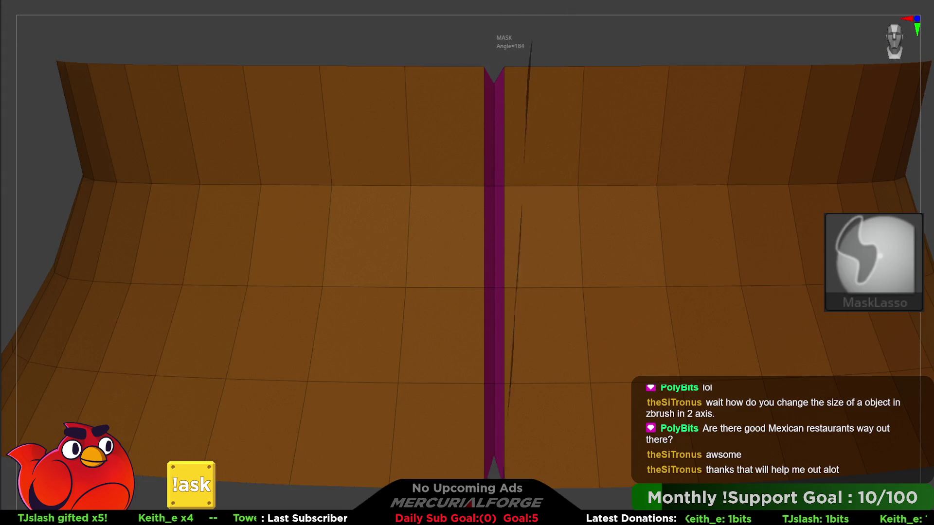
{"action": "left_click_drag", "start_coordinate": [531, 42], "coordinate": [524, 462]}
{"action": "key", "text": "ctrl+shift+z"}
{"action": "mouse_move", "coordinate": [537, 504]}
{"action": "left_mouse_down", "text": "ctrl"}
{"action": "mouse_move", "coordinate": [559, 145]}
{"action": "mouse_move", "coordinate": [526, 34]}
{"action": "left_mouse_up", "text": "ctrl"}
{"action": "mouse_move", "coordinate": [578, 245]}
{"action": "right_mouse_down"}
{"action": "mouse_move", "coordinate": [548, 243]}
{"action": "mouse_move", "coordinate": [544, 323]}
{"action": "right_mouse_up"}
{"action": "key", "text": "ctrl"}
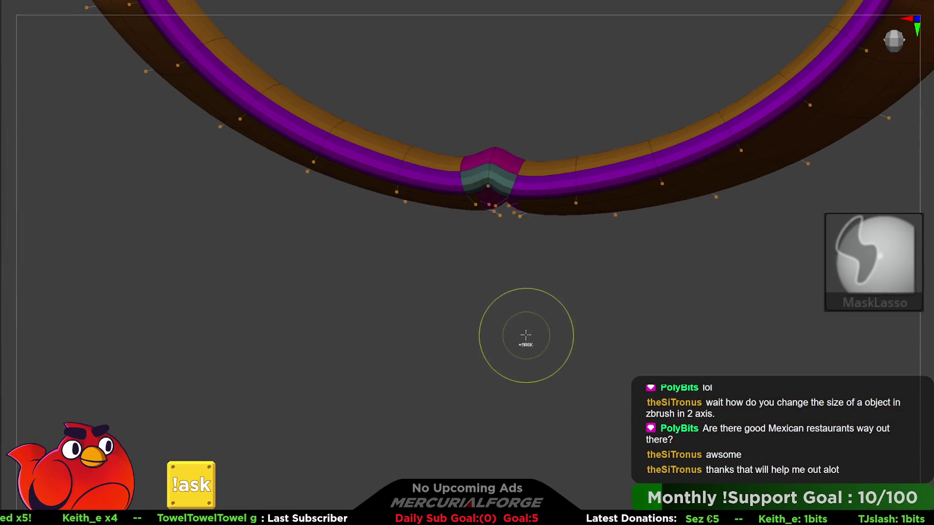
{"action": "mouse_move", "coordinate": [561, 121]}
{"action": "left_mouse_down", "text": "ctrl"}
{"action": "mouse_move", "coordinate": [475, 94]}
{"action": "mouse_move", "coordinate": [486, 97]}
{"action": "left_mouse_up", "text": "ctrl"}
{"action": "key", "text": "w"}
{"action": "right_click_drag", "start_coordinate": [512, 302], "coordinate": [520, 167], "text": "shift"}
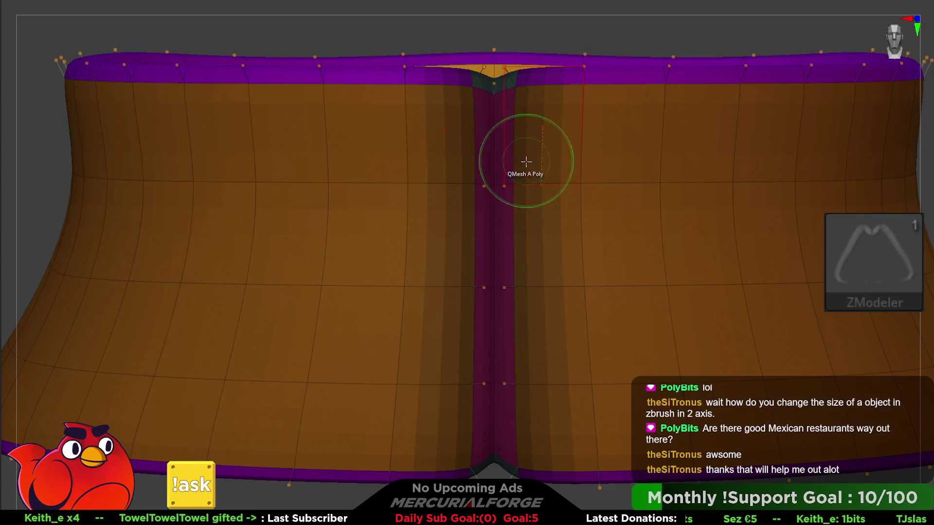
Invert the mask and scale the centre strip to about 0.57 width along X
{"action": "key", "text": "ctrl+i"}
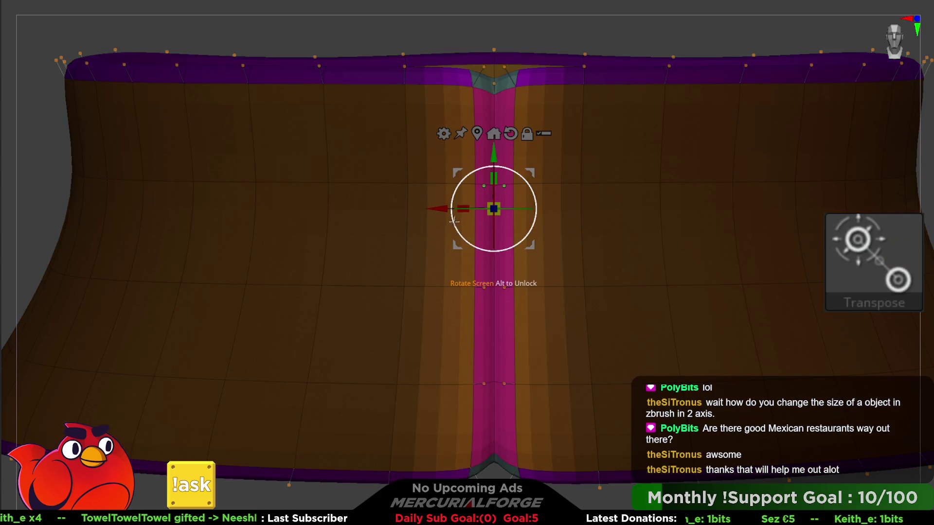
{"action": "left_click_drag", "start_coordinate": [465, 208], "coordinate": [534, 210]}
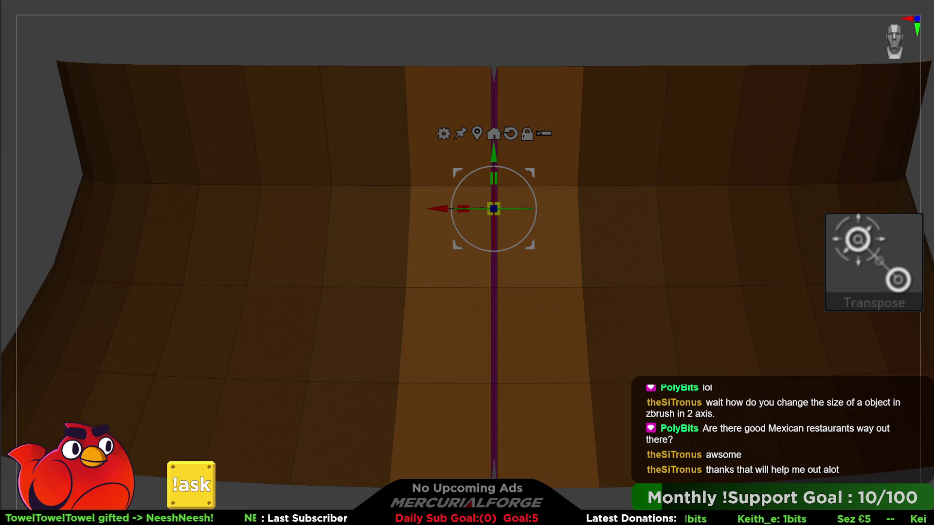
{"action": "key", "text": "q"}
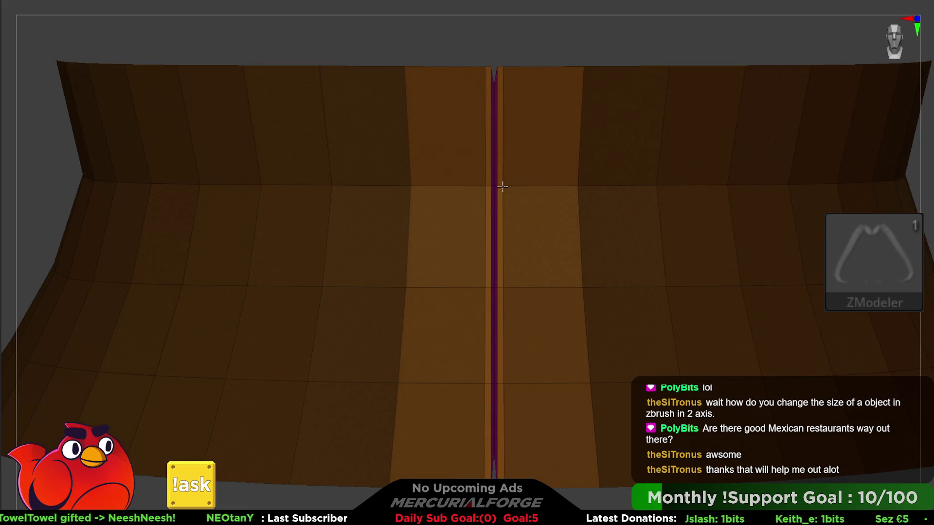
{"action": "key", "text": "w"}
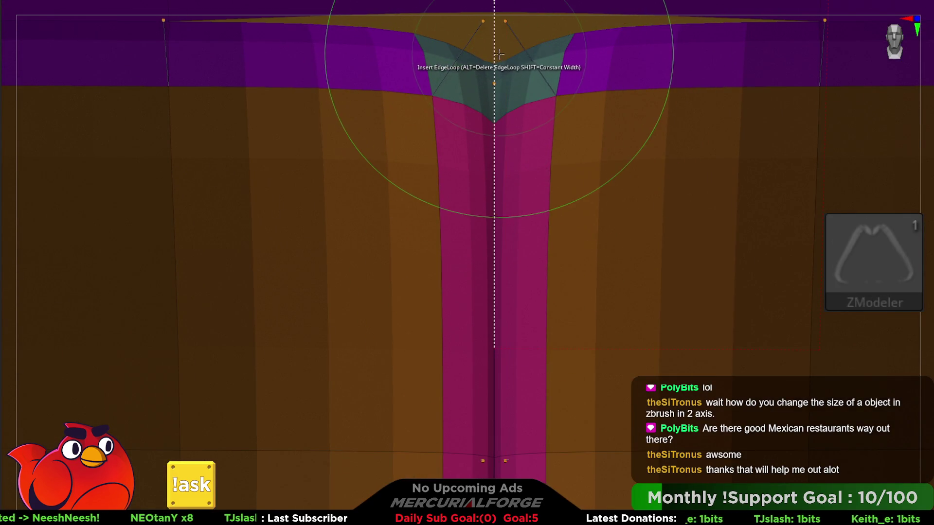
Smoothly subdivide the belt with Ctrl+D and hide the Polyframe display
{"action": "key", "text": "shift+f"}
{"action": "mouse_move", "coordinate": [501, 78]}
{"action": "left_mouse_down", "text": "shift"}
{"action": "mouse_move", "coordinate": [492, 63]}
{"action": "mouse_move", "coordinate": [509, 58]}
{"action": "mouse_move", "coordinate": [612, 110]}
{"action": "mouse_move", "coordinate": [659, 97]}
{"action": "mouse_move", "coordinate": [506, 211]}
{"action": "mouse_move", "coordinate": [538, 163]}
{"action": "mouse_move", "coordinate": [559, 180]}
{"action": "left_mouse_up", "text": "shift"}
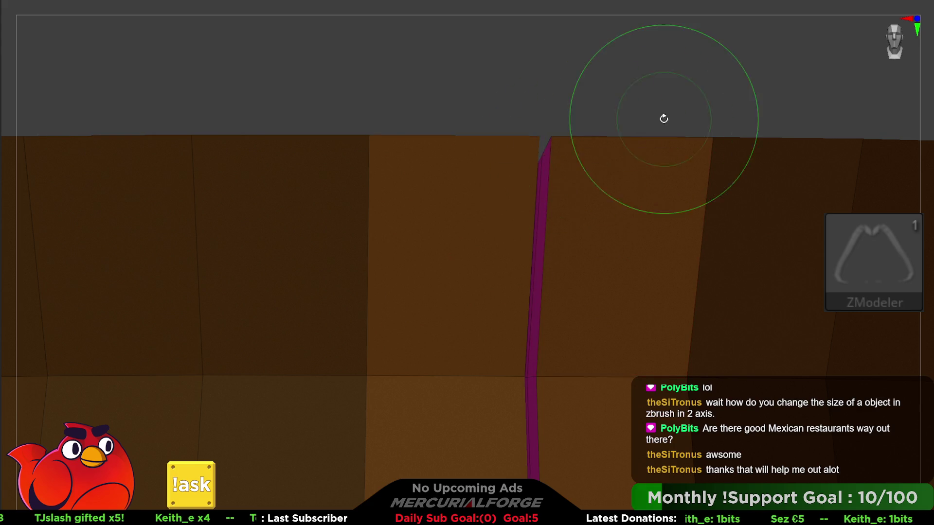
{"action": "key", "text": "ctrl+d"}
{"action": "key", "text": "shift+f"}
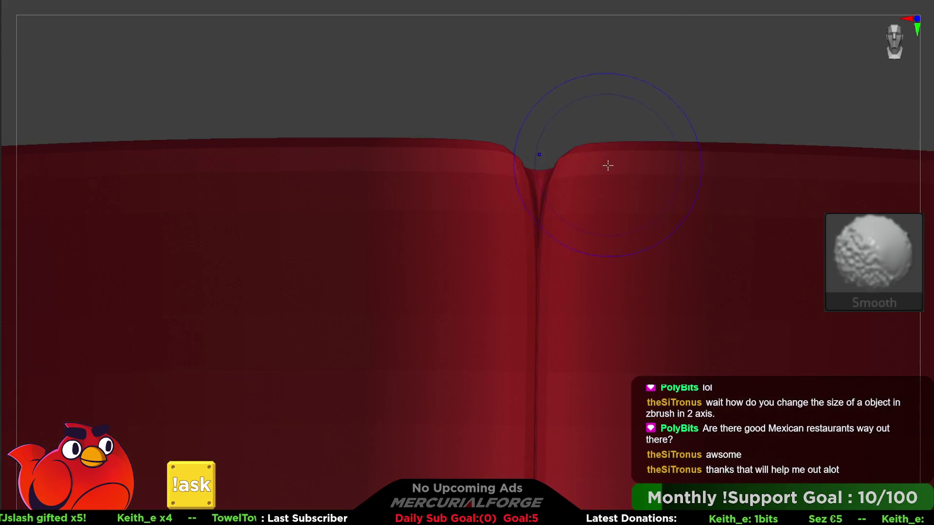
Zoom out to show the red belt and purple cord on the full torso and arms
{"action": "mouse_move", "coordinate": [637, 194]}
{"action": "right_mouse_down", "text": "ctrl"}
{"action": "mouse_move", "coordinate": [626, 184]}
{"action": "mouse_move", "coordinate": [590, 230]}
{"action": "right_mouse_up", "text": "ctrl"}
{"action": "key", "text": "shift+f"}
{"action": "key", "text": "shift+f"}
{"action": "mouse_move", "coordinate": [788, 272]}
{"action": "right_mouse_down", "text": "ctrl"}
{"action": "mouse_move", "coordinate": [738, 251]}
{"action": "mouse_move", "coordinate": [655, 253]}
{"action": "mouse_move", "coordinate": [719, 267]}
{"action": "mouse_move", "coordinate": [804, 267]}
{"action": "mouse_move", "coordinate": [819, 243]}
{"action": "right_mouse_up", "text": "ctrl"}
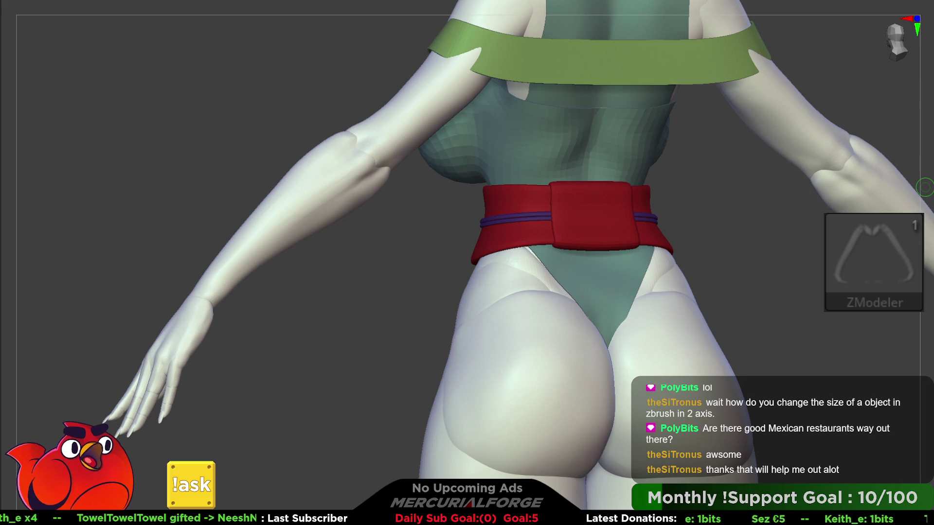
Rotate to a side view, zoom onto the belt, and show its polygon wireframe
{"action": "left_click_drag", "start_coordinate": [924, 187], "coordinate": [446, 222]}
{"action": "scroll", "coordinate": [446, 222], "scroll_direction": "up", "scroll_amount": 3}
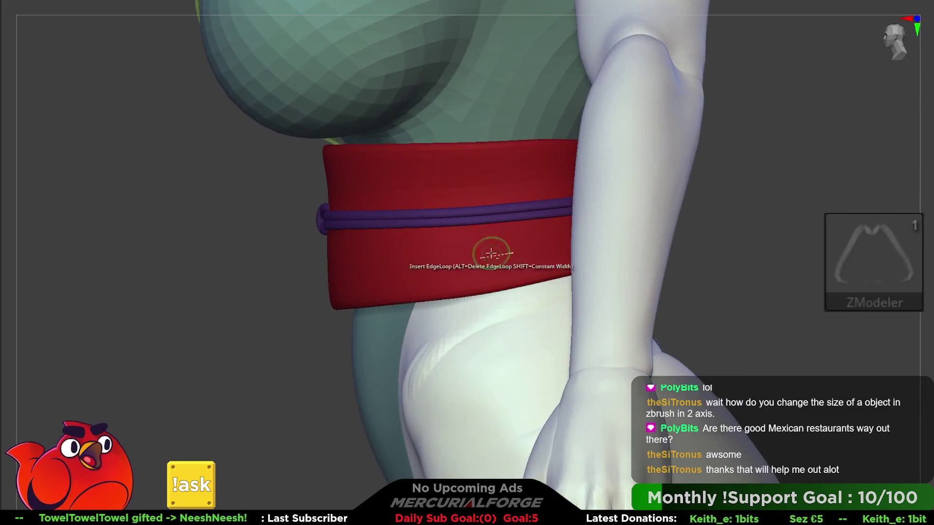
{"action": "key", "text": "shift+f"}
{"action": "scroll", "coordinate": [552, 267], "scroll_direction": "up", "scroll_amount": 3}
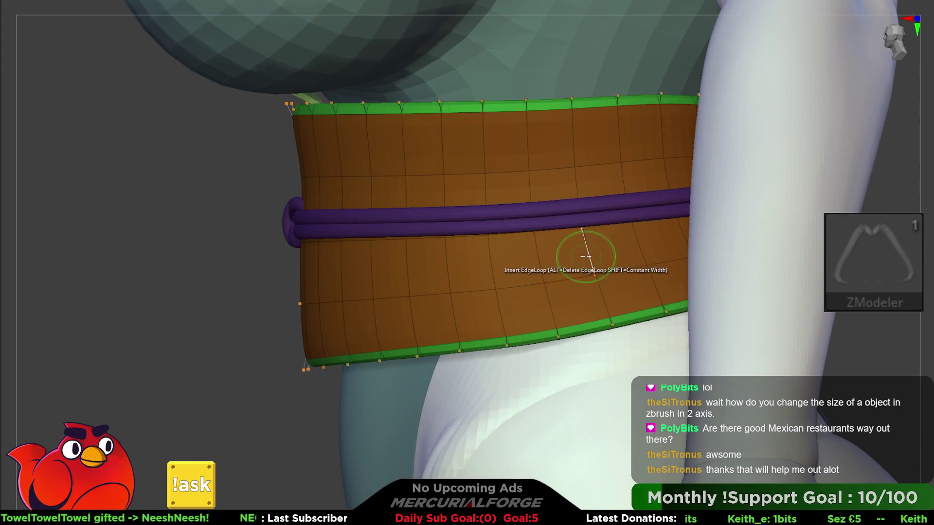
Bridge the two edges of the belt gap with a new strip of polygons
{"action": "key", "text": "space"}
{"action": "left_click", "coordinate": [492, 277]}
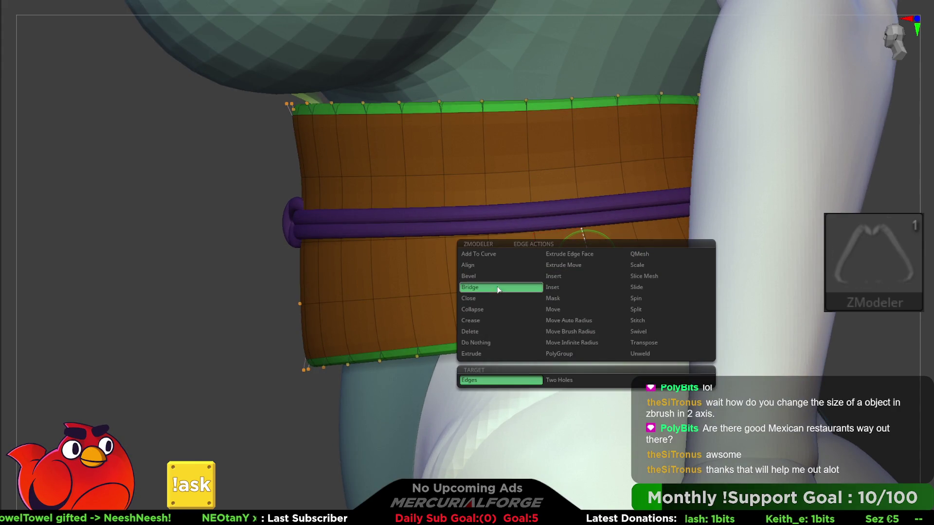
{"action": "left_click", "coordinate": [497, 287]}
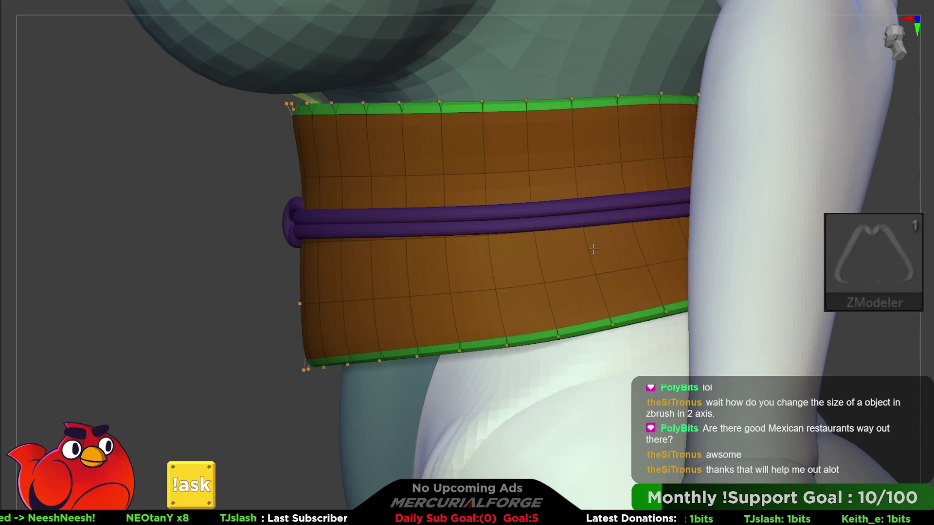
{"action": "key", "text": "space"}
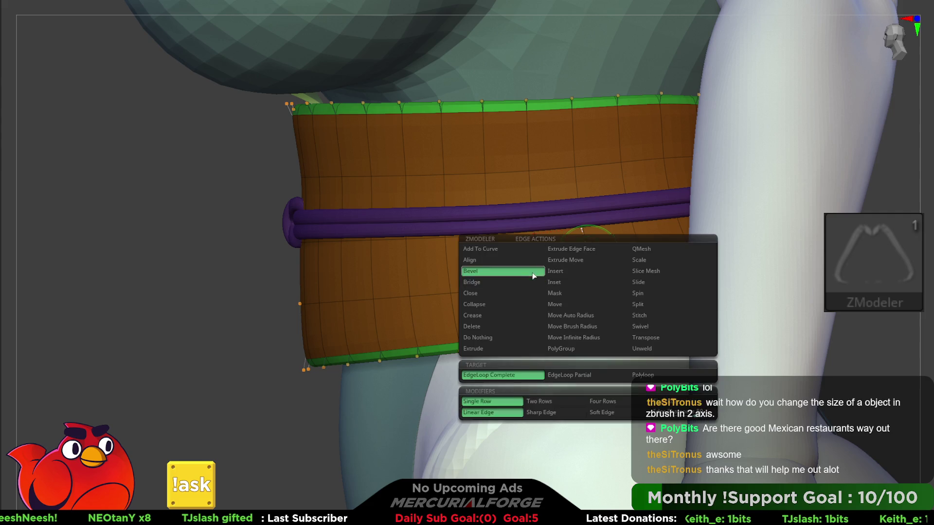
{"action": "left_click", "coordinate": [497, 277]}
{"action": "left_click", "coordinate": [591, 257]}
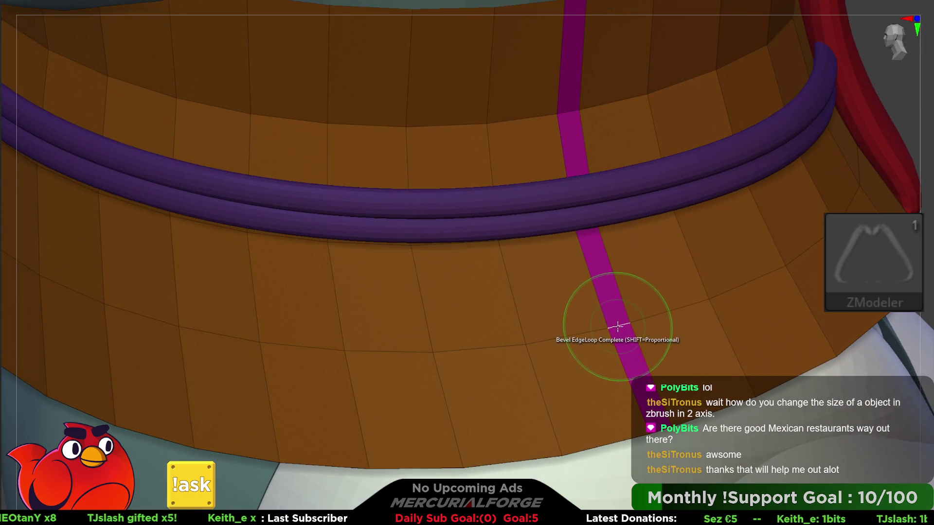
Insert a single edge loop through the new magenta strip
{"action": "key", "text": "space"}
{"action": "left_click", "coordinate": [611, 307]}
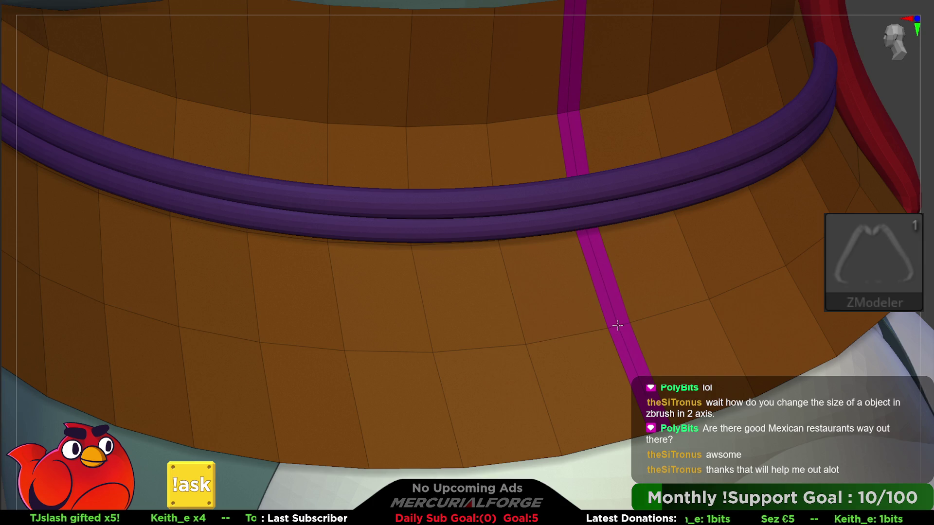
{"action": "left_click", "coordinate": [623, 324]}
{"action": "key", "text": "space"}
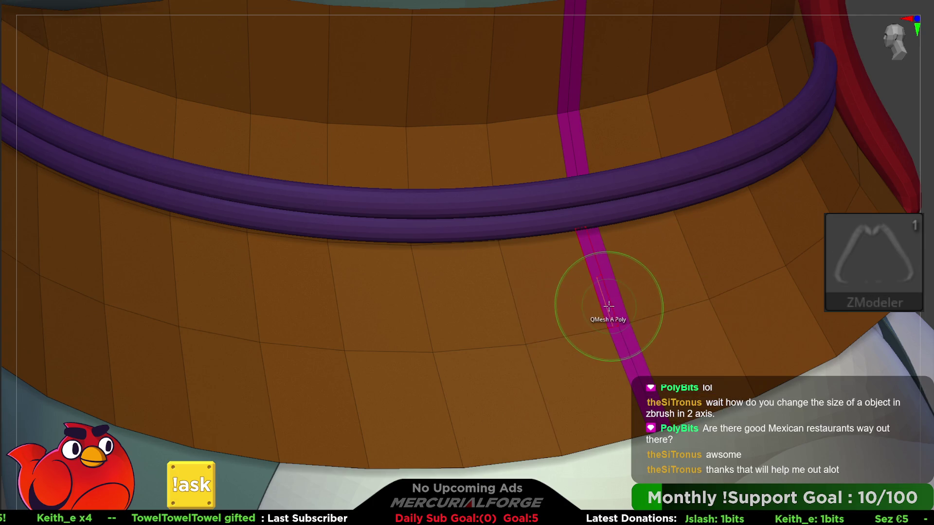
{"action": "left_click", "coordinate": [611, 304]}
{"action": "right_click_drag", "start_coordinate": [590, 302], "coordinate": [614, 216]}
Invert the belt mask and nudge the unmasked part slightly along X with the gizmo
{"action": "key", "text": "w"}
{"action": "key", "text": "f"}
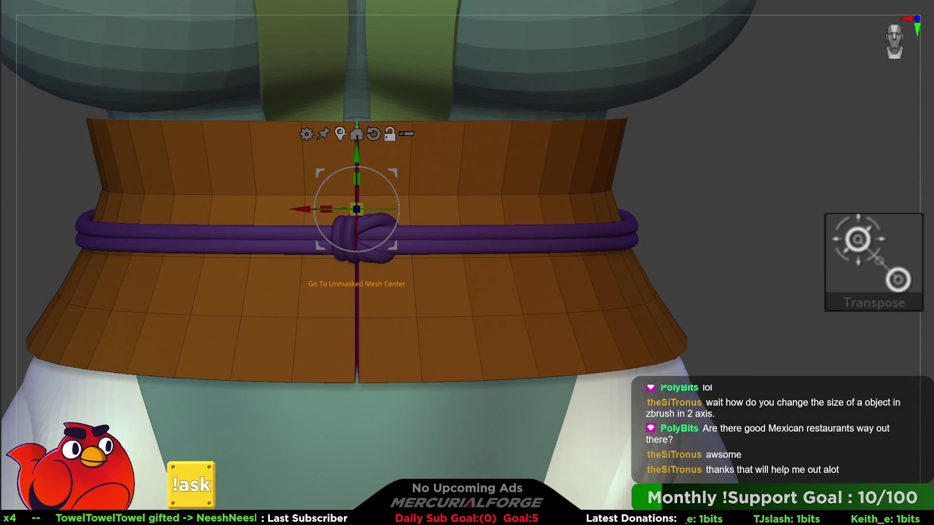
{"action": "left_click", "coordinate": [340, 135]}
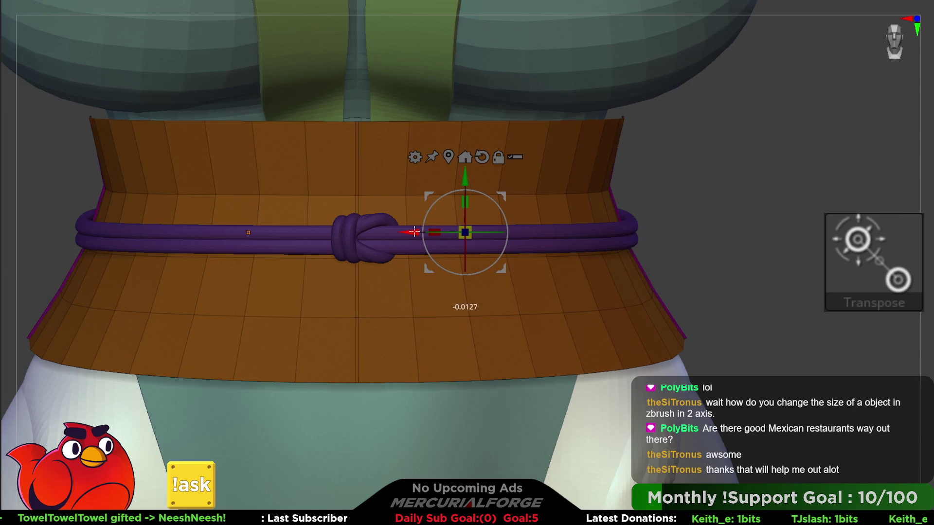
{"action": "key", "text": "ctrl+a"}
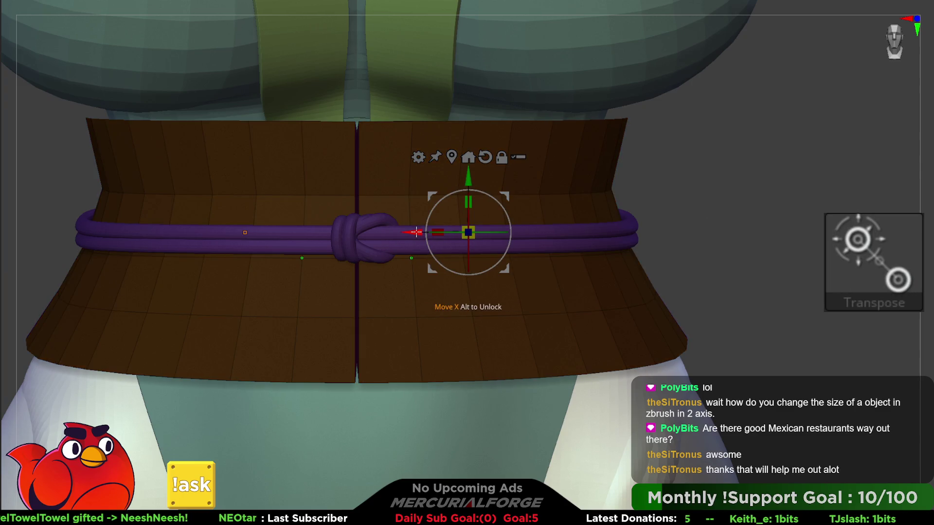
{"action": "left_click_drag", "start_coordinate": [416, 232], "coordinate": [413, 232]}
From side and higher views, nudge the unmasked part along X again and raise it slightly
{"action": "mouse_move", "coordinate": [434, 210]}
{"action": "right_mouse_down"}
{"action": "mouse_move", "coordinate": [386, 204]}
{"action": "mouse_move", "coordinate": [423, 218]}
{"action": "mouse_move", "coordinate": [409, 203]}
{"action": "mouse_move", "coordinate": [394, 204]}
{"action": "right_mouse_up"}
{"action": "right_click_drag", "start_coordinate": [517, 218], "coordinate": [616, 211]}
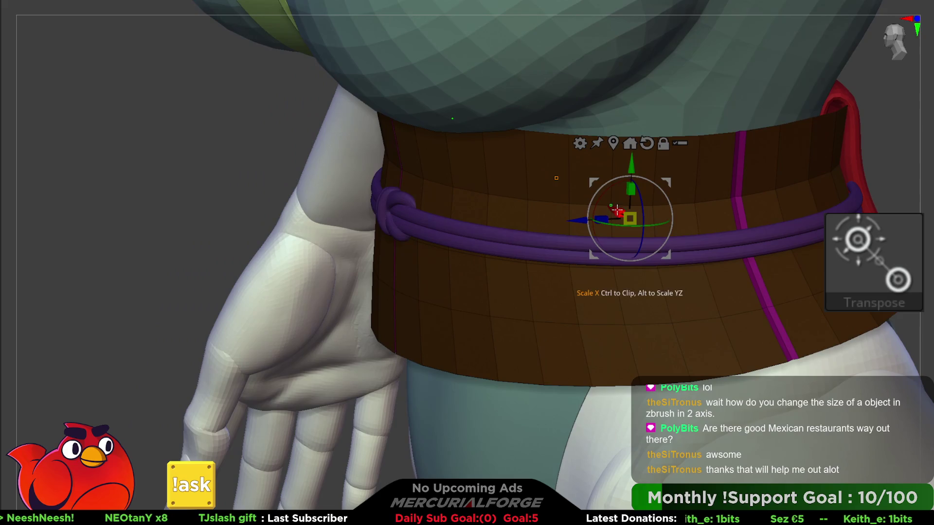
{"action": "left_click_drag", "start_coordinate": [611, 209], "coordinate": [612, 208]}
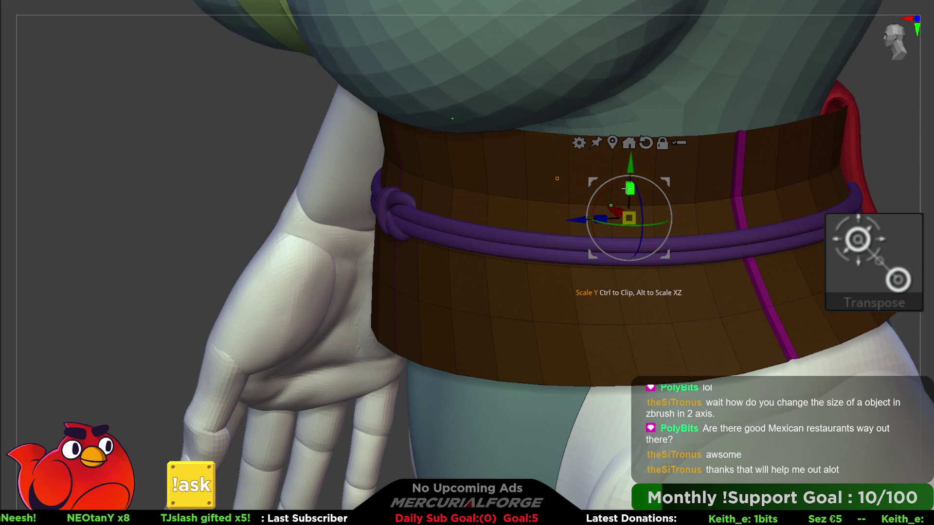
{"action": "right_click_drag", "start_coordinate": [629, 208], "coordinate": [613, 185]}
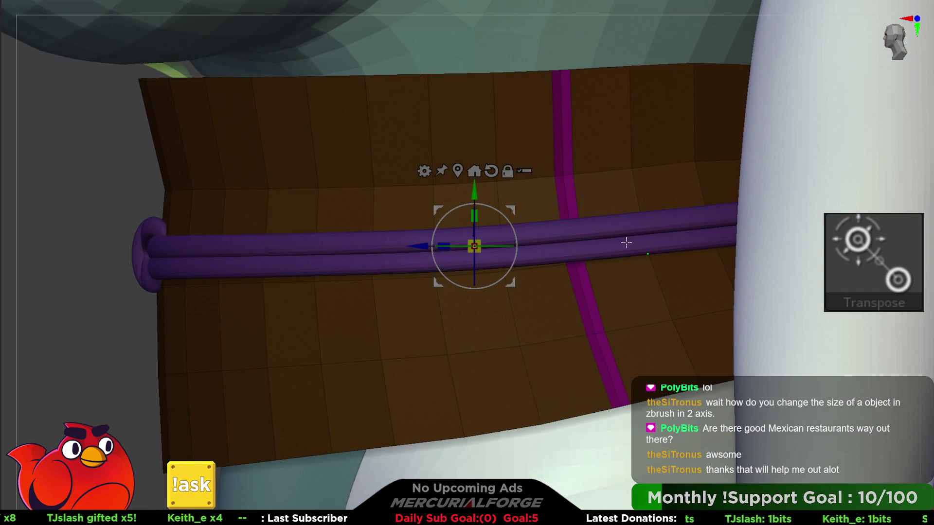
{"action": "mouse_move", "coordinate": [630, 247]}
{"action": "right_mouse_down"}
{"action": "mouse_move", "coordinate": [659, 244]}
{"action": "mouse_move", "coordinate": [652, 233]}
{"action": "right_mouse_up"}
{"action": "left_click_drag", "start_coordinate": [390, 143], "coordinate": [390, 147]}
{"action": "key", "text": "ctrl"}
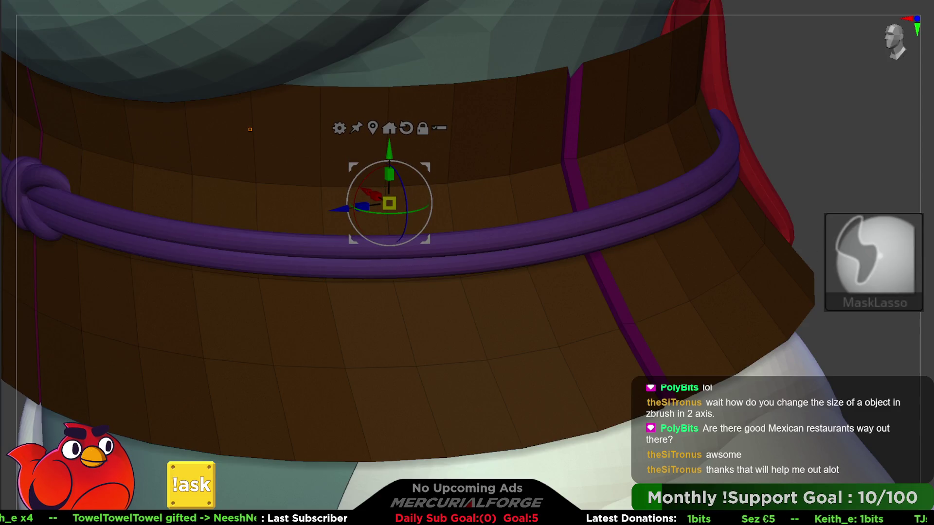
Clear the mask, then mask everything except the belt's right side
{"action": "left_click", "coordinate": [235, 174], "text": "ctrl"}
{"action": "key", "text": "q"}
{"action": "key", "text": "ctrl"}
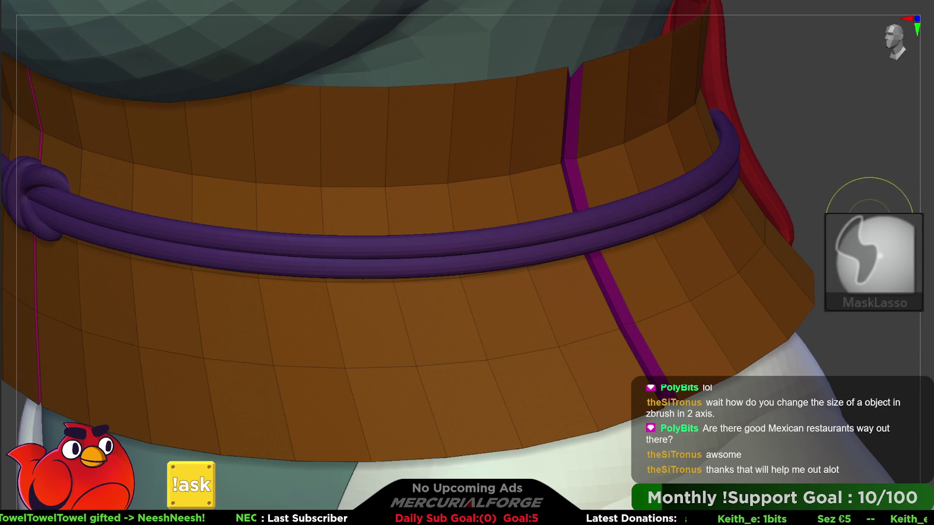
{"action": "key", "text": "ctrl+a"}
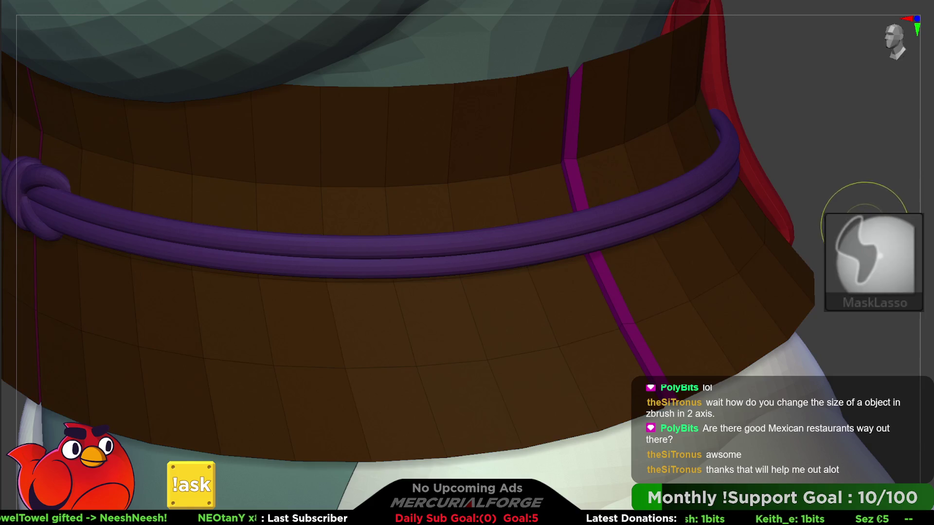
{"action": "mouse_move", "coordinate": [900, 141]}
{"action": "left_mouse_down", "text": "ctrl+alt"}
{"action": "mouse_move", "coordinate": [598, 7]}
{"action": "mouse_move", "coordinate": [522, 335]}
{"action": "mouse_move", "coordinate": [866, 178]}
{"action": "left_mouse_up", "text": "ctrl+alt"}
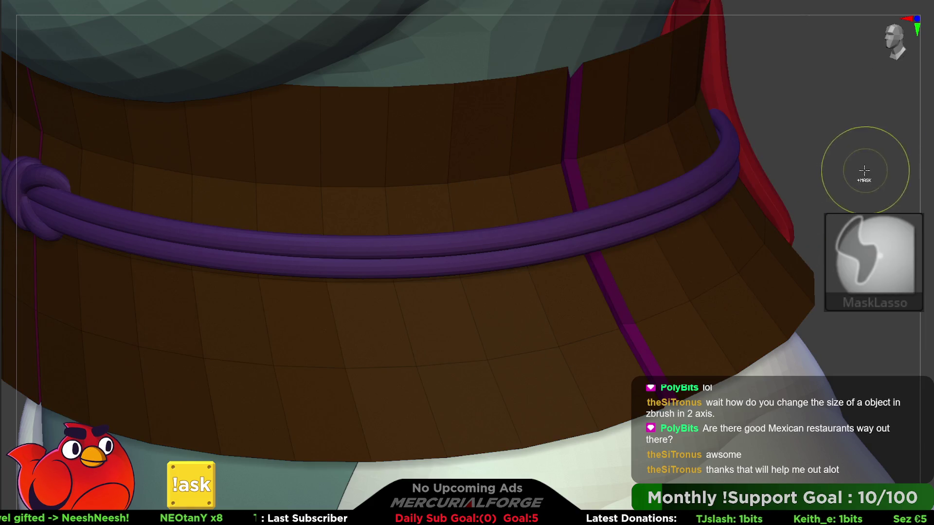
Shift the belt's right side slightly along Y and X, then clear the mask
{"action": "key", "text": "w"}
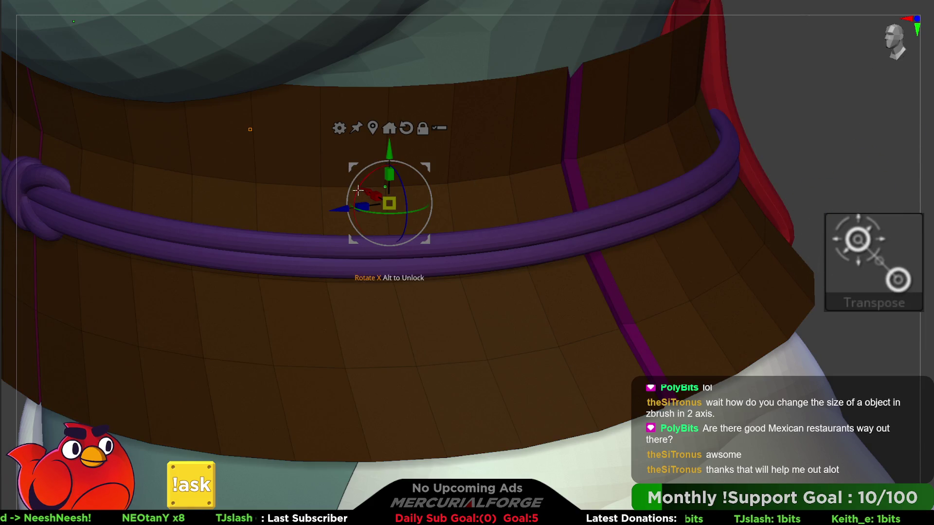
{"action": "left_click_drag", "start_coordinate": [365, 189], "coordinate": [361, 187]}
{"action": "left_click_drag", "start_coordinate": [387, 147], "coordinate": [383, 141]}
{"action": "left_click_drag", "start_coordinate": [359, 179], "coordinate": [357, 180]}
{"action": "key", "text": "ctrl+shift+a"}
Switch ZModeler to a mask action and mask the lower belt below the rope
{"action": "key", "text": "b"}
{"action": "key", "text": "z"}
{"action": "key", "text": "m"}
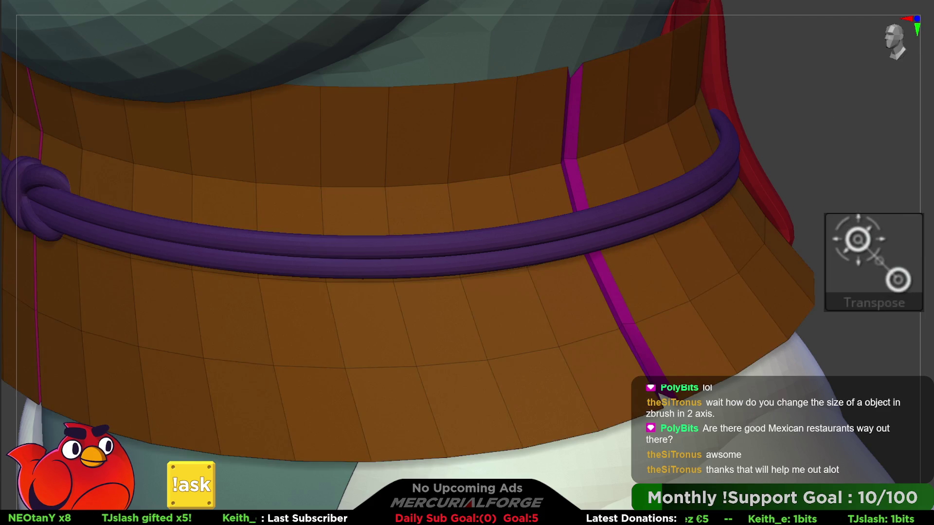
{"action": "left_click", "coordinate": [627, 324]}
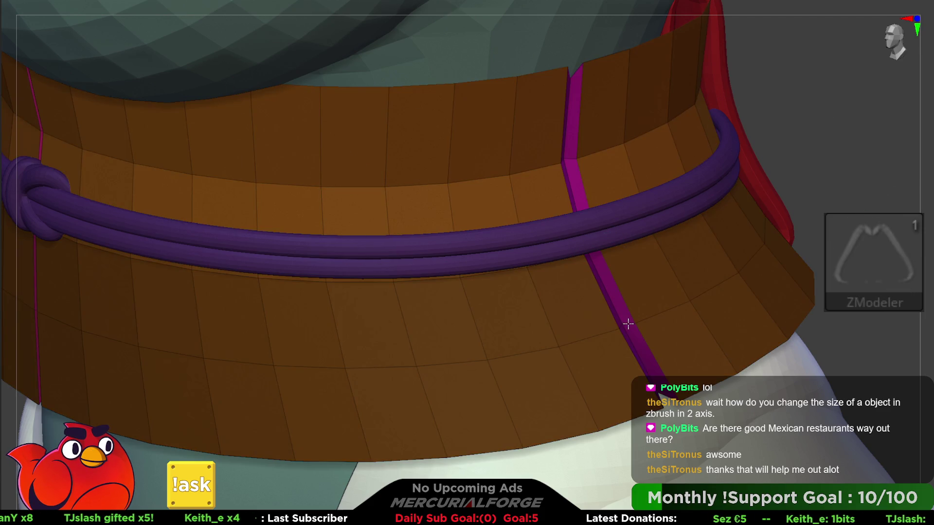
Undo the lower-belt mask and insert multiple edge loops along the belt
{"action": "key", "text": "ctrl+z"}
{"action": "key", "text": "space"}
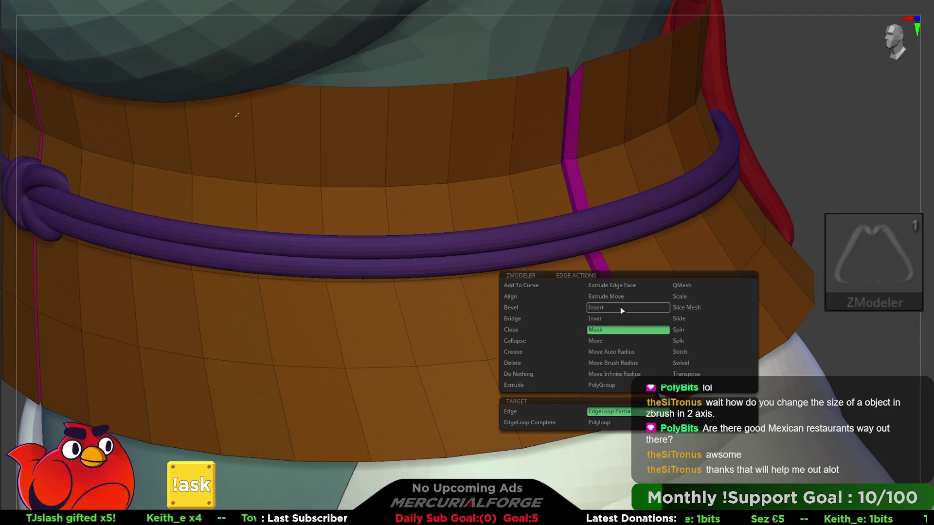
{"action": "left_click", "coordinate": [621, 308]}
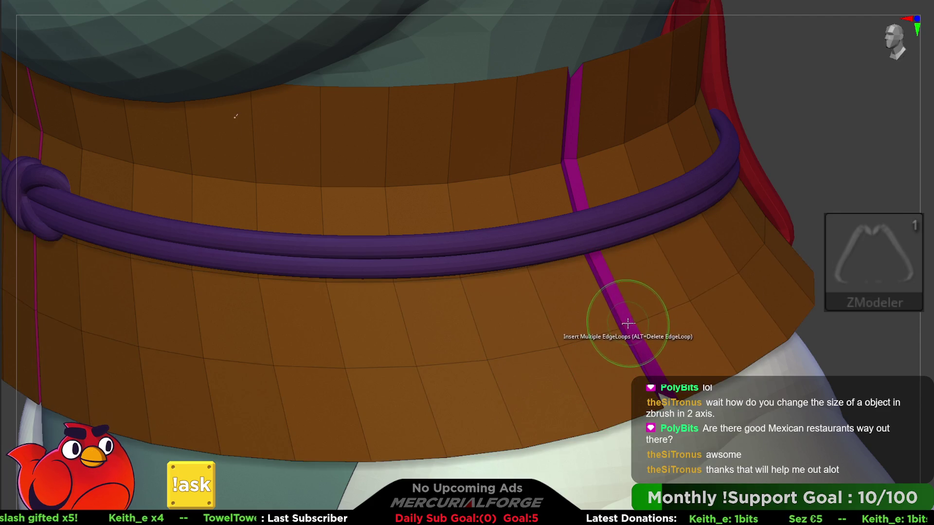
{"action": "mouse_move", "coordinate": [630, 323]}
{"action": "right_mouse_down"}
{"action": "mouse_move", "coordinate": [611, 317]}
{"action": "mouse_move", "coordinate": [641, 332]}
{"action": "mouse_move", "coordinate": [633, 297]}
{"action": "mouse_move", "coordinate": [667, 244]}
{"action": "mouse_move", "coordinate": [548, 252]}
{"action": "right_mouse_up"}
Lasso-mask the magenta strip while viewing the belt from above
{"action": "key", "text": "space"}
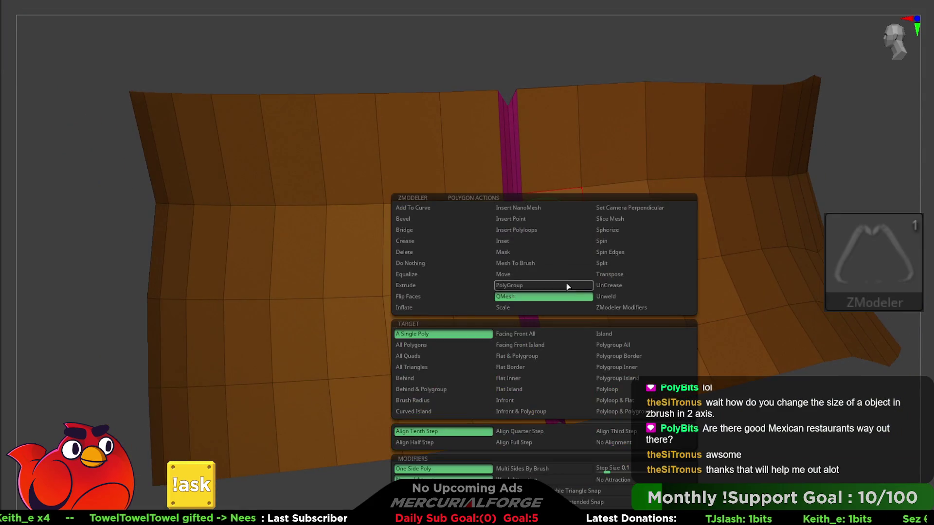
{"action": "right_click_drag", "start_coordinate": [552, 163], "coordinate": [558, 215]}
{"action": "key", "text": "ctrl"}
{"action": "mouse_move", "coordinate": [617, 506]}
{"action": "left_mouse_down", "text": "ctrl"}
{"action": "mouse_move", "coordinate": [511, 56]}
{"action": "mouse_move", "coordinate": [546, 395]}
{"action": "mouse_move", "coordinate": [553, 390]}
{"action": "left_mouse_up", "text": "ctrl"}
{"action": "mouse_move", "coordinate": [553, 390]}
{"action": "right_mouse_down"}
{"action": "mouse_move", "coordinate": [567, 282]}
{"action": "mouse_move", "coordinate": [560, 267]}
{"action": "mouse_move", "coordinate": [621, 271]}
{"action": "right_mouse_up"}
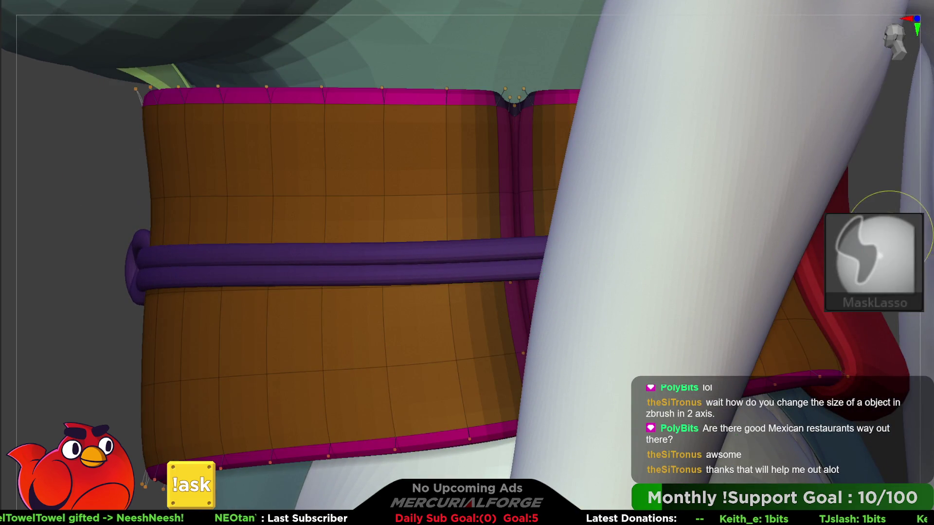
Invert the mask, scale the magenta strip into a narrow vertical seam, then clear the mask
{"action": "key", "text": "ctrl+i"}
{"action": "key", "text": "w"}
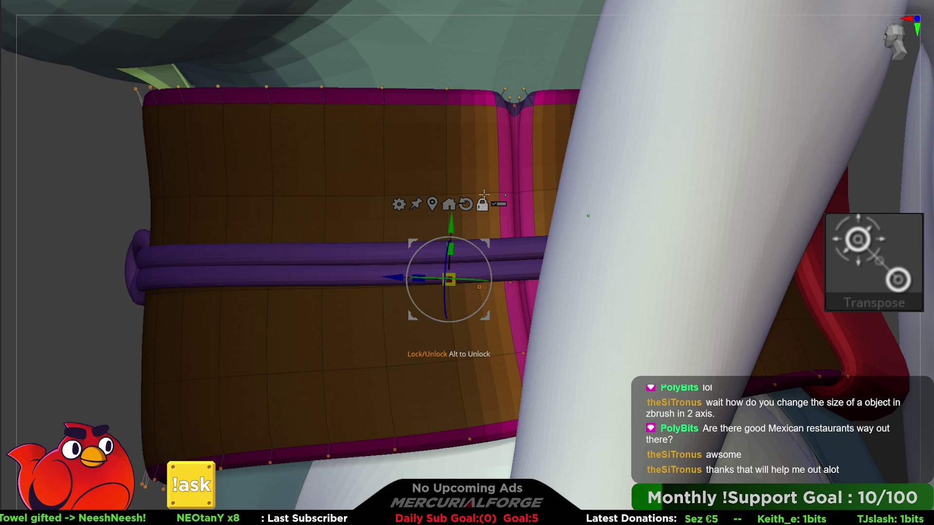
{"action": "left_click", "coordinate": [448, 206]}
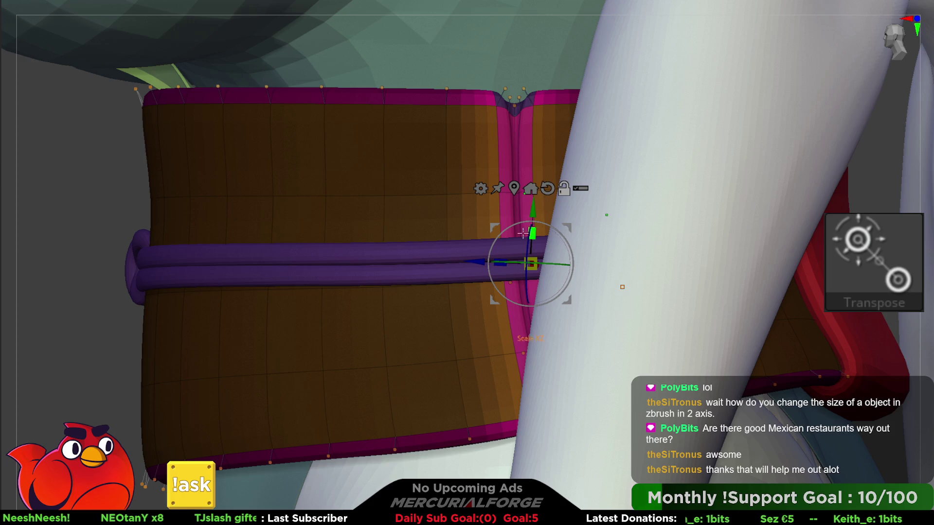
{"action": "right_click_drag", "start_coordinate": [509, 266], "coordinate": [507, 244]}
{"action": "left_click_drag", "start_coordinate": [502, 268], "coordinate": [676, 238]}
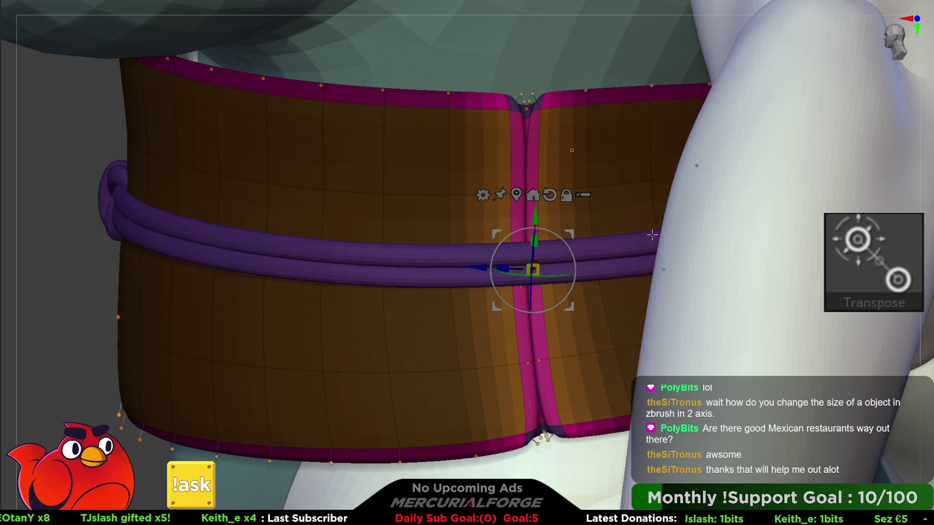
{"action": "left_click_drag", "start_coordinate": [507, 266], "coordinate": [530, 267]}
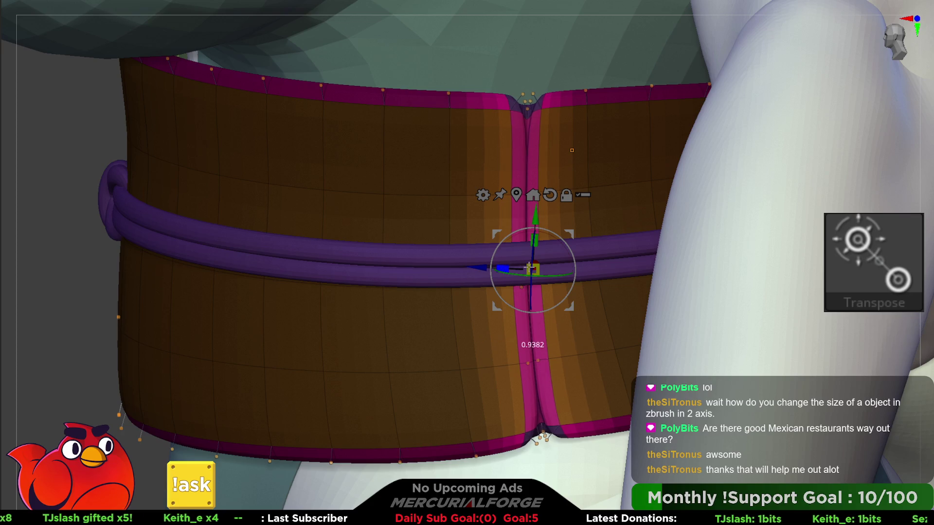
{"action": "left_click", "coordinate": [96, 182], "text": "ctrl"}
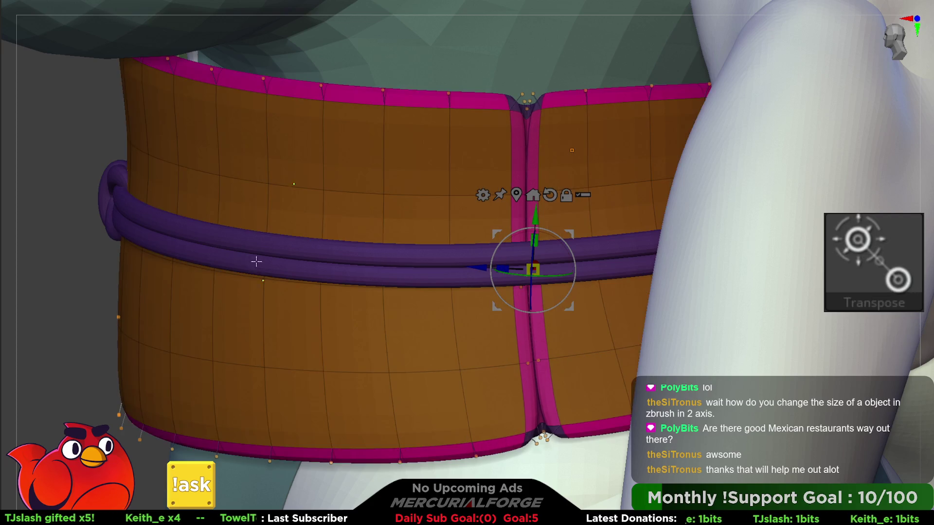
{"action": "key", "text": "q"}
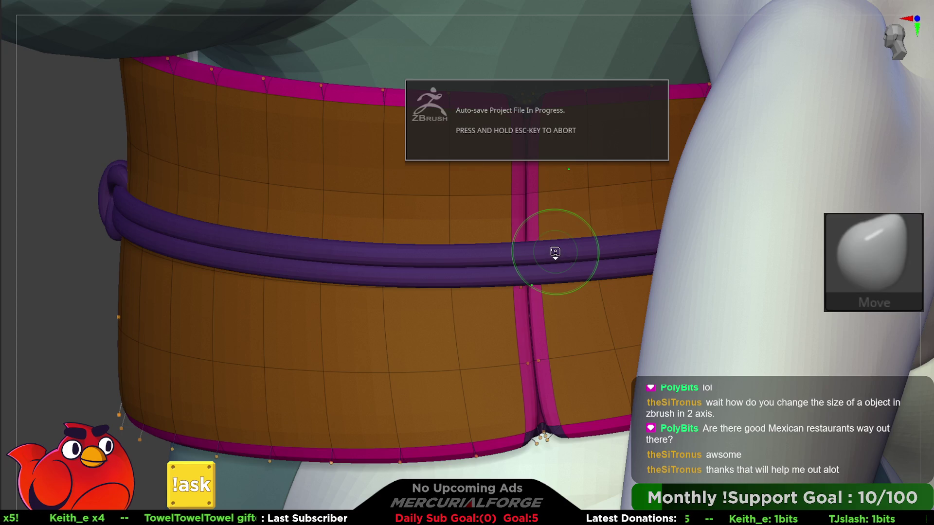
Turn off Polyframe and frame the figure, orbiting to view the red sash from behind
{"action": "key", "text": "shift+f"}
{"action": "key", "text": "f"}
{"action": "mouse_move", "coordinate": [556, 250]}
{"action": "left_mouse_down"}
{"action": "mouse_move", "coordinate": [438, 228]}
{"action": "mouse_move", "coordinate": [608, 224]}
{"action": "mouse_move", "coordinate": [552, 261]}
{"action": "left_mouse_up"}
{"action": "key", "text": "f"}
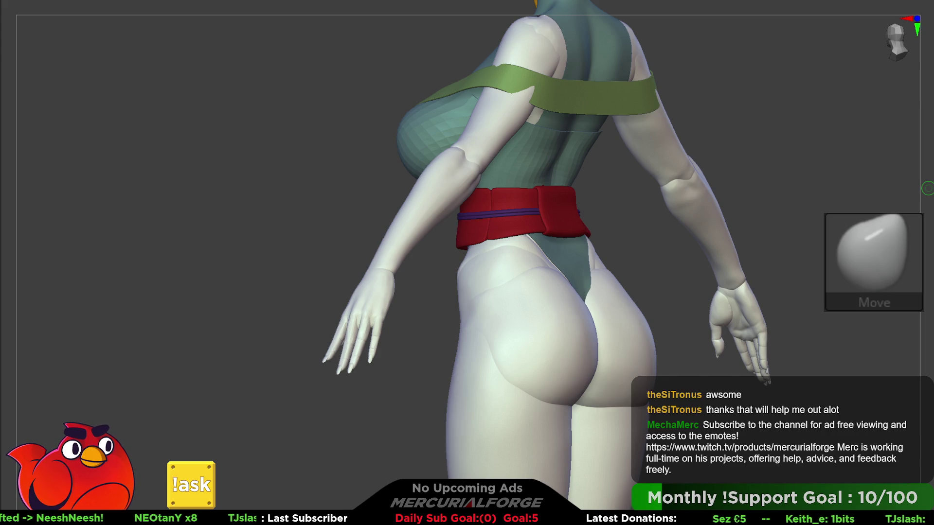
{"action": "mouse_move", "coordinate": [681, 209]}
{"action": "right_mouse_down"}
{"action": "mouse_move", "coordinate": [672, 233]}
{"action": "mouse_move", "coordinate": [659, 223]}
{"action": "mouse_move", "coordinate": [659, 234]}
{"action": "mouse_move", "coordinate": [657, 217]}
{"action": "right_mouse_up"}
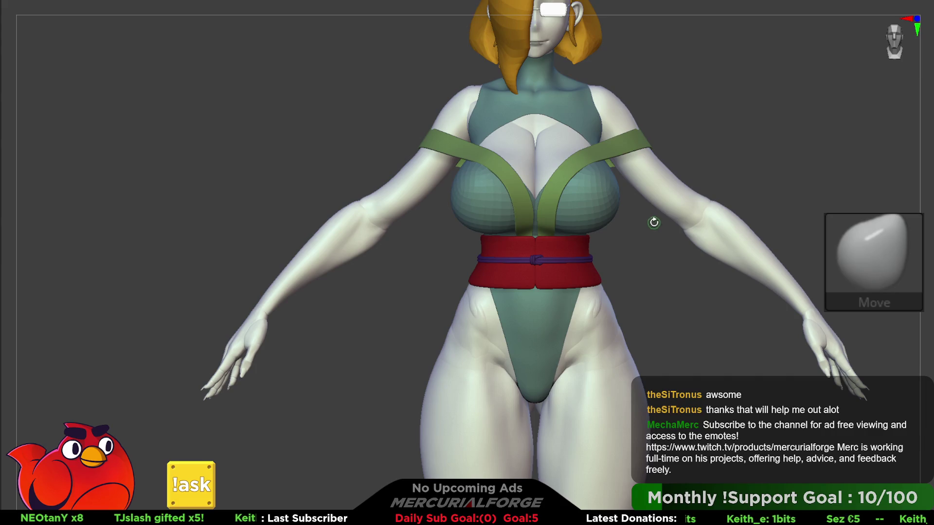
{"action": "mouse_move", "coordinate": [626, 217]}
{"action": "right_mouse_down", "text": "ctrl"}
{"action": "mouse_move", "coordinate": [626, 203]}
{"action": "mouse_move", "coordinate": [606, 275]}
{"action": "mouse_move", "coordinate": [648, 258]}
{"action": "right_mouse_up", "text": "ctrl"}
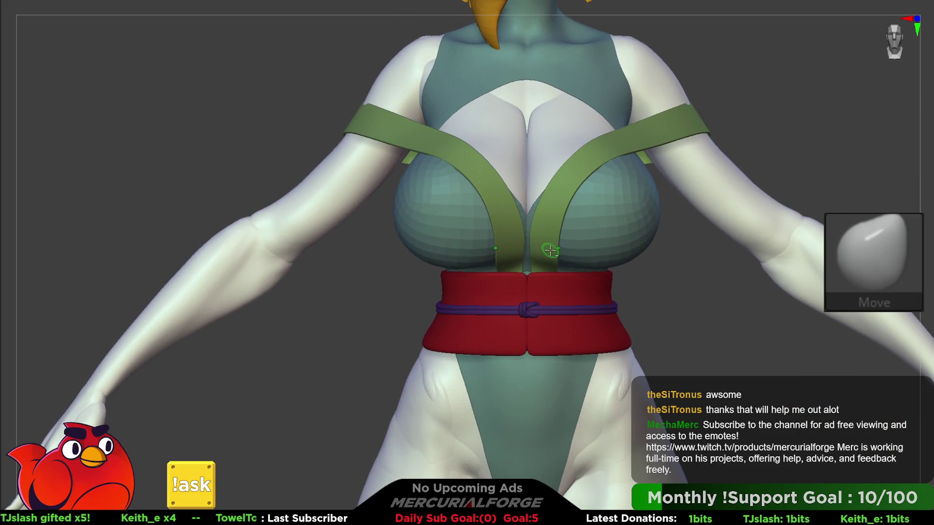
{"action": "key", "text": "space"}
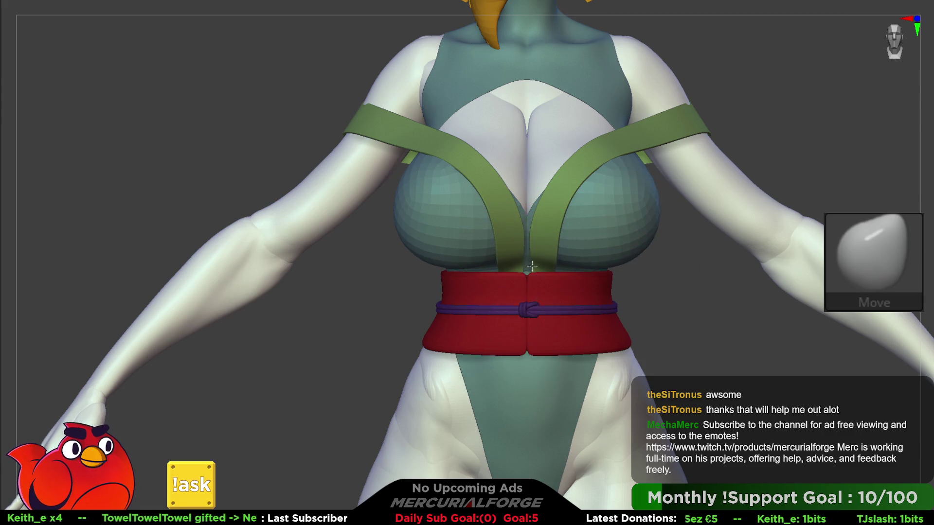
{"action": "mouse_move", "coordinate": [535, 268]}
{"action": "right_mouse_down", "text": "ctrl"}
{"action": "mouse_move", "coordinate": [614, 167]}
{"action": "mouse_move", "coordinate": [603, 150]}
{"action": "mouse_move", "coordinate": [671, 196]}
{"action": "mouse_move", "coordinate": [604, 188]}
{"action": "mouse_move", "coordinate": [637, 277]}
{"action": "mouse_move", "coordinate": [645, 236]}
{"action": "right_mouse_up", "text": "ctrl"}
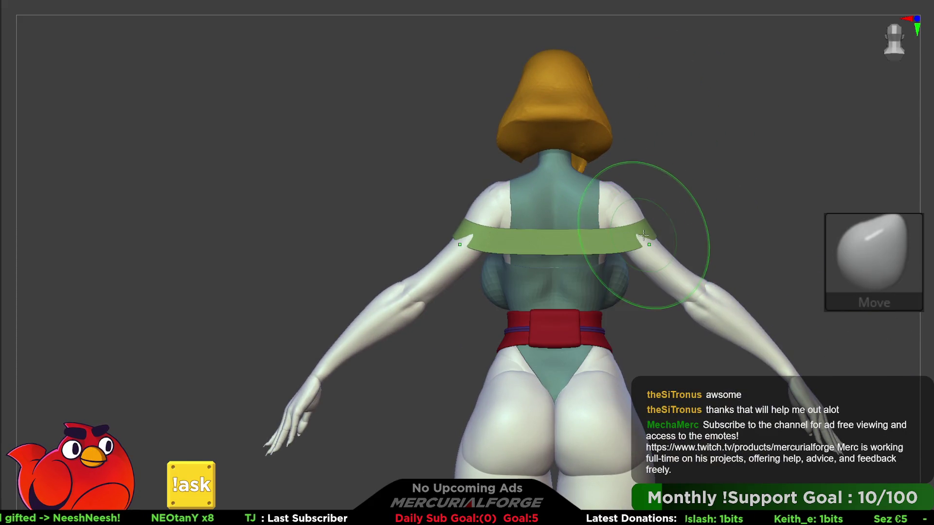
{"action": "key", "text": "space"}
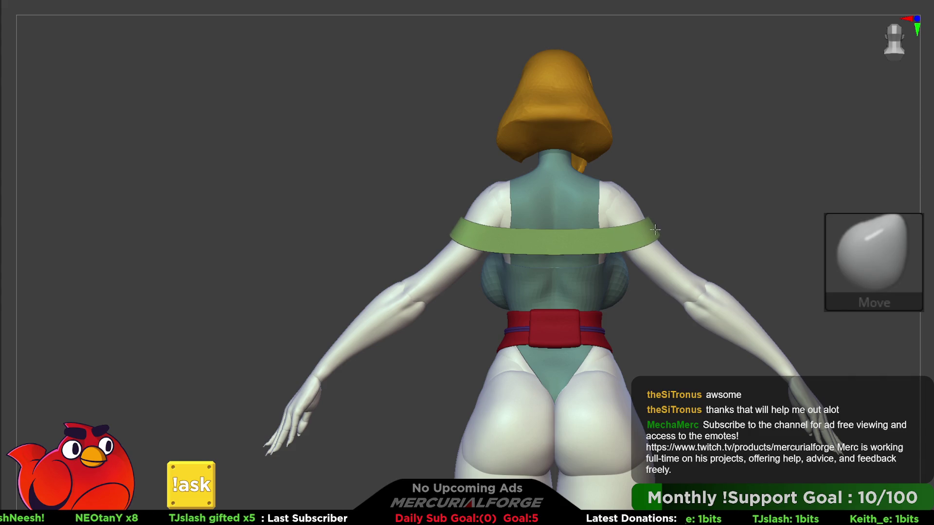
{"action": "mouse_move", "coordinate": [611, 225]}
{"action": "right_mouse_down"}
{"action": "mouse_move", "coordinate": [636, 223]}
{"action": "mouse_move", "coordinate": [581, 213]}
{"action": "mouse_move", "coordinate": [602, 205]}
{"action": "right_mouse_up"}
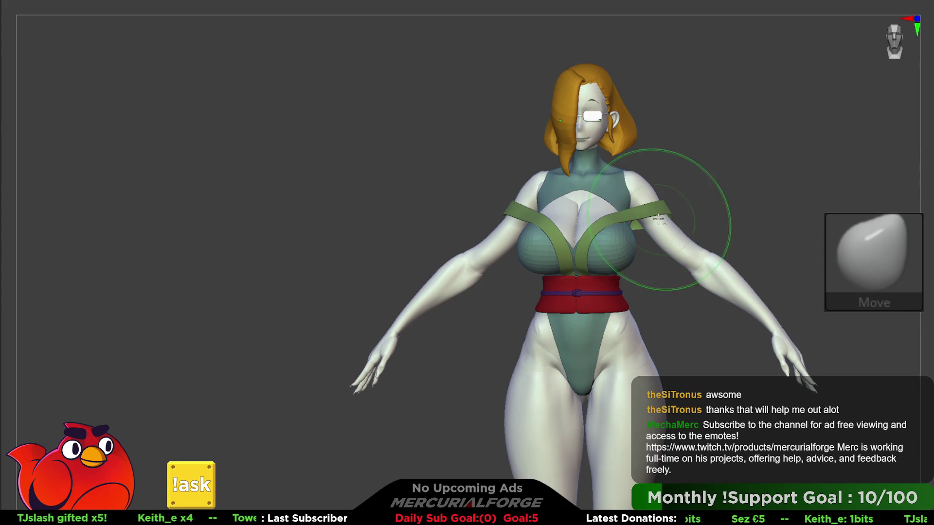
{"action": "right_click_drag", "start_coordinate": [598, 210], "coordinate": [624, 234]}
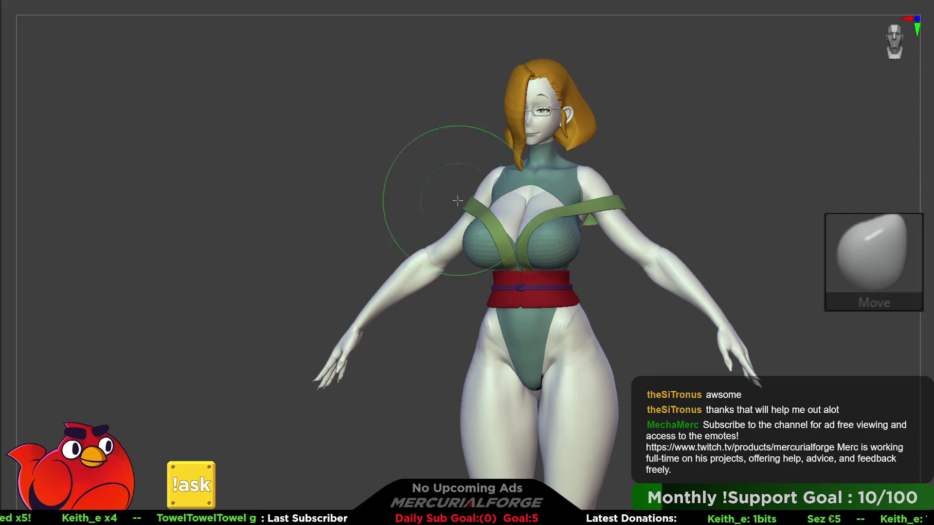
Try the MF_Skin material and one other material on the model, then revert to the original
{"action": "key", "text": "m"}
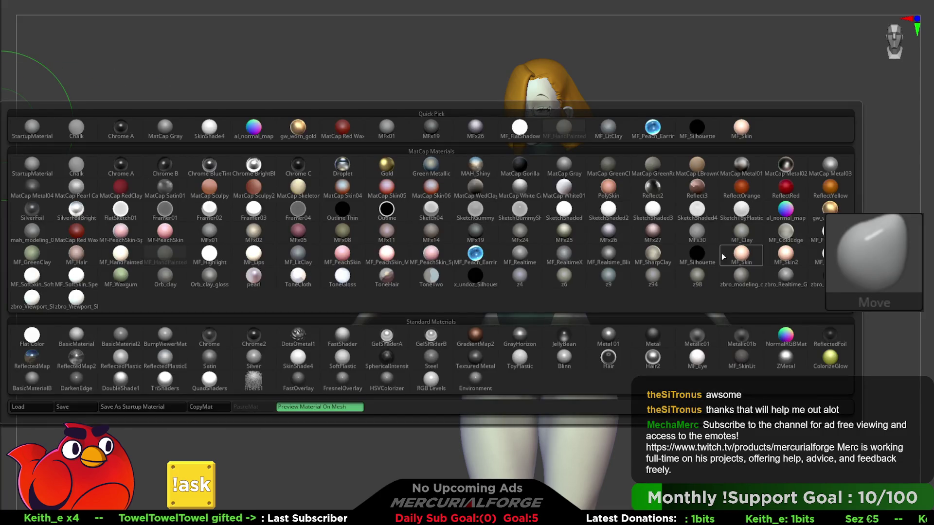
{"action": "left_click", "coordinate": [741, 253]}
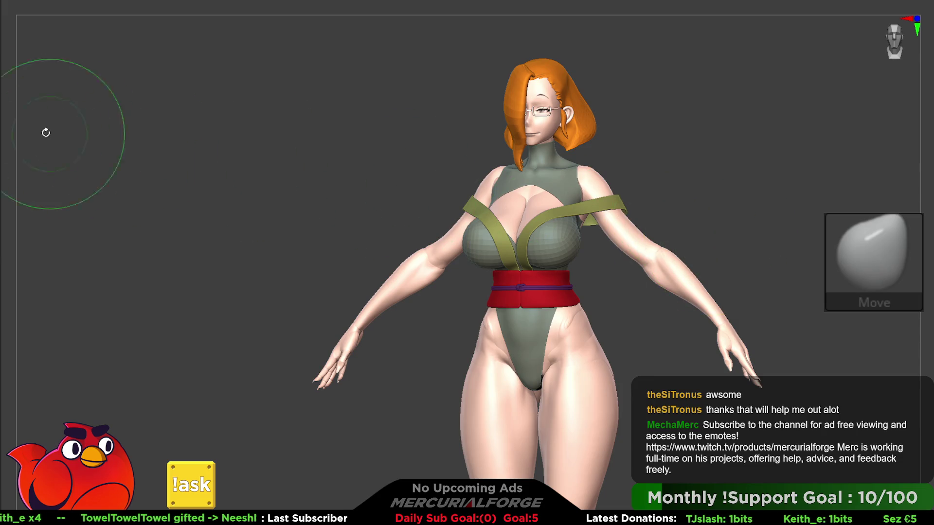
{"action": "key", "text": "m"}
{"action": "left_click", "coordinate": [780, 253]}
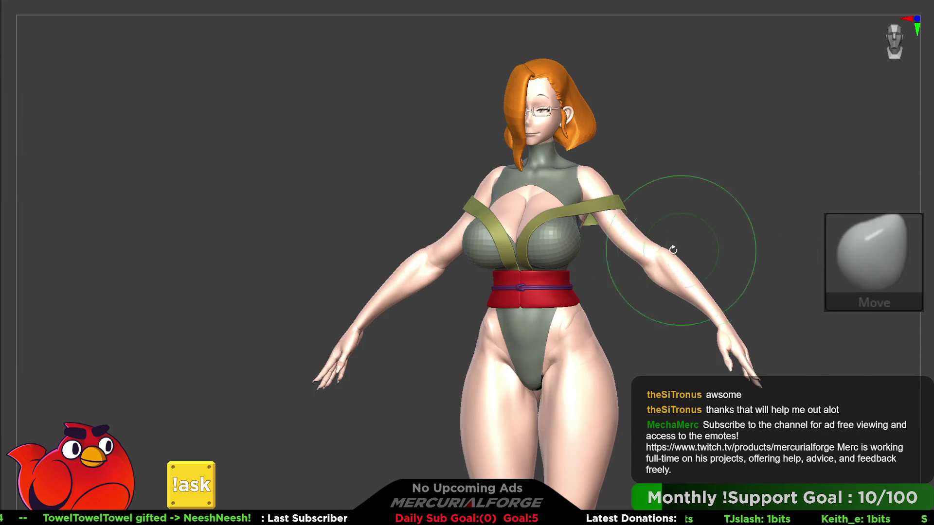
{"action": "key", "text": "m"}
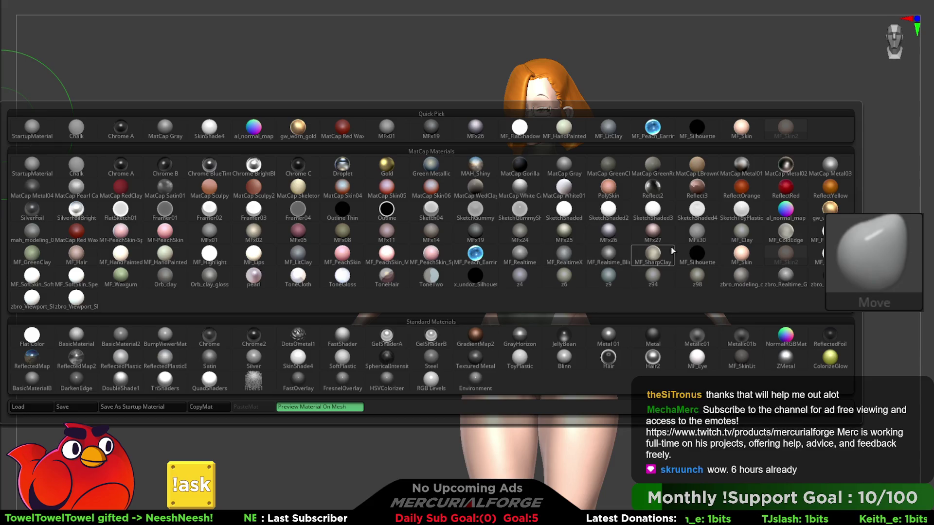
{"action": "left_click", "coordinate": [769, 234]}
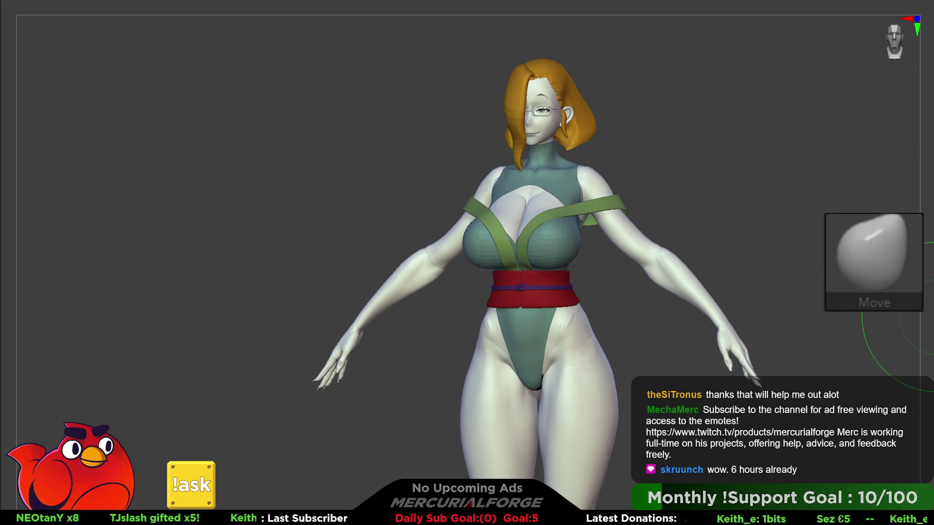
Paint the white knot clasp purple after undoing a purple sleeve fill, then reframe the figure facing front
{"action": "key", "text": "p"}
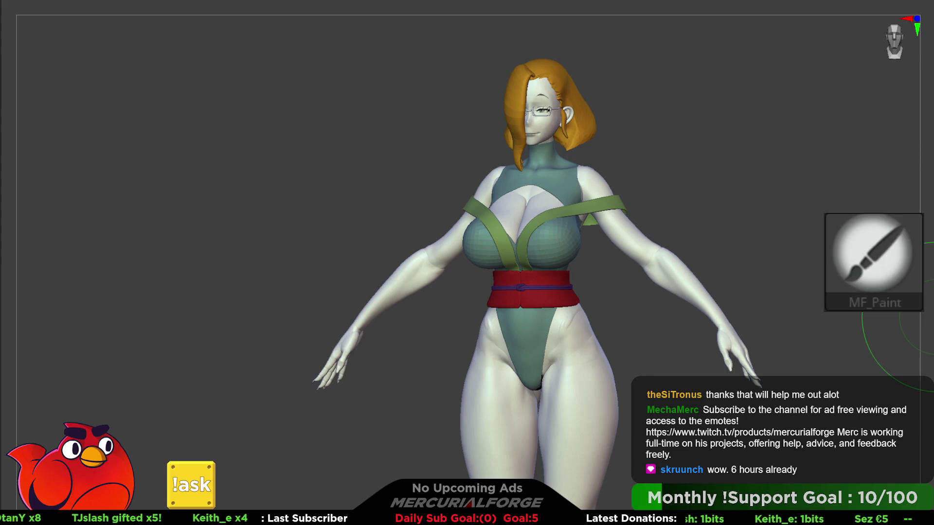
{"action": "key", "text": "ctrl+f"}
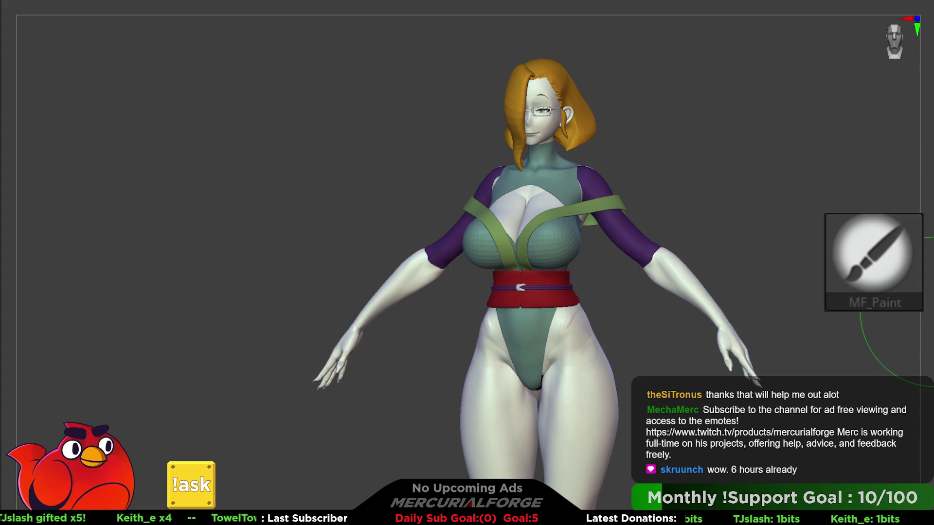
{"action": "key", "text": "ctrl+z"}
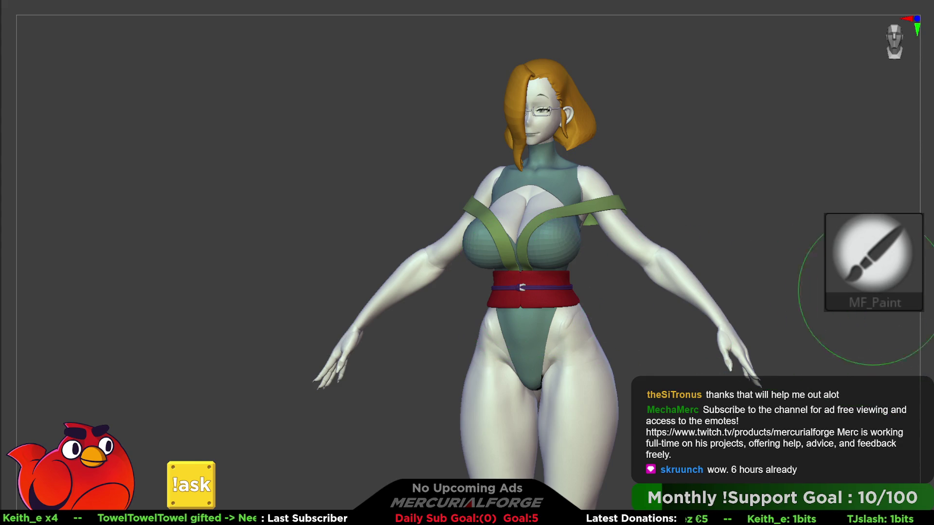
{"action": "scroll", "coordinate": [523, 287], "scroll_direction": "up", "scroll_amount": 10}
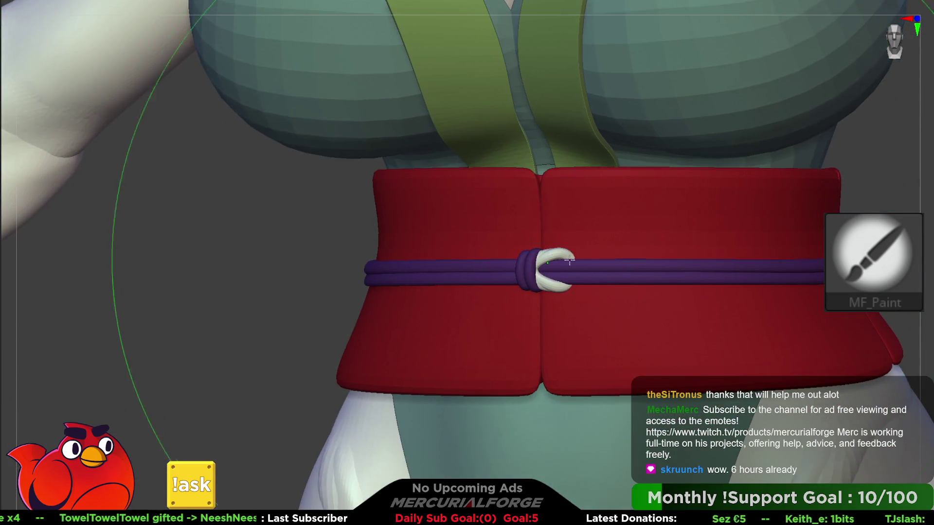
{"action": "left_click", "coordinate": [567, 257]}
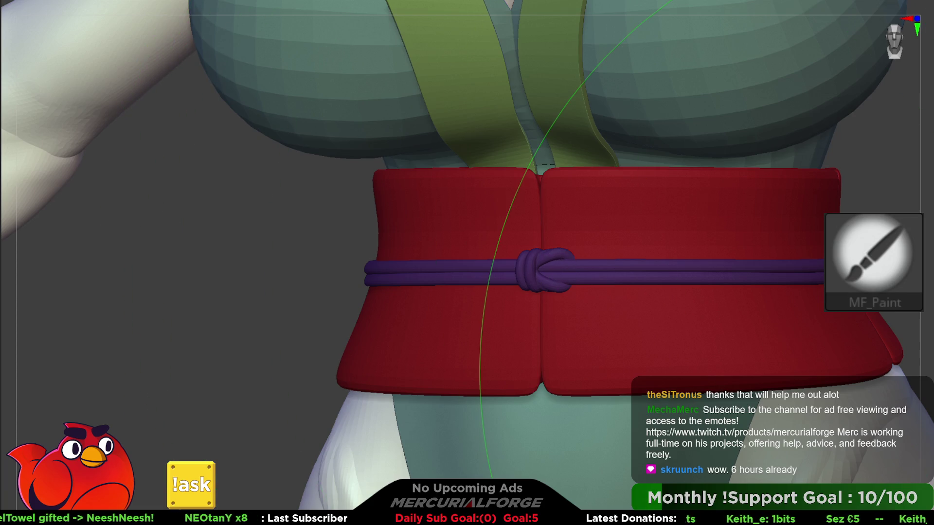
{"action": "scroll", "coordinate": [757, 316], "scroll_direction": "down", "scroll_amount": 10}
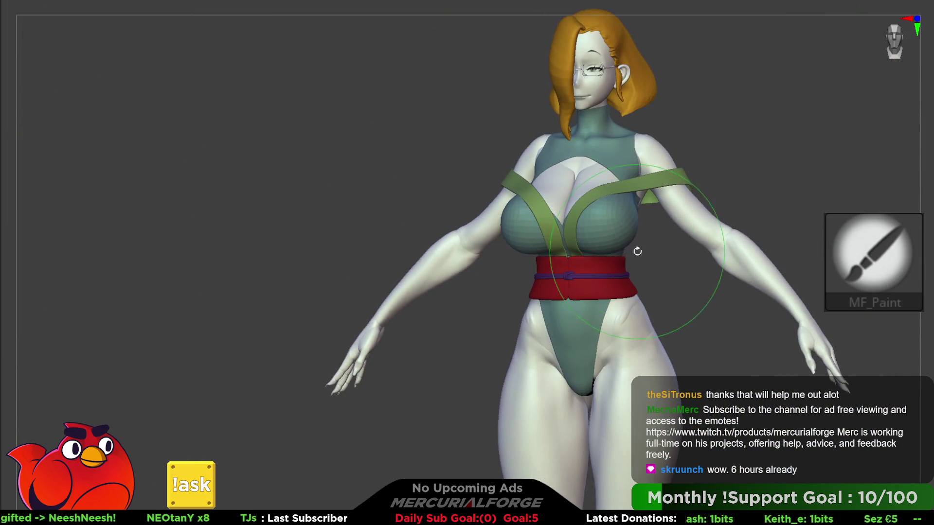
{"action": "middle_click_drag", "start_coordinate": [589, 273], "coordinate": [599, 290]}
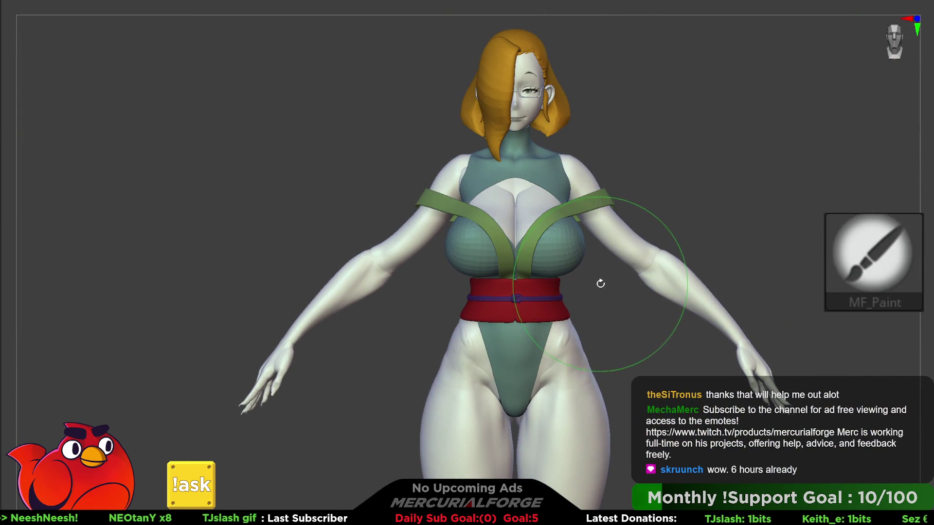
{"action": "middle_click_drag", "start_coordinate": [589, 236], "coordinate": [573, 225]}
Return to the Move brush, orbit to the torso side, and slightly pull the top near the shoulder
{"action": "scroll", "coordinate": [573, 224], "scroll_direction": "up", "scroll_amount": 5}
{"action": "key", "text": "space"}
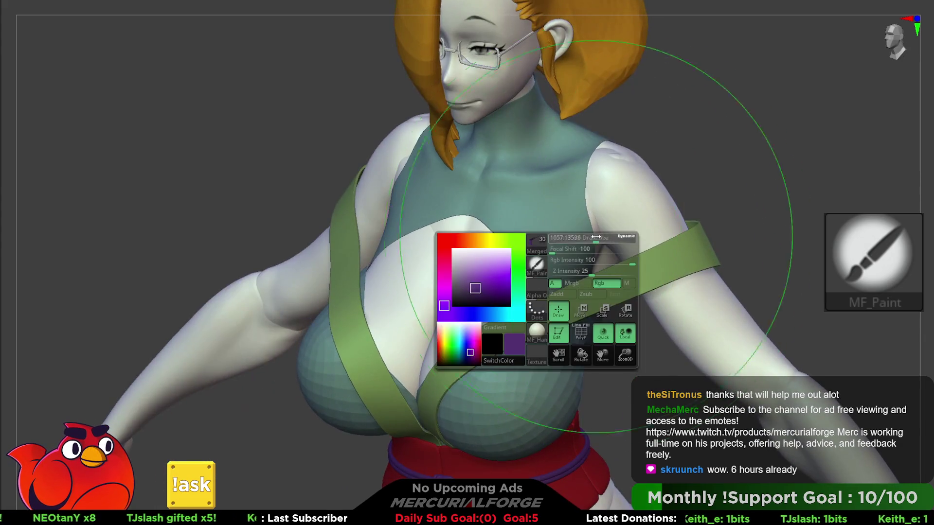
{"action": "key", "text": "b"}
{"action": "key", "text": "m"}
{"action": "key", "text": "v"}
{"action": "middle_click_drag", "start_coordinate": [671, 192], "coordinate": [598, 234]}
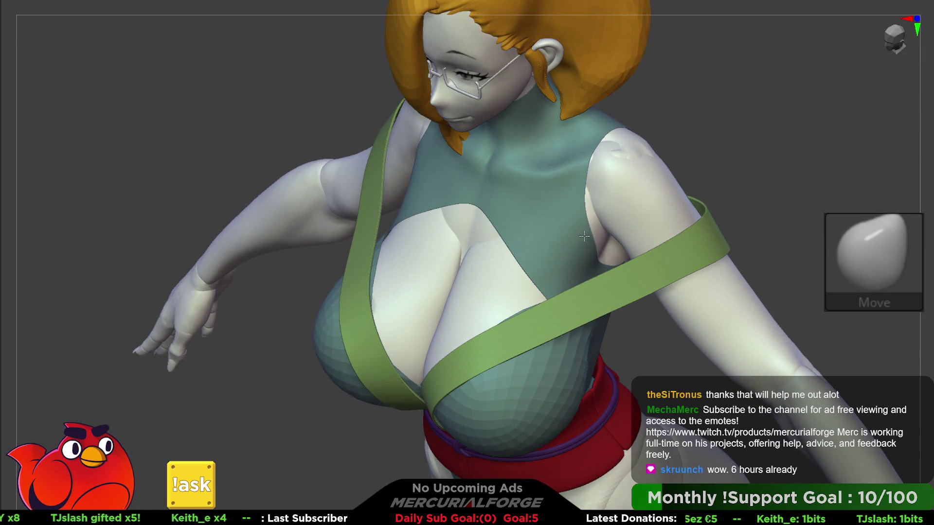
{"action": "middle_click_drag", "start_coordinate": [591, 231], "coordinate": [609, 270]}
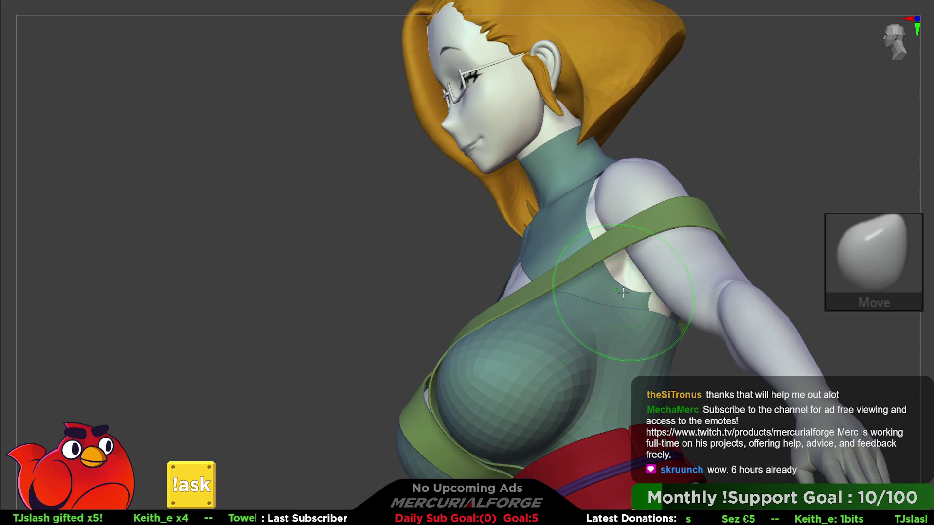
{"action": "key", "text": "space"}
{"action": "left_click_drag", "start_coordinate": [620, 280], "coordinate": [622, 282]}
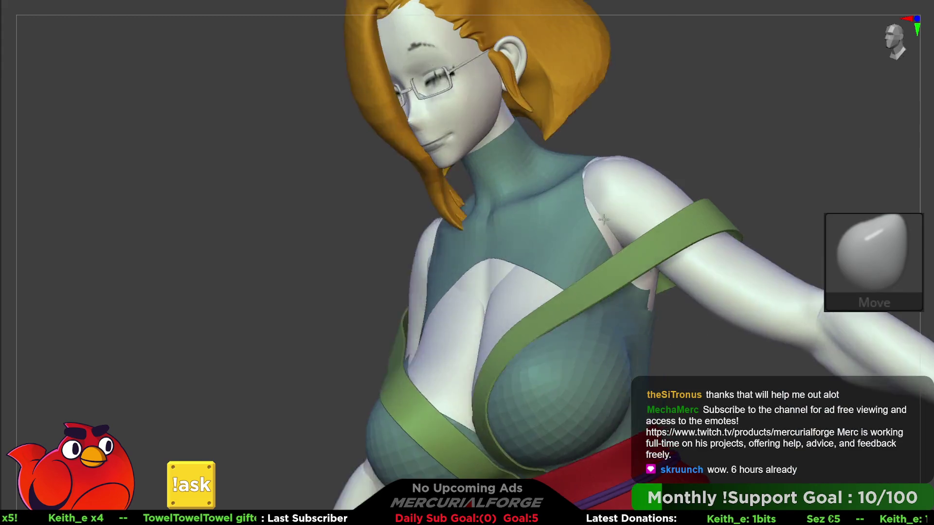
{"action": "mouse_move", "coordinate": [585, 225]}
{"action": "middle_mouse_down", "text": "shift"}
{"action": "mouse_move", "coordinate": [627, 200]}
{"action": "mouse_move", "coordinate": [660, 203]}
{"action": "mouse_move", "coordinate": [585, 223]}
{"action": "mouse_move", "coordinate": [564, 292]}
{"action": "mouse_move", "coordinate": [560, 255]}
{"action": "middle_mouse_up", "text": "shift"}
Orbit around the raised arm and back of the green top, then check the tool settings
{"action": "key", "text": "space"}
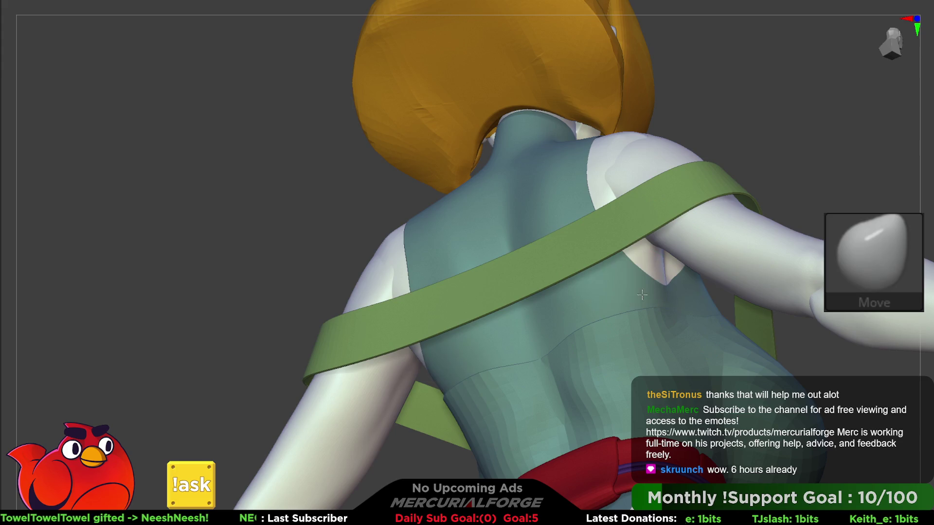
{"action": "mouse_move", "coordinate": [657, 292]}
{"action": "middle_mouse_down"}
{"action": "mouse_move", "coordinate": [571, 280]}
{"action": "mouse_move", "coordinate": [640, 239]}
{"action": "middle_mouse_up"}
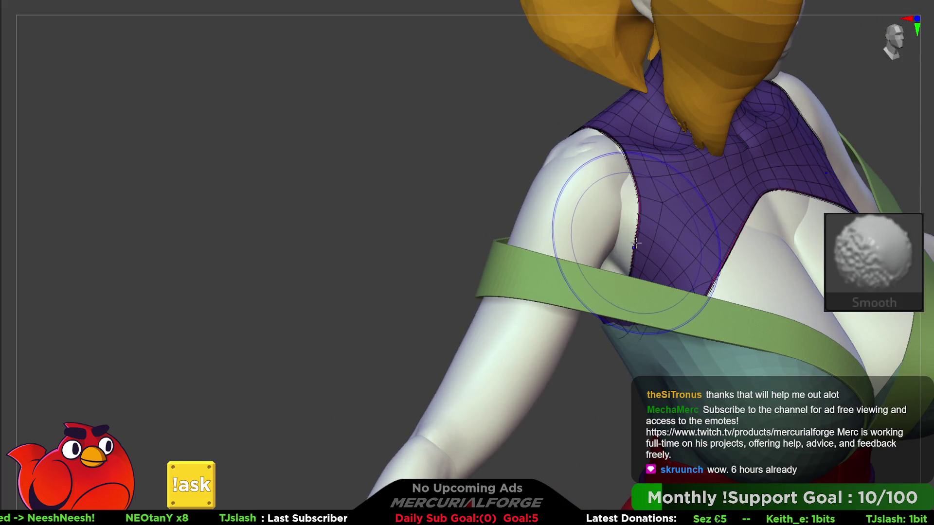
{"action": "middle_click_drag", "start_coordinate": [651, 220], "coordinate": [698, 199]}
{"action": "mouse_move", "coordinate": [651, 221]}
{"action": "middle_mouse_down"}
{"action": "mouse_move", "coordinate": [603, 219]}
{"action": "mouse_move", "coordinate": [664, 223]}
{"action": "mouse_move", "coordinate": [645, 193]}
{"action": "mouse_move", "coordinate": [631, 200]}
{"action": "mouse_move", "coordinate": [676, 204]}
{"action": "mouse_move", "coordinate": [664, 205]}
{"action": "middle_mouse_up"}
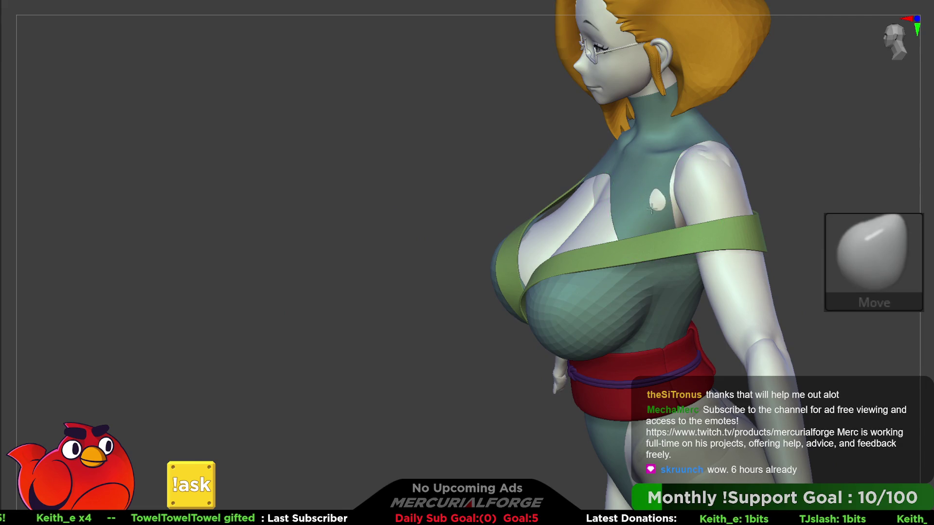
{"action": "key", "text": "space"}
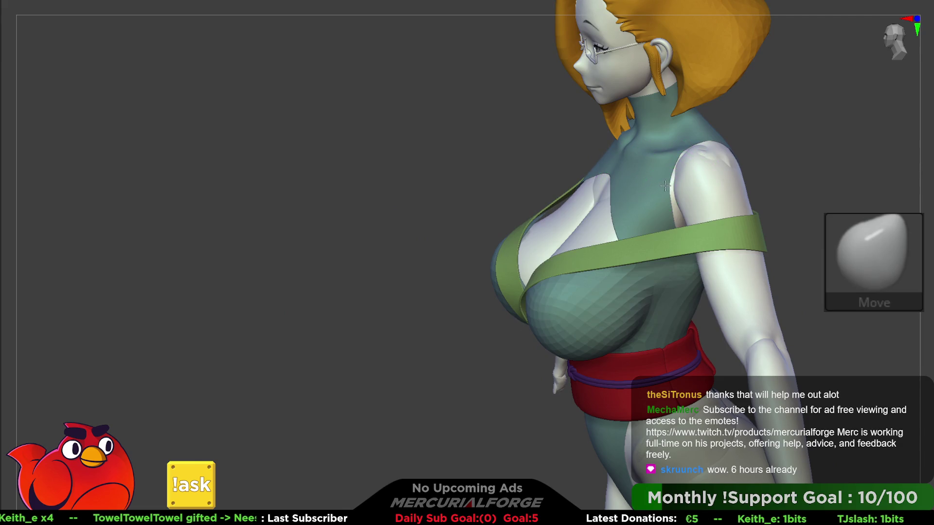
{"action": "mouse_move", "coordinate": [661, 197]}
{"action": "right_mouse_down"}
{"action": "mouse_move", "coordinate": [679, 176]}
{"action": "mouse_move", "coordinate": [672, 194]}
{"action": "mouse_move", "coordinate": [654, 200]}
{"action": "right_mouse_up"}
{"action": "key", "text": "space"}
{"action": "key", "text": "space"}
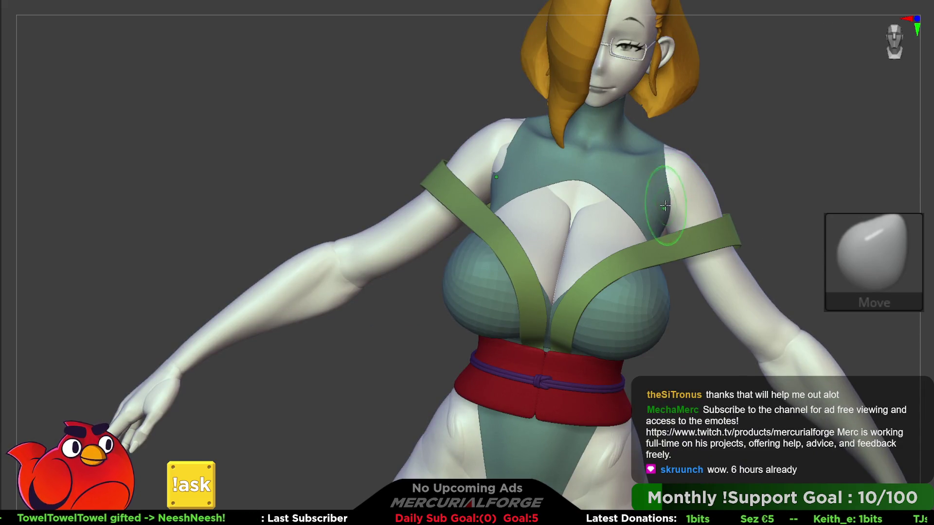
{"action": "key", "text": "space"}
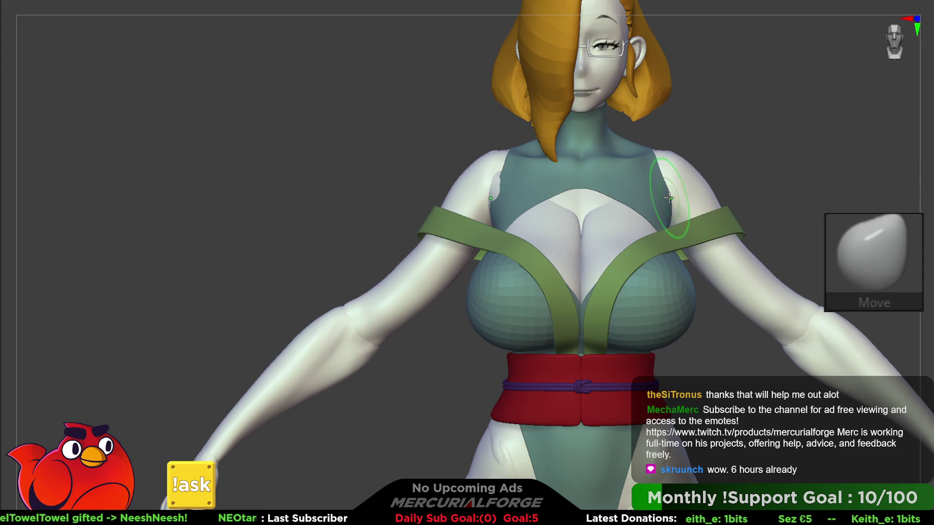
{"action": "key", "text": "F1"}
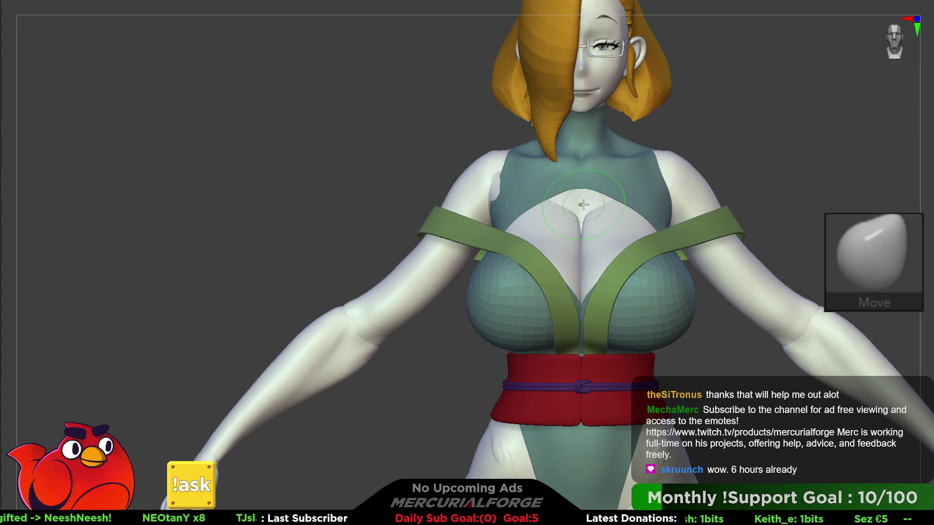
{"action": "key", "text": "F1"}
{"action": "left_click", "coordinate": [583, 438]}
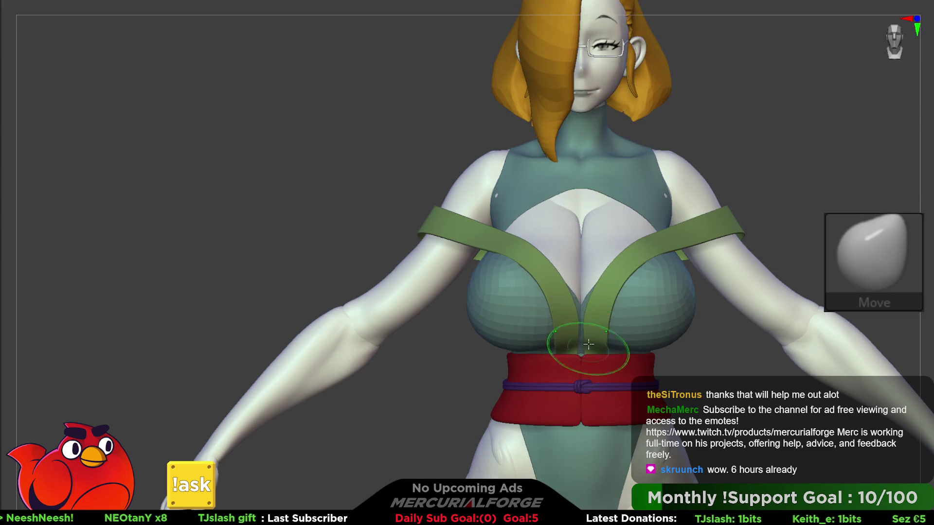
{"action": "key", "text": "F2"}
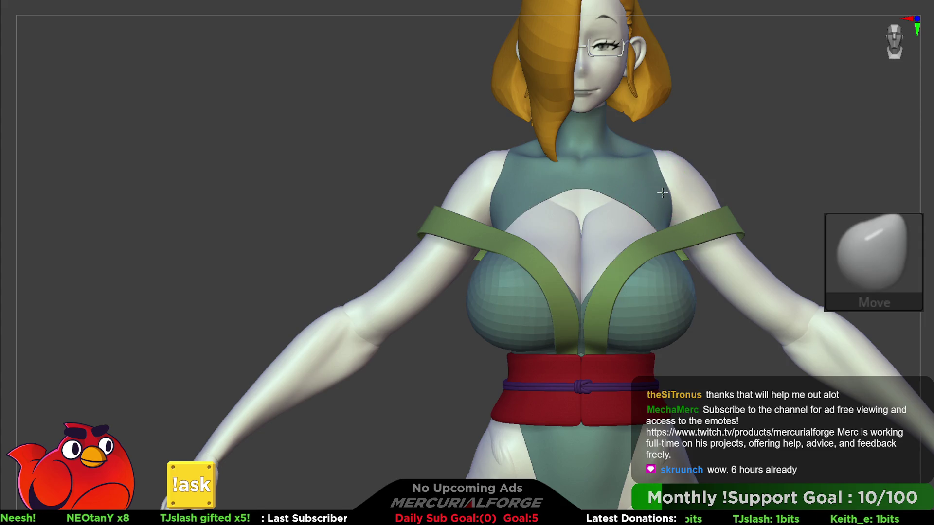
Push the green top's shoulder edge inward symmetrically on both sides, then zoom out to review
{"action": "left_click_drag", "start_coordinate": [662, 194], "coordinate": [663, 197]}
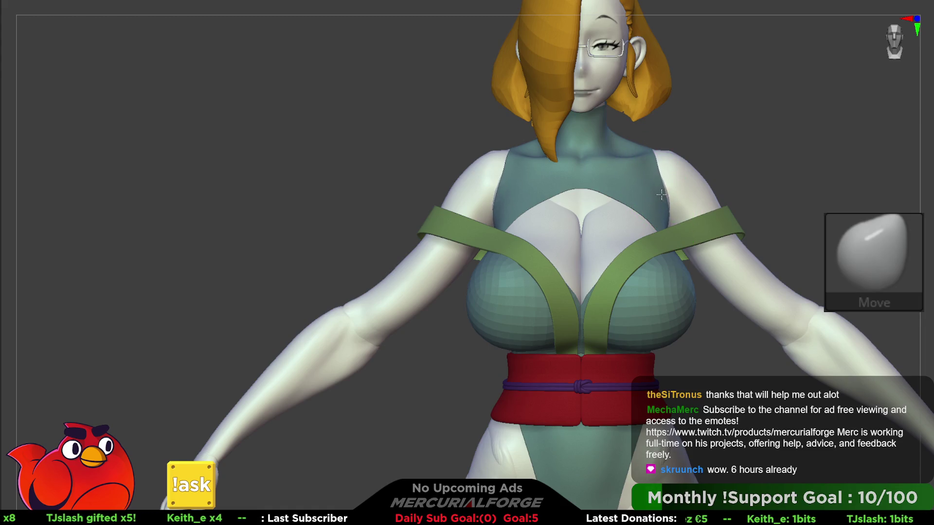
{"action": "left_click_drag", "start_coordinate": [635, 210], "coordinate": [516, 253], "text": "alt"}
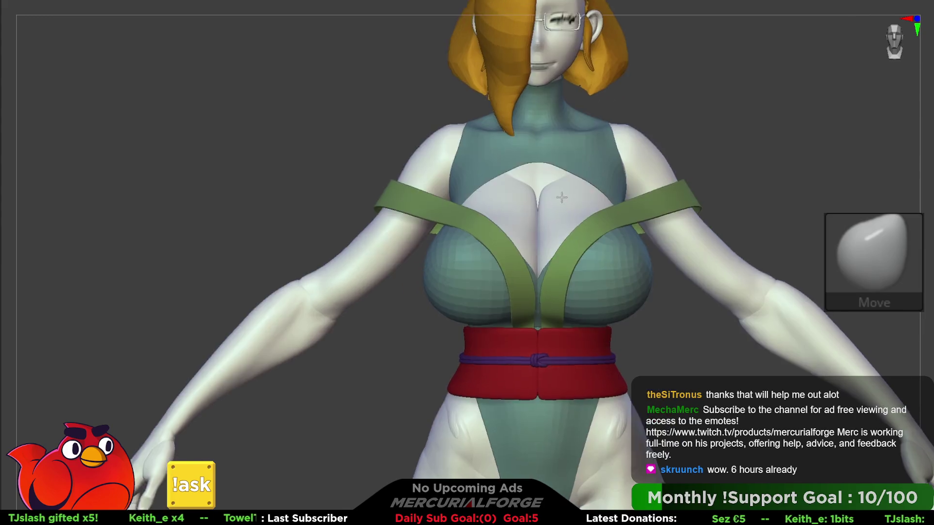
{"action": "key", "text": "F1"}
{"action": "left_click_drag", "start_coordinate": [643, 187], "coordinate": [656, 208], "text": "alt"}
{"action": "key", "text": "F1"}
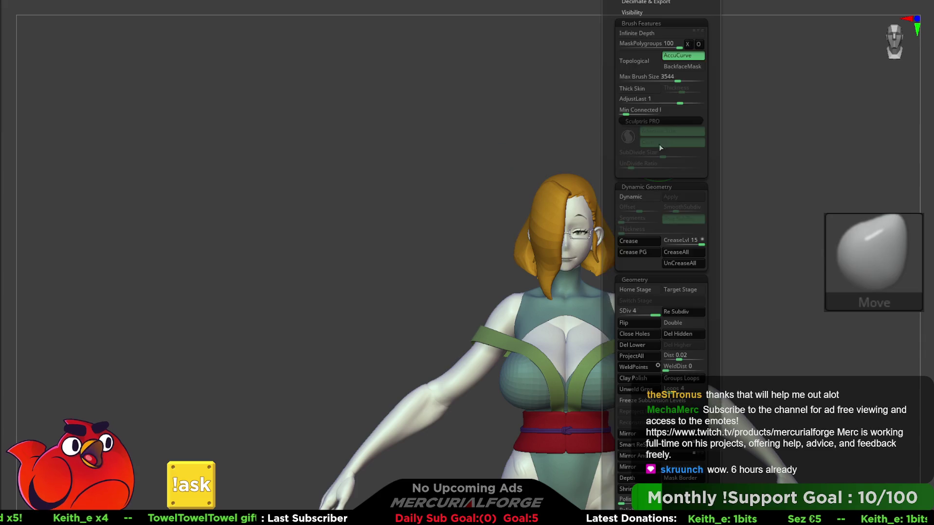
Append a Cylinder3D, raise it above the head, and show its polygon wireframe
{"action": "key", "text": "F1"}
{"action": "left_click", "coordinate": [606, 167]}
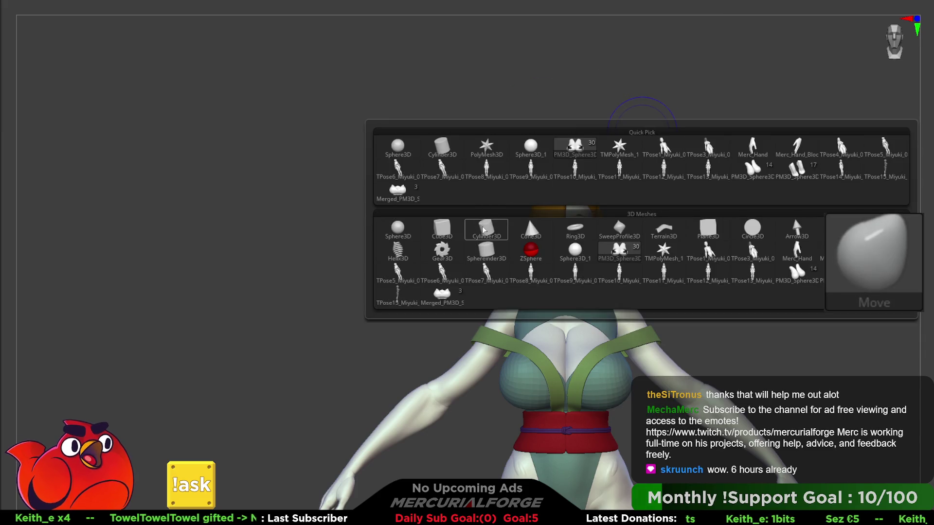
{"action": "key", "text": "w"}
{"action": "left_click_drag", "start_coordinate": [568, 169], "coordinate": [567, 87]}
{"action": "left_click_drag", "start_coordinate": [570, 122], "coordinate": [932, 226], "text": "alt"}
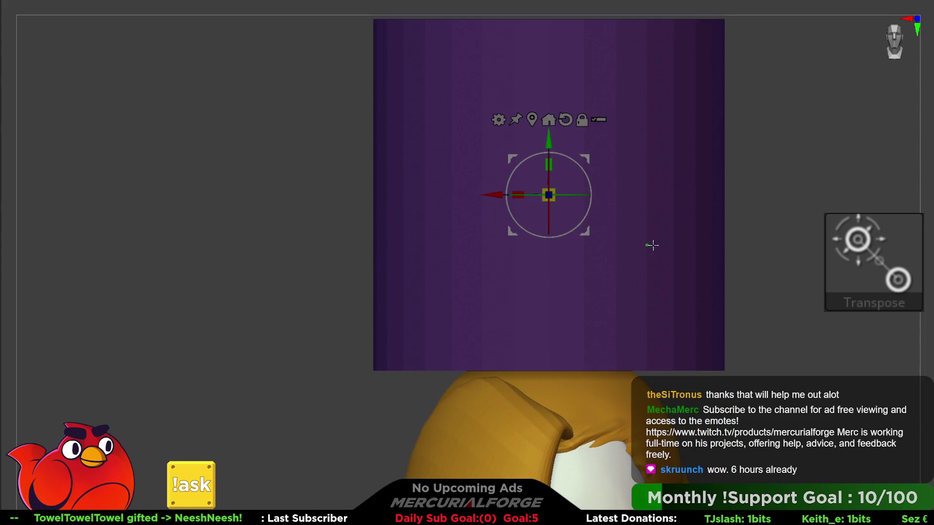
{"action": "key", "text": "shift+f"}
Isolate a middle band of the cylinder, apply Group Loops, Del Hidden, and drop to the lowest SDiv
{"action": "key", "text": "q"}
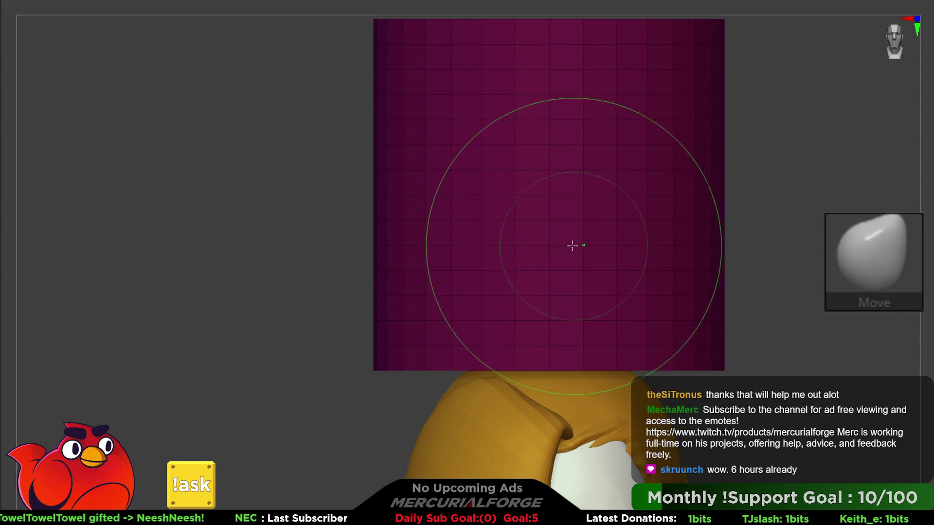
{"action": "left_click_drag", "start_coordinate": [550, 233], "coordinate": [549, 178], "text": "ctrl+alt+shift"}
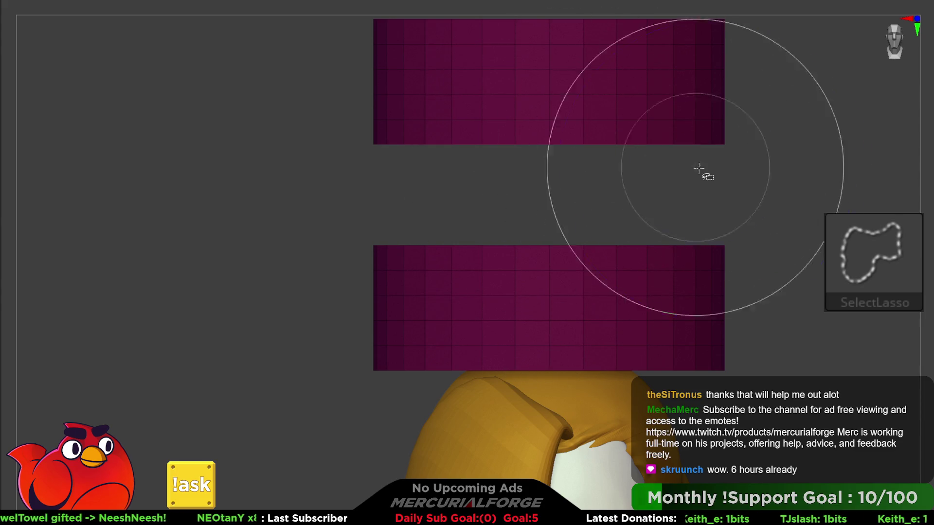
{"action": "key", "text": "F1"}
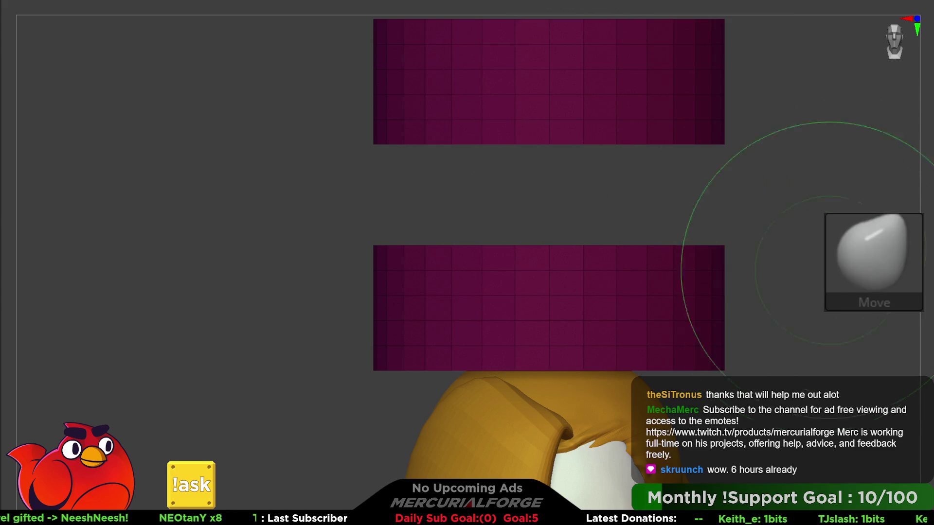
{"action": "left_click", "coordinate": [817, 277], "text": "ctrl+shift"}
{"action": "key", "text": "F1"}
{"action": "left_click", "coordinate": [833, 379]}
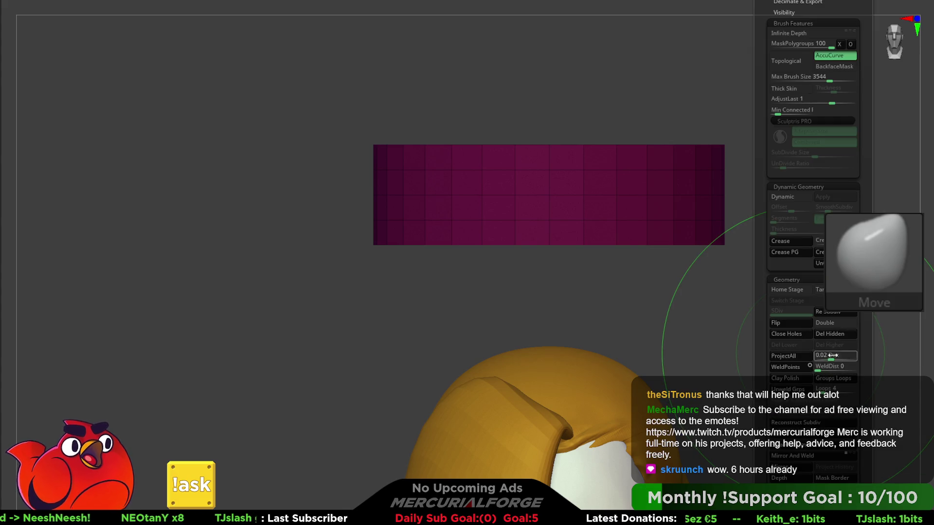
{"action": "key", "text": "F1"}
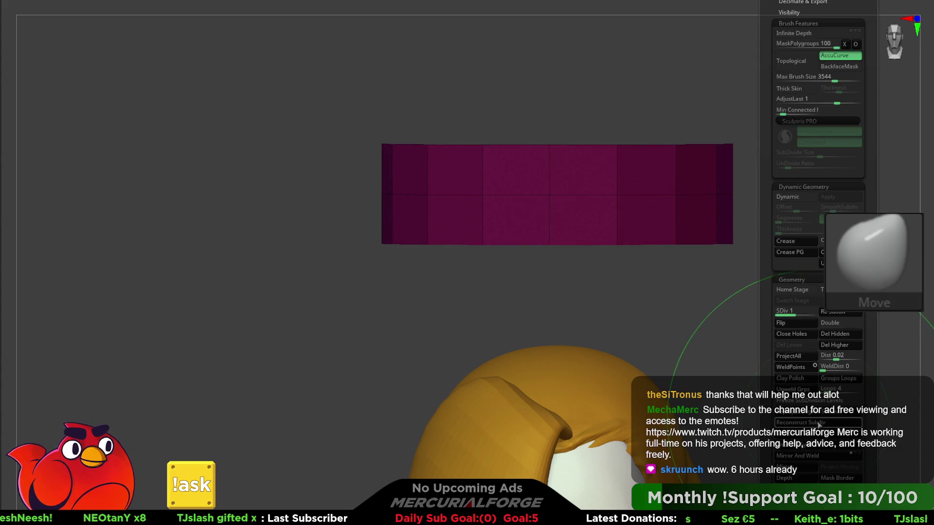
{"action": "left_click", "coordinate": [825, 370]}
{"action": "key", "text": "F1"}
{"action": "left_click", "coordinate": [827, 412]}
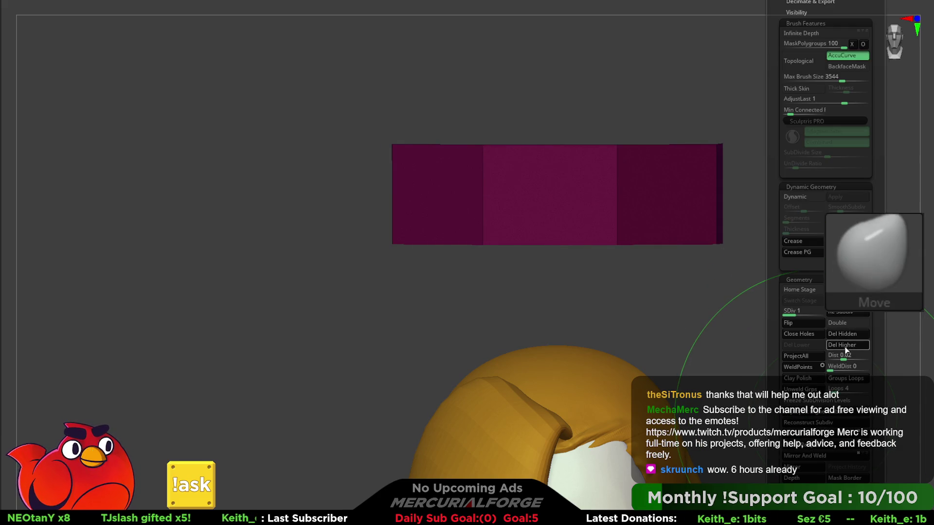
Turn on Double and Dynamic thickness to make the band a thick ring, viewed face-on
{"action": "key", "text": "w"}
{"action": "mouse_move", "coordinate": [682, 260]}
{"action": "left_mouse_down"}
{"action": "mouse_move", "coordinate": [690, 277]}
{"action": "mouse_move", "coordinate": [665, 215]}
{"action": "mouse_move", "coordinate": [674, 150]}
{"action": "mouse_move", "coordinate": [594, 131]}
{"action": "left_mouse_up"}
{"action": "mouse_move", "coordinate": [438, 87]}
{"action": "left_mouse_down"}
{"action": "mouse_move", "coordinate": [653, 350]}
{"action": "mouse_move", "coordinate": [695, 296]}
{"action": "left_mouse_up"}
{"action": "key", "text": "g"}
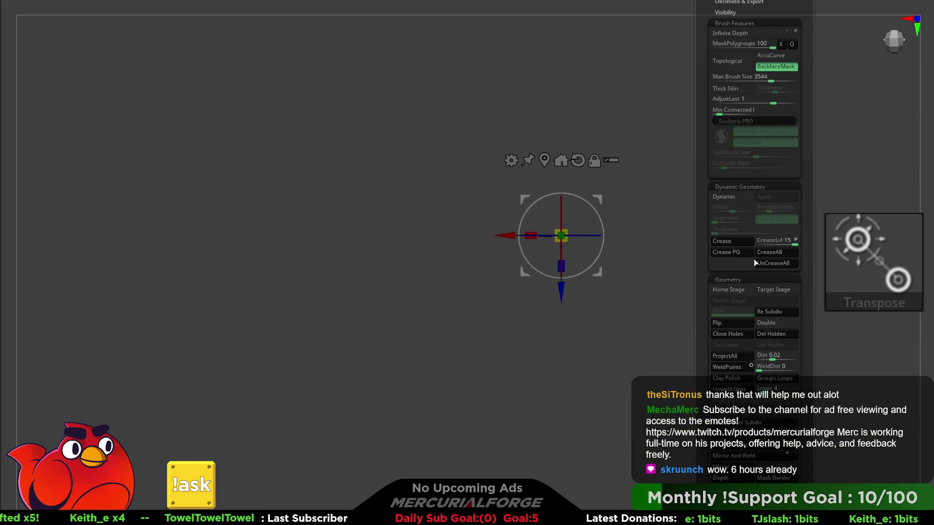
{"action": "left_click", "coordinate": [779, 323]}
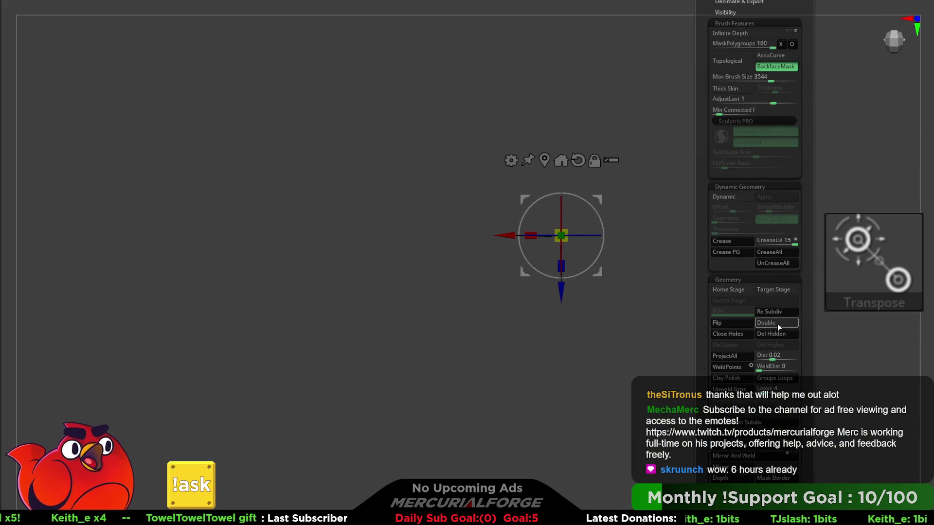
{"action": "left_click", "coordinate": [724, 198]}
{"action": "mouse_move", "coordinate": [739, 231]}
{"action": "left_mouse_down"}
{"action": "mouse_move", "coordinate": [767, 230]}
{"action": "mouse_move", "coordinate": [588, 204]}
{"action": "mouse_move", "coordinate": [630, 163]}
{"action": "mouse_move", "coordinate": [594, 200]}
{"action": "mouse_move", "coordinate": [584, 194]}
{"action": "mouse_move", "coordinate": [582, 257]}
{"action": "mouse_move", "coordinate": [590, 246]}
{"action": "mouse_move", "coordinate": [565, 290]}
{"action": "mouse_move", "coordinate": [588, 230]}
{"action": "left_mouse_up"}
{"action": "key", "text": "f"}
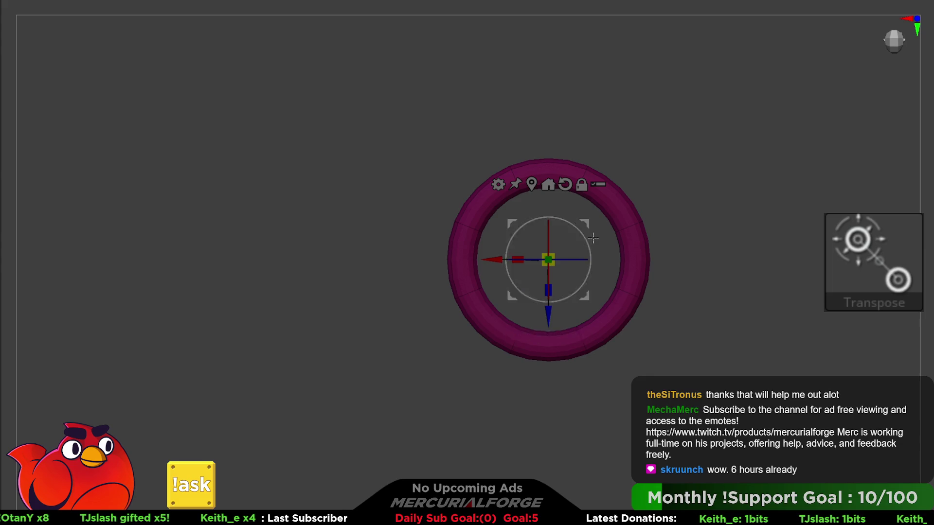
{"action": "key", "text": "ctrl+shift"}
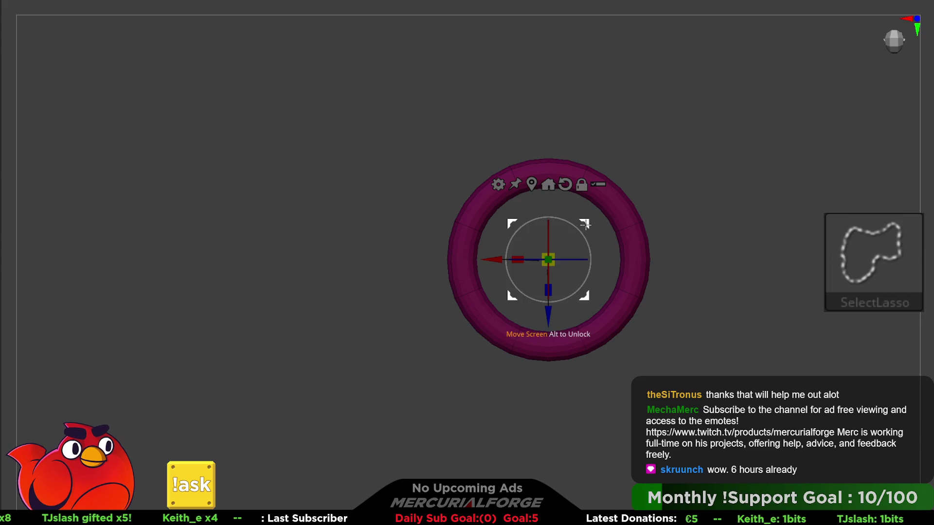
Show all subtools again and turn the magenta ring 90° edge-on to the purple ring
{"action": "left_click_drag", "start_coordinate": [584, 253], "coordinate": [515, 257]}
{"action": "key", "text": "shift+s"}
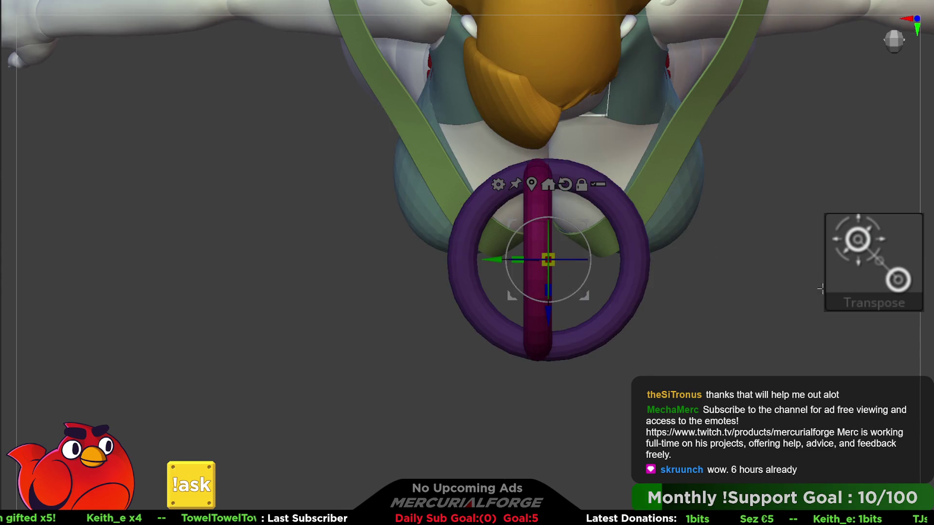
{"action": "key", "text": "ctrl+z"}
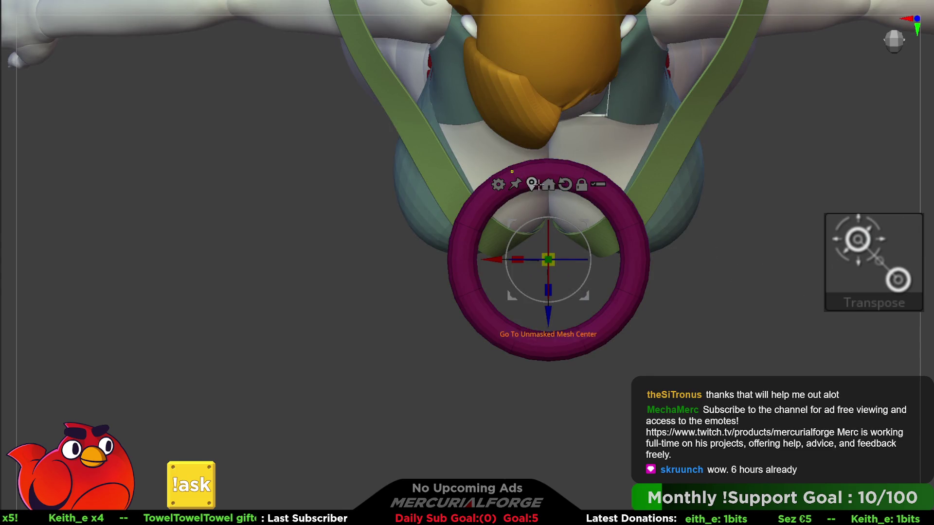
{"action": "left_click_drag", "start_coordinate": [571, 254], "coordinate": [504, 240]}
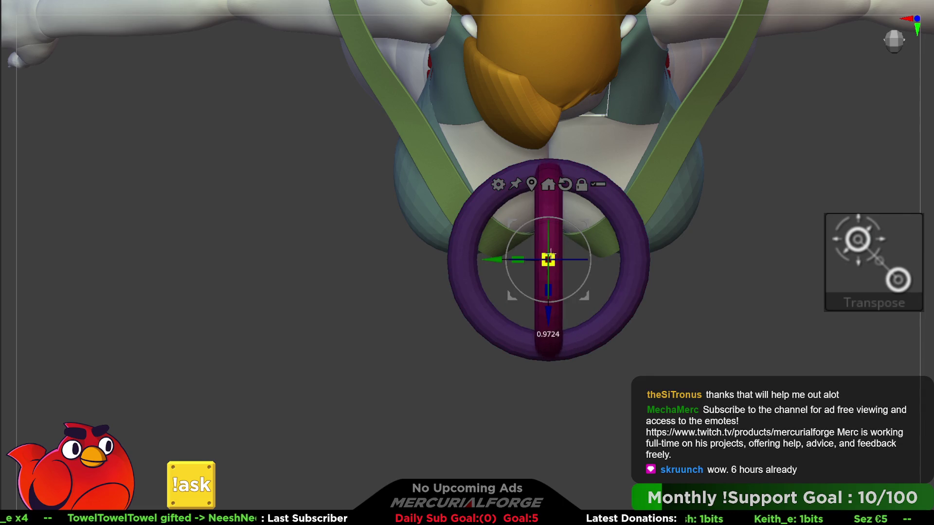
Shrink the magenta ring to about a third and move it to interlock with the purple ring's top
{"action": "left_click_drag", "start_coordinate": [510, 254], "coordinate": [583, 252]}
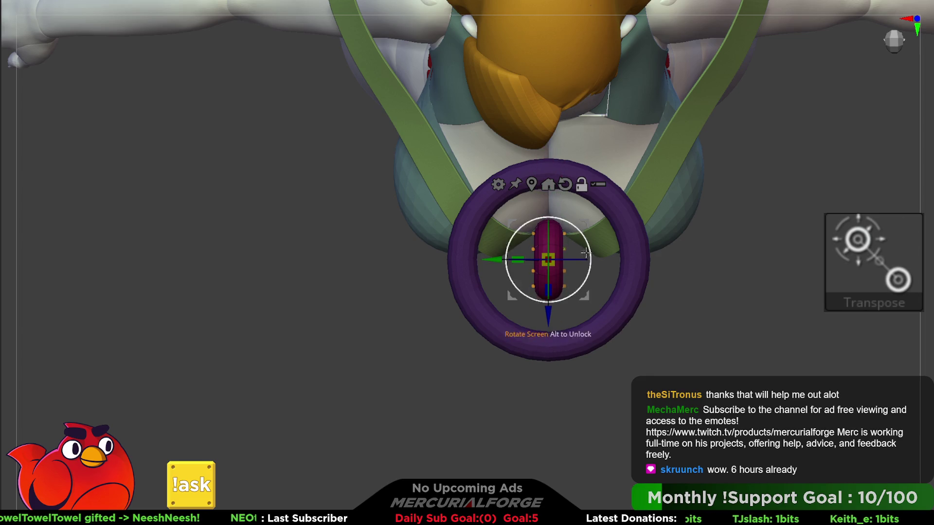
{"action": "left_click_drag", "start_coordinate": [549, 308], "coordinate": [563, 226]}
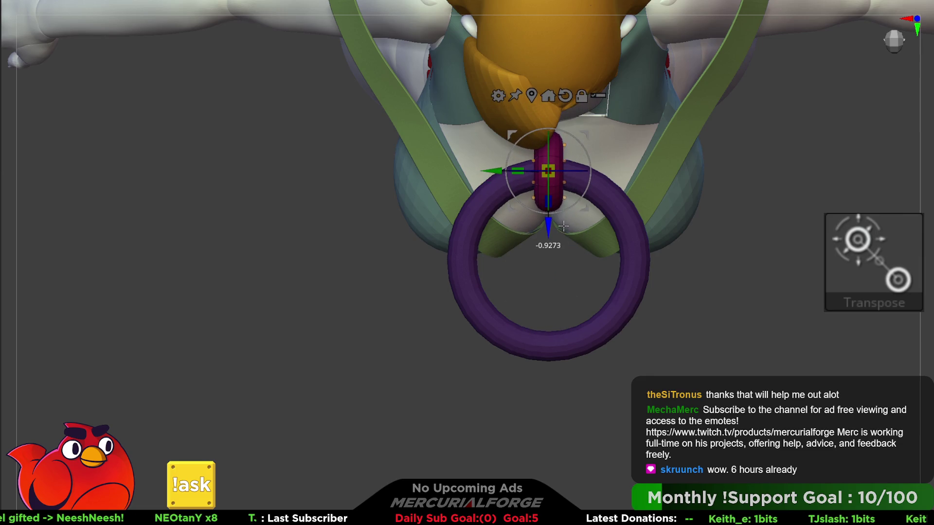
{"action": "right_click_drag", "start_coordinate": [576, 203], "coordinate": [599, 221]}
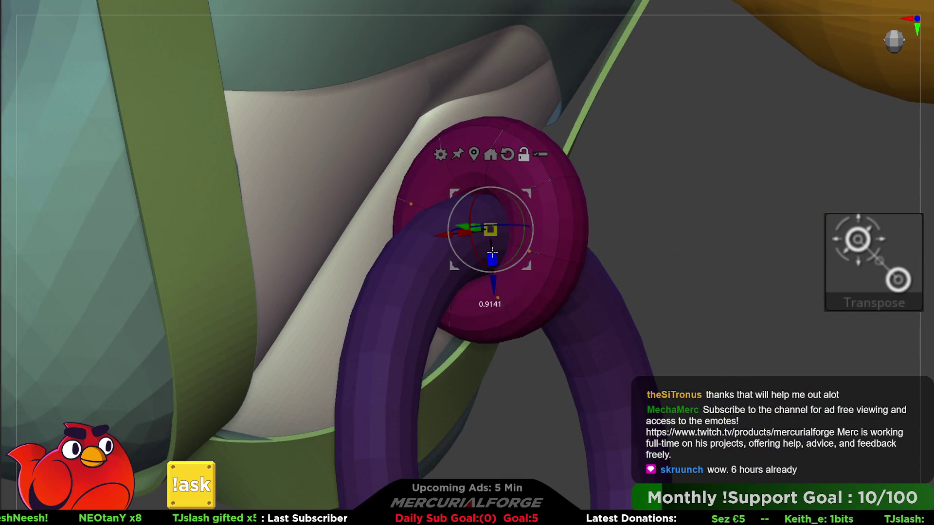
{"action": "left_click_drag", "start_coordinate": [482, 231], "coordinate": [479, 230]}
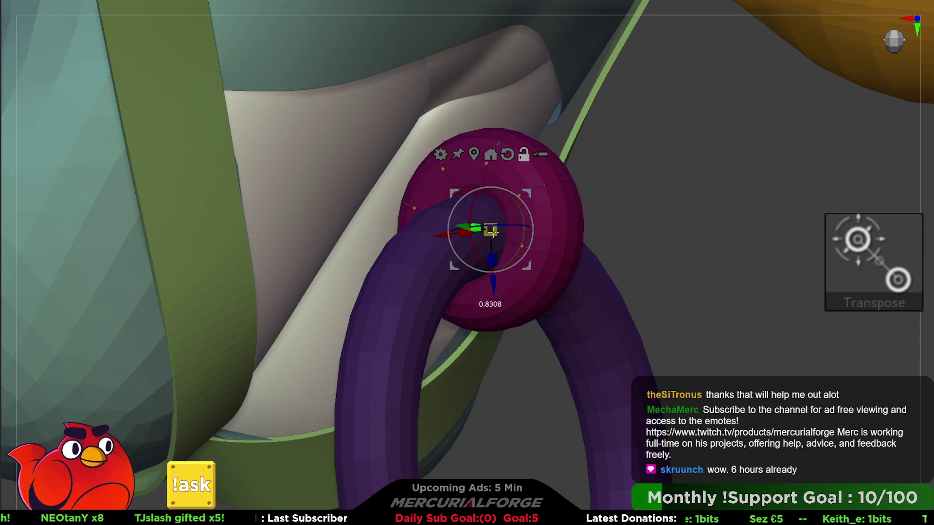
{"action": "right_click_drag", "start_coordinate": [478, 231], "coordinate": [485, 191], "text": "shift"}
{"action": "mouse_move", "coordinate": [602, 190]}
{"action": "left_mouse_down"}
{"action": "mouse_move", "coordinate": [639, 190]}
{"action": "mouse_move", "coordinate": [601, 185]}
{"action": "left_mouse_up"}
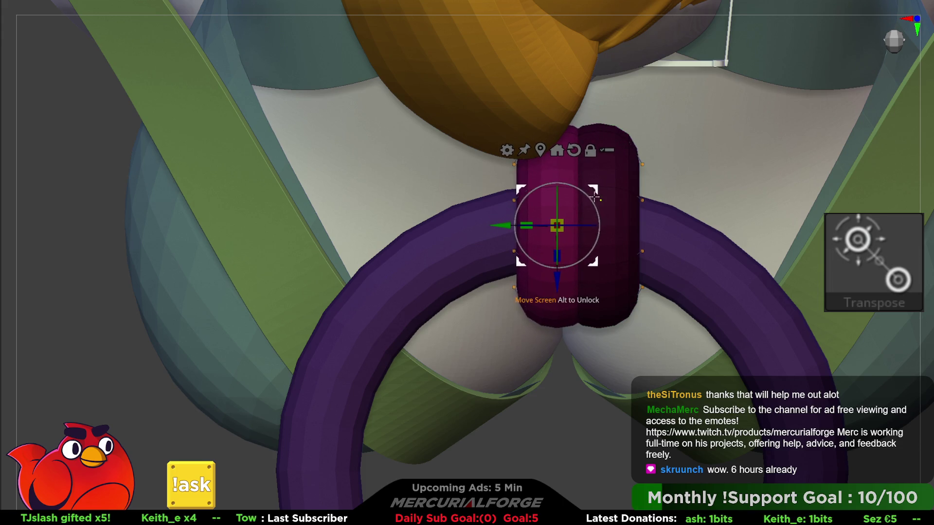
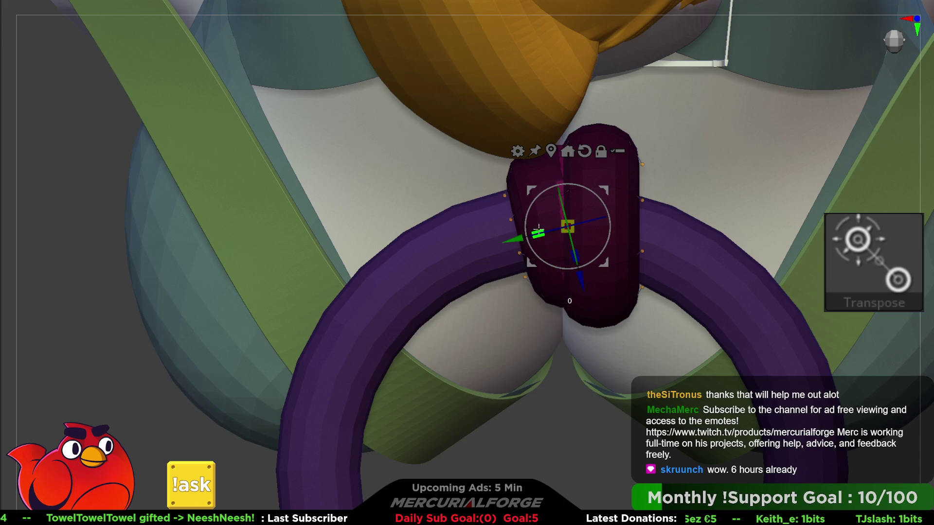
Rotate the purple knot piece at the chest so it tilts over the top of the ring
{"action": "left_click_drag", "start_coordinate": [566, 225], "coordinate": [530, 229]}
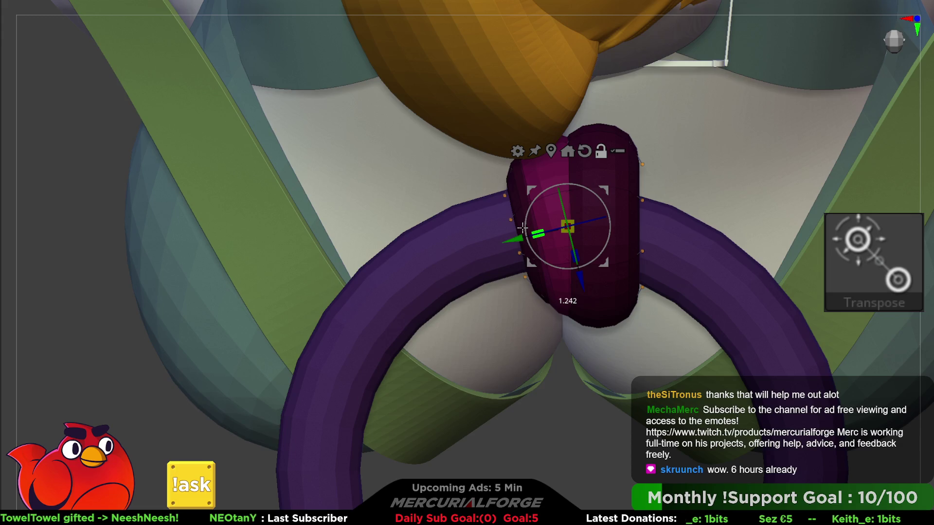
{"action": "mouse_move", "coordinate": [607, 205]}
{"action": "left_mouse_down"}
{"action": "mouse_move", "coordinate": [620, 233]}
{"action": "mouse_move", "coordinate": [591, 228]}
{"action": "mouse_move", "coordinate": [614, 218]}
{"action": "left_mouse_up"}
Shift the purple ring right, enlarge it slightly, and lower it below the knot
{"action": "key", "text": "f"}
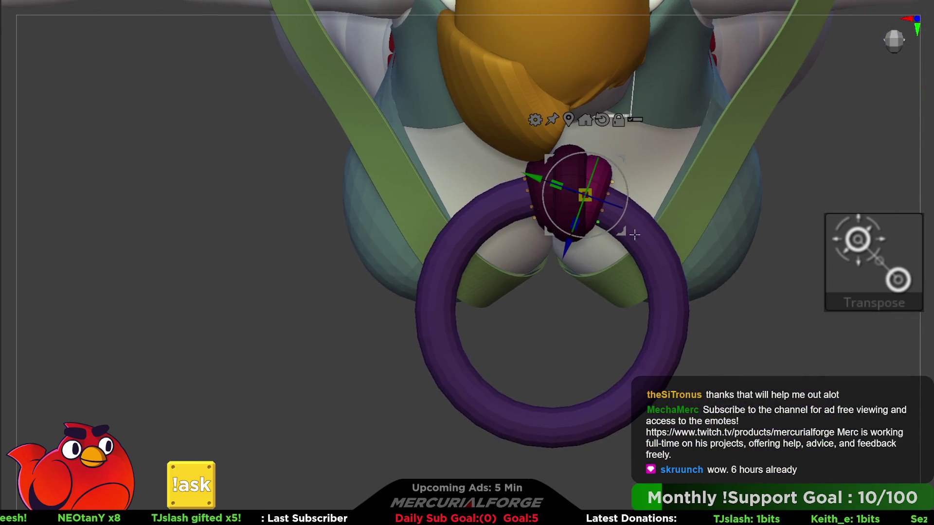
{"action": "left_click", "coordinate": [643, 241]}
{"action": "left_click_drag", "start_coordinate": [498, 313], "coordinate": [513, 313]}
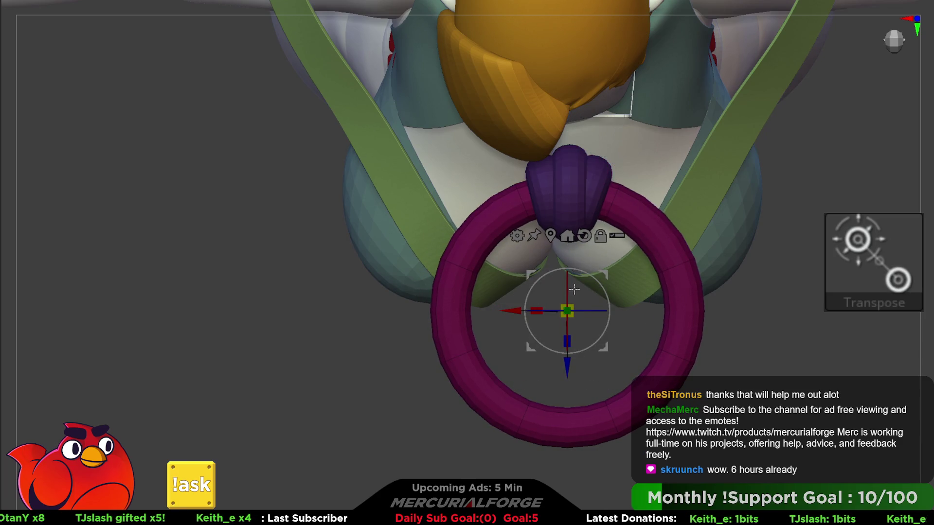
{"action": "left_click_drag", "start_coordinate": [570, 304], "coordinate": [576, 311]}
{"action": "right_click_drag", "start_coordinate": [577, 311], "coordinate": [595, 312]}
{"action": "left_click_drag", "start_coordinate": [596, 312], "coordinate": [589, 311]}
{"action": "mouse_move", "coordinate": [565, 368]}
{"action": "left_mouse_down"}
{"action": "mouse_move", "coordinate": [572, 423]}
{"action": "mouse_move", "coordinate": [574, 407]}
{"action": "left_mouse_up"}
{"action": "right_click_drag", "start_coordinate": [574, 407], "coordinate": [629, 209]}
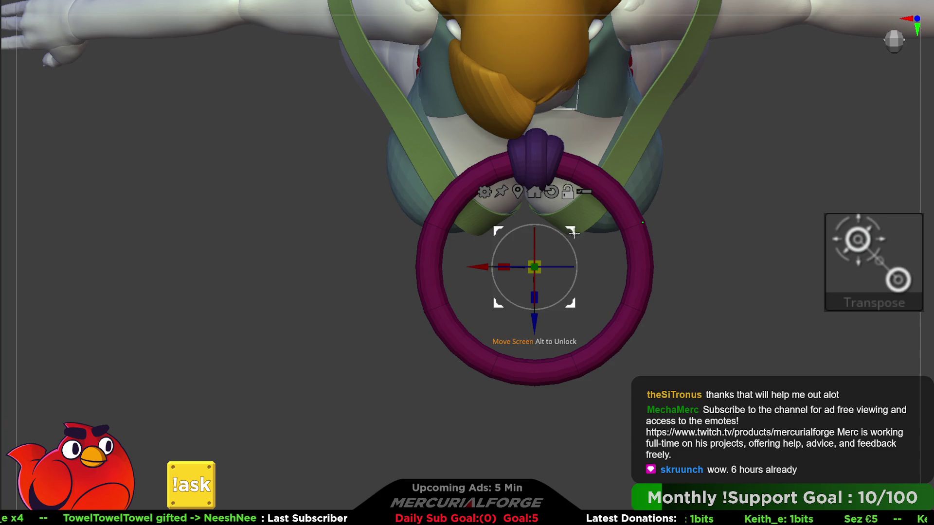
Duplicate the ring twice, placing one copy to the right and a scaled copy to the left
{"action": "left_click_drag", "start_coordinate": [571, 232], "coordinate": [664, 203], "text": "ctrl"}
{"action": "key", "text": "ctrl+z"}
{"action": "key", "text": "ctrl+shift+z"}
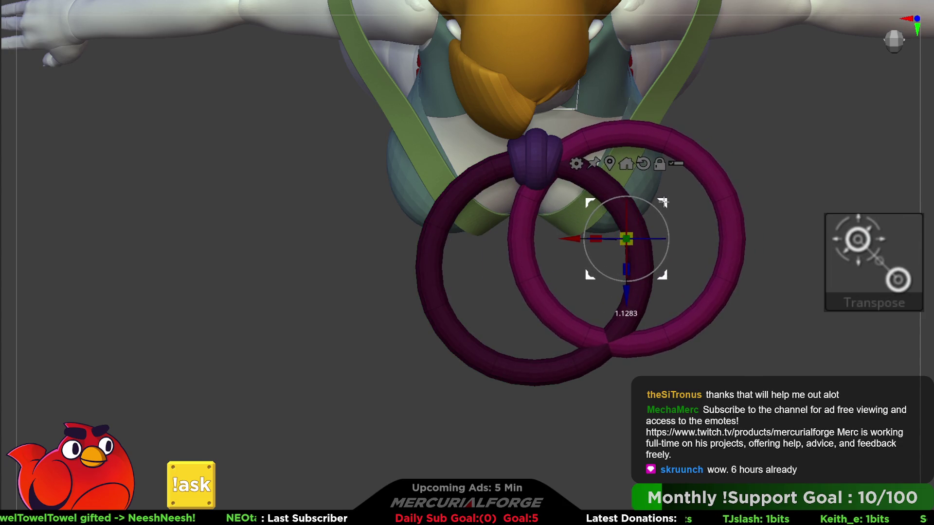
{"action": "left_click_drag", "start_coordinate": [632, 251], "coordinate": [657, 241]}
{"action": "mouse_move", "coordinate": [644, 202]}
{"action": "left_mouse_down"}
{"action": "mouse_move", "coordinate": [647, 229]}
{"action": "mouse_move", "coordinate": [613, 228]}
{"action": "mouse_move", "coordinate": [640, 210]}
{"action": "left_mouse_up"}
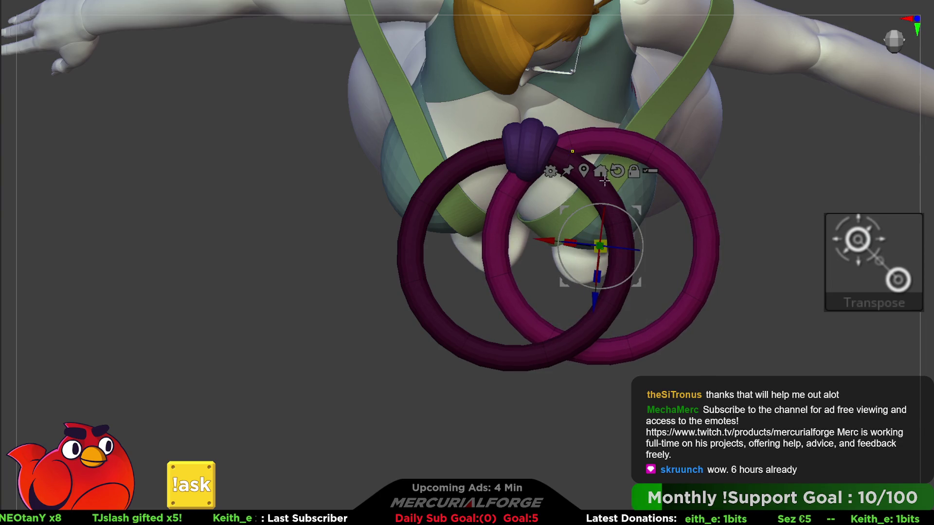
{"action": "left_click_drag", "start_coordinate": [549, 241], "coordinate": [387, 242], "text": "ctrl"}
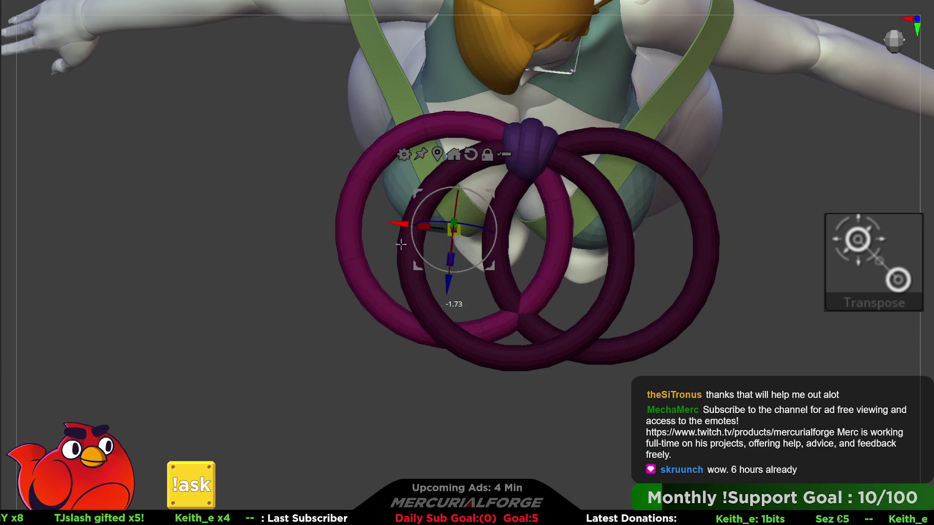
{"action": "mouse_move", "coordinate": [455, 233]}
{"action": "left_mouse_down"}
{"action": "mouse_move", "coordinate": [463, 224]}
{"action": "mouse_move", "coordinate": [439, 235]}
{"action": "left_mouse_up"}
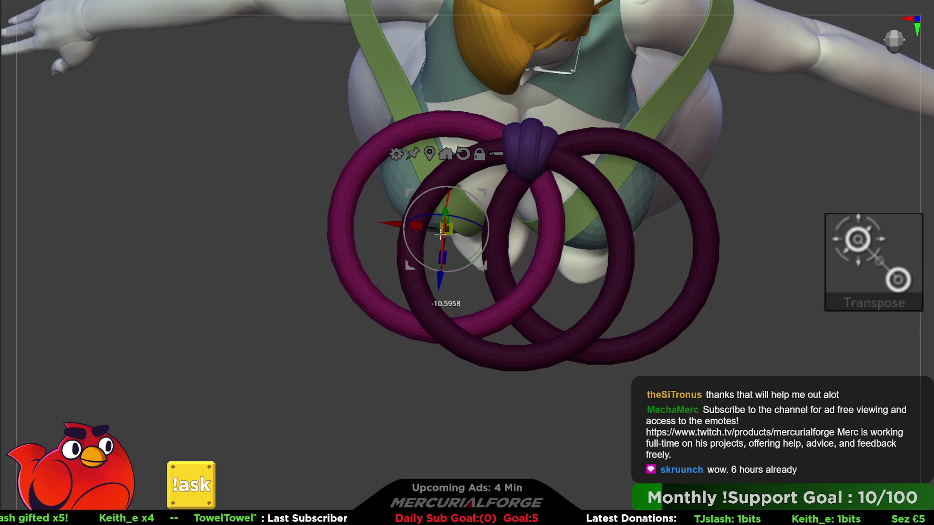
{"action": "mouse_move", "coordinate": [439, 235]}
{"action": "right_mouse_down"}
{"action": "mouse_move", "coordinate": [508, 203]}
{"action": "mouse_move", "coordinate": [373, 242]}
{"action": "mouse_move", "coordinate": [463, 199]}
{"action": "mouse_move", "coordinate": [554, 180]}
{"action": "mouse_move", "coordinate": [559, 152]}
{"action": "mouse_move", "coordinate": [599, 155]}
{"action": "right_mouse_up"}
Duplicate the knot lobe to the right, narrow the right lobe and enlarge the left lobe
{"action": "left_click", "coordinate": [559, 146], "text": "alt"}
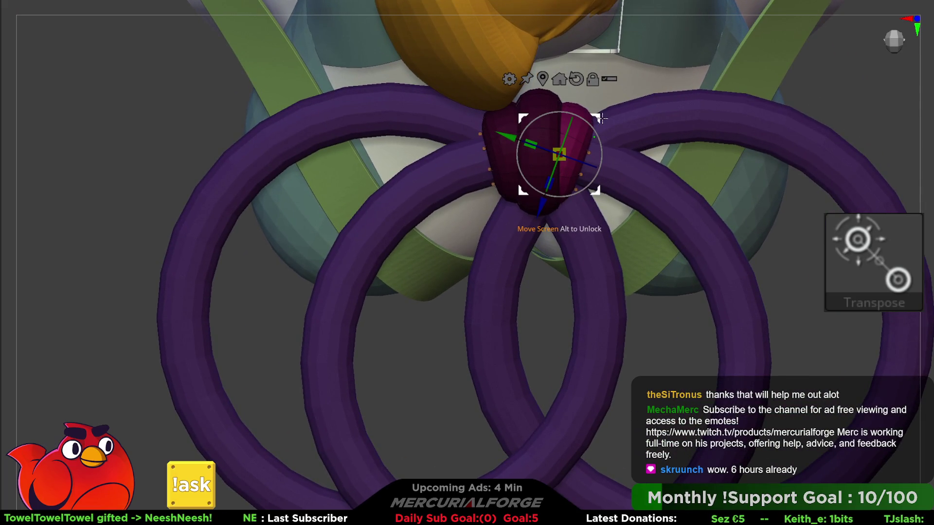
{"action": "left_click_drag", "start_coordinate": [598, 120], "coordinate": [621, 112]}
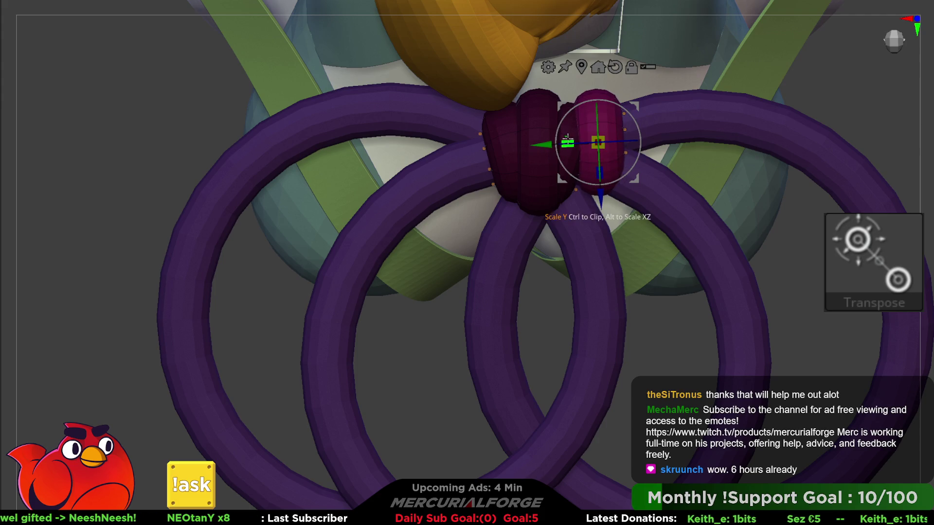
{"action": "left_click_drag", "start_coordinate": [567, 143], "coordinate": [577, 141]}
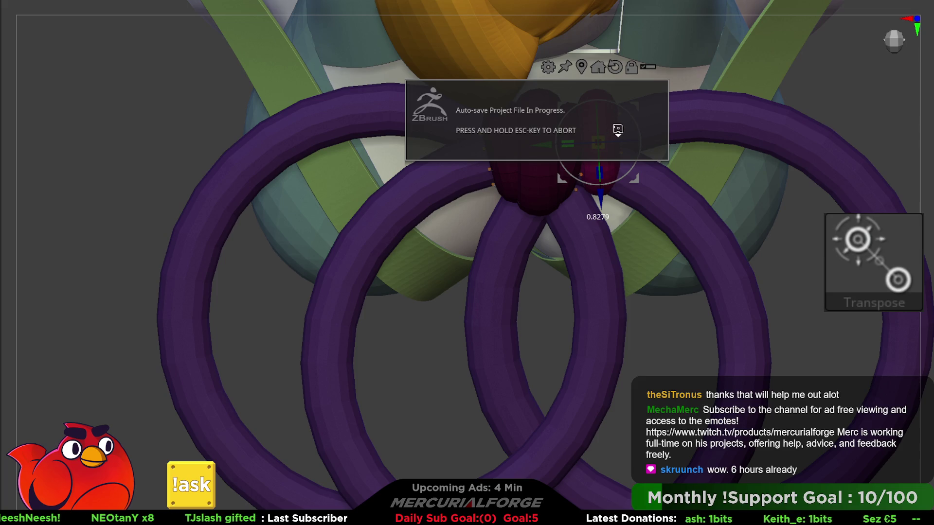
{"action": "left_click", "coordinate": [508, 103], "text": "ctrl"}
{"action": "right_click_drag", "start_coordinate": [508, 104], "coordinate": [531, 111]}
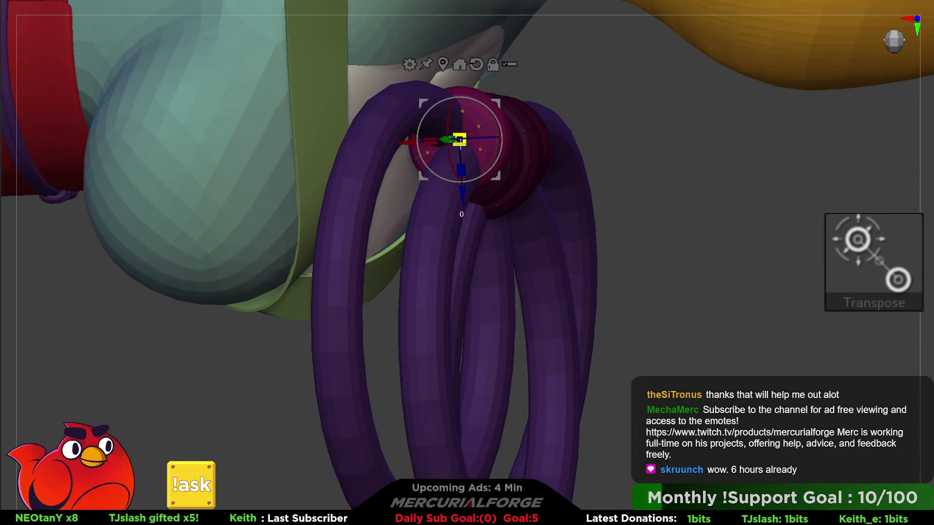
{"action": "right_click_drag", "start_coordinate": [459, 140], "coordinate": [456, 135]}
{"action": "left_click_drag", "start_coordinate": [461, 135], "coordinate": [449, 133]}
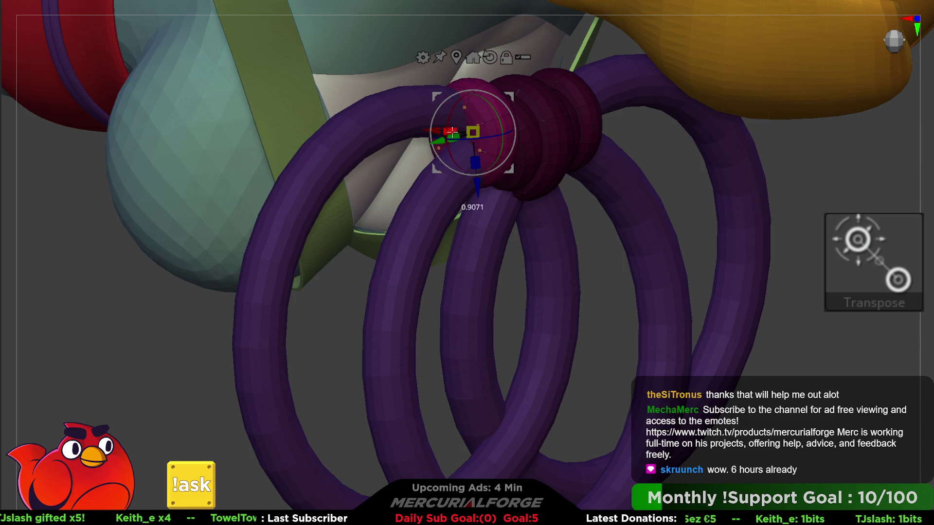
{"action": "right_click_drag", "start_coordinate": [452, 131], "coordinate": [453, 103]}
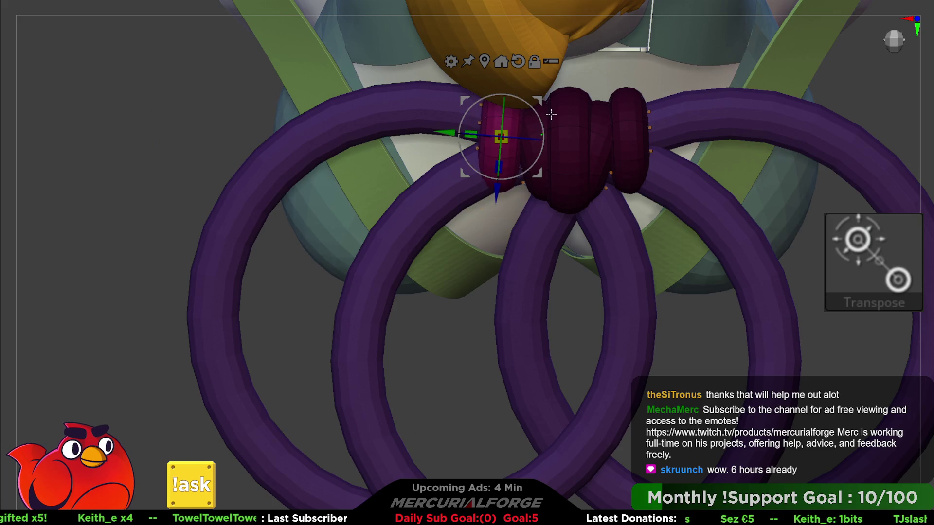
Move a new knot piece up, rotate it upright, and raise it onto the knot as a cap
{"action": "left_click_drag", "start_coordinate": [550, 115], "coordinate": [542, 103]}
{"action": "mouse_move", "coordinate": [541, 103]}
{"action": "right_mouse_down"}
{"action": "mouse_move", "coordinate": [562, 138]}
{"action": "mouse_move", "coordinate": [509, 190]}
{"action": "right_mouse_up"}
{"action": "left_click_drag", "start_coordinate": [480, 186], "coordinate": [546, 146]}
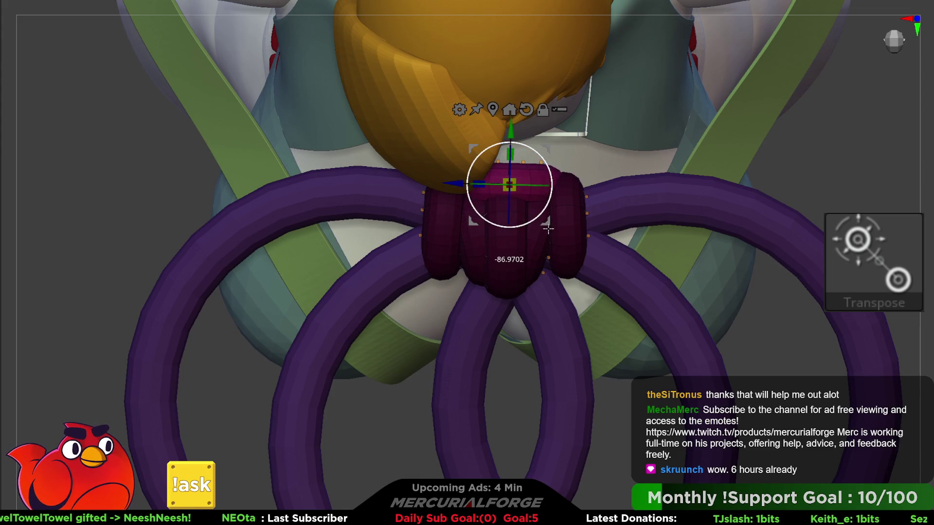
{"action": "left_click", "coordinate": [526, 109]}
{"action": "left_click_drag", "start_coordinate": [509, 205], "coordinate": [508, 158]}
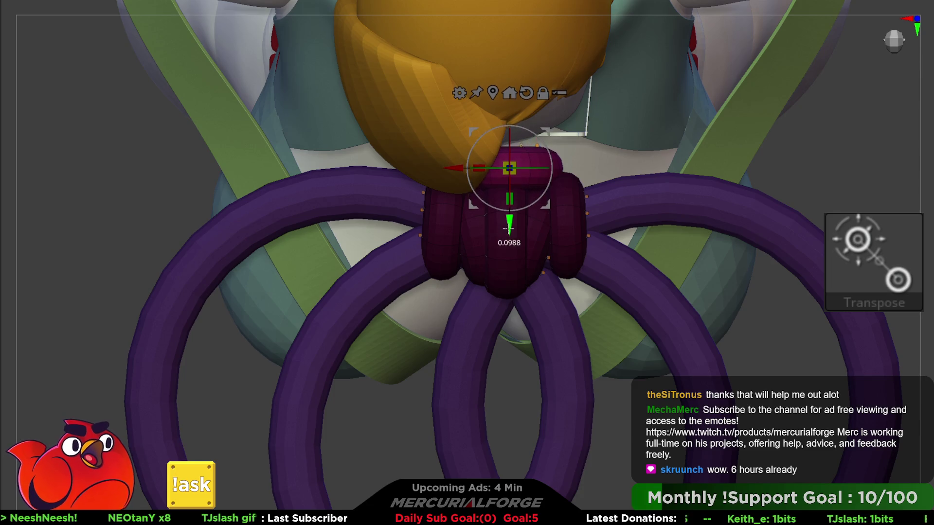
{"action": "right_click_drag", "start_coordinate": [509, 238], "coordinate": [512, 161]}
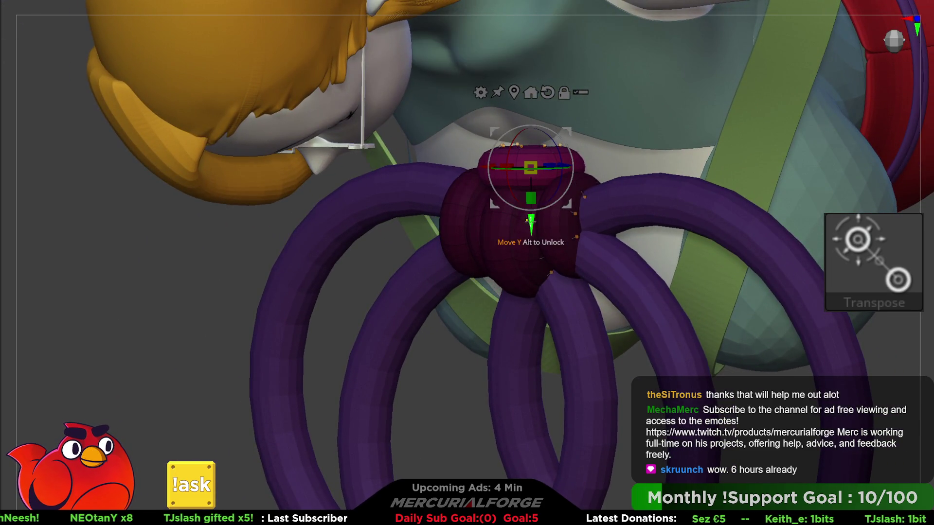
{"action": "left_click_drag", "start_coordinate": [532, 225], "coordinate": [533, 199]}
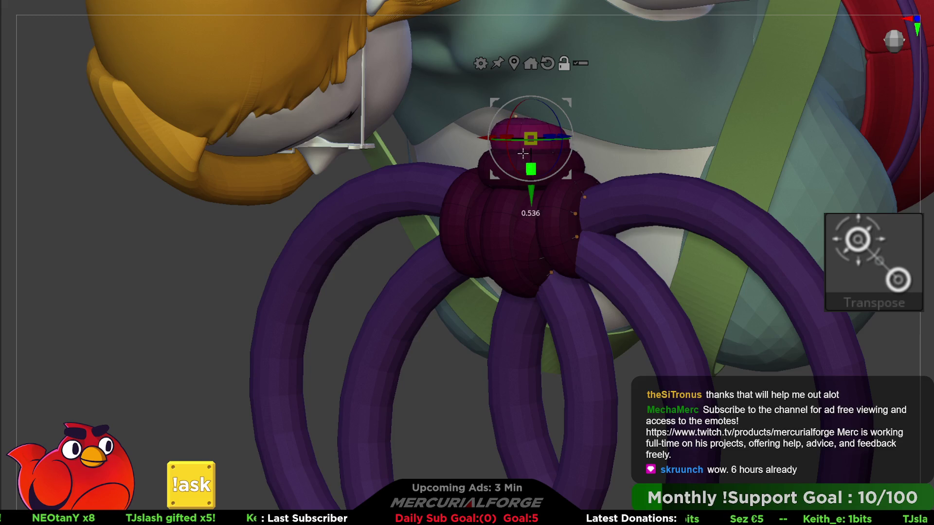
{"action": "mouse_move", "coordinate": [524, 145]}
{"action": "right_mouse_down"}
{"action": "mouse_move", "coordinate": [536, 100]}
{"action": "mouse_move", "coordinate": [543, 141]}
{"action": "mouse_move", "coordinate": [578, 185]}
{"action": "mouse_move", "coordinate": [796, 95]}
{"action": "mouse_move", "coordinate": [590, 211]}
{"action": "mouse_move", "coordinate": [621, 211]}
{"action": "mouse_move", "coordinate": [552, 171]}
{"action": "mouse_move", "coordinate": [654, 227]}
{"action": "right_mouse_up"}
{"action": "key", "text": "ctrl"}
Check the red rings and knot from a front view, briefly isolating them in solo mode
{"action": "mouse_move", "coordinate": [681, 320]}
{"action": "right_mouse_down"}
{"action": "mouse_move", "coordinate": [664, 254]}
{"action": "mouse_move", "coordinate": [643, 250]}
{"action": "right_mouse_up"}
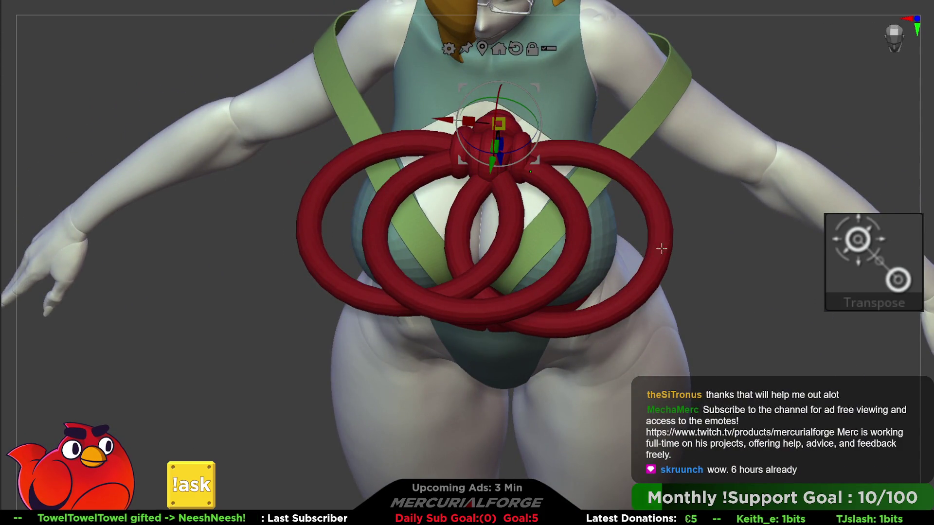
{"action": "mouse_move", "coordinate": [593, 220]}
{"action": "right_mouse_down"}
{"action": "mouse_move", "coordinate": [592, 253]}
{"action": "mouse_move", "coordinate": [600, 224]}
{"action": "mouse_move", "coordinate": [868, 208]}
{"action": "right_mouse_up"}
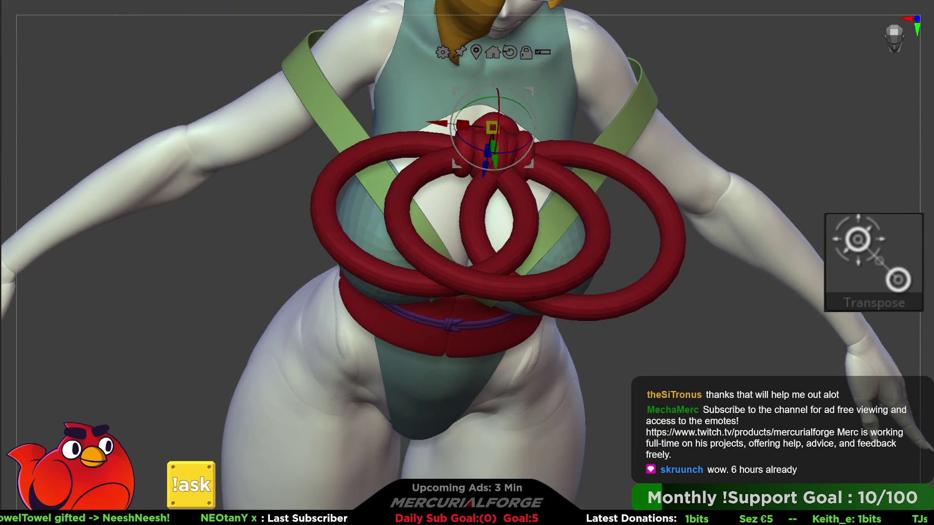
{"action": "mouse_move", "coordinate": [615, 203]}
{"action": "right_mouse_down", "text": "ctrl"}
{"action": "mouse_move", "coordinate": [594, 217]}
{"action": "mouse_move", "coordinate": [584, 209]}
{"action": "right_mouse_up", "text": "ctrl"}
{"action": "key", "text": "q"}
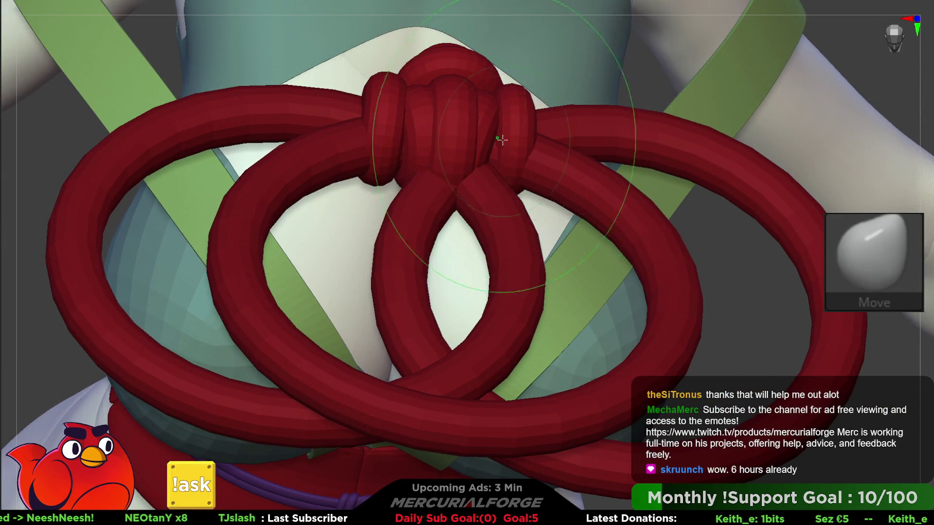
{"action": "key", "text": "ctrl+shift"}
{"action": "mouse_move", "coordinate": [514, 145]}
{"action": "right_mouse_down"}
{"action": "mouse_move", "coordinate": [562, 138]}
{"action": "mouse_move", "coordinate": [511, 163]}
{"action": "mouse_move", "coordinate": [507, 139]}
{"action": "mouse_move", "coordinate": [567, 143]}
{"action": "right_mouse_up"}
{"action": "key", "text": "space"}
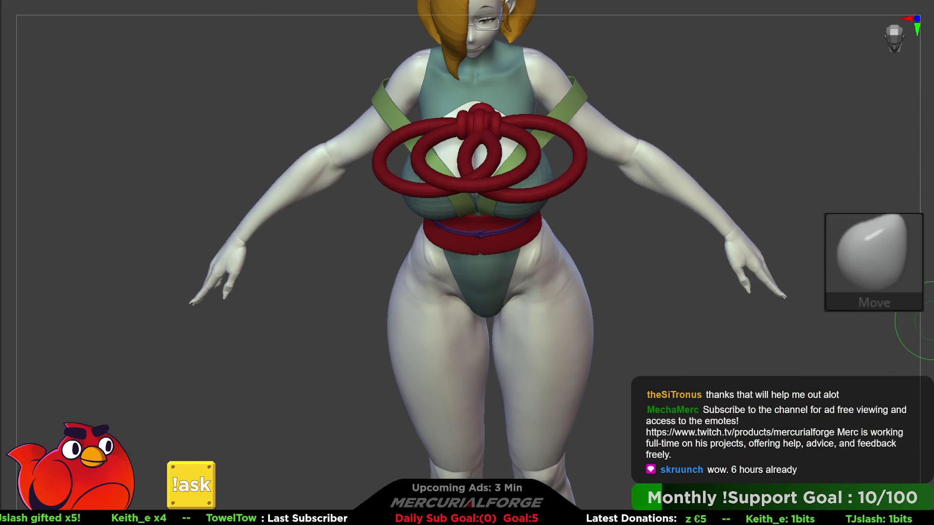
{"action": "key", "text": "shift+alt+s"}
{"action": "key", "text": "shift+alt+s"}
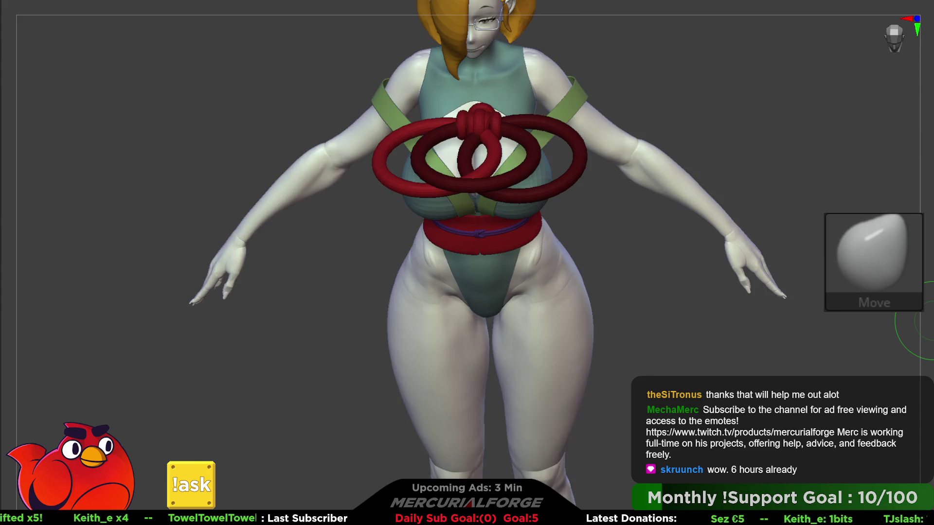
{"action": "key", "text": "g"}
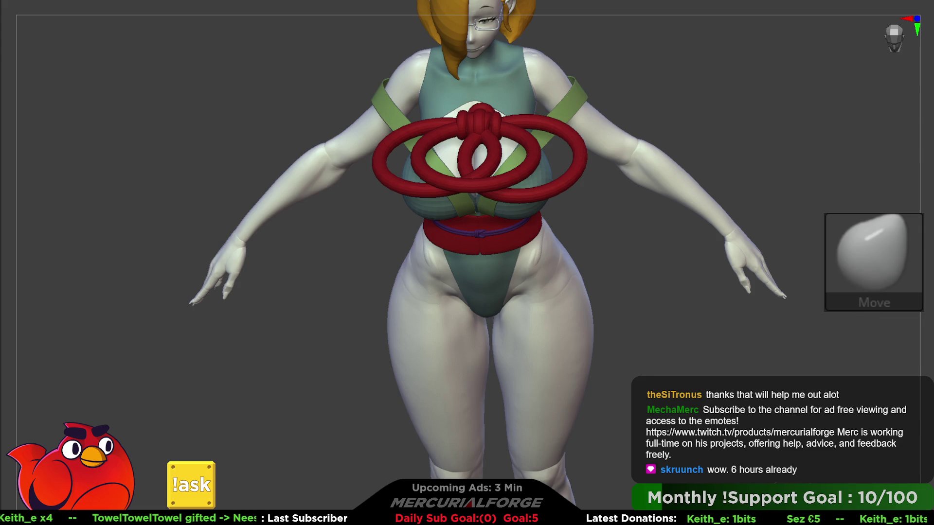
{"action": "mouse_move", "coordinate": [650, 316]}
{"action": "left_mouse_down"}
{"action": "mouse_move", "coordinate": [620, 271]}
{"action": "mouse_move", "coordinate": [740, 267]}
{"action": "mouse_move", "coordinate": [629, 275]}
{"action": "mouse_move", "coordinate": [676, 354]}
{"action": "mouse_move", "coordinate": [609, 315]}
{"action": "mouse_move", "coordinate": [602, 282]}
{"action": "left_mouse_up"}
Tip the red rings upright by 90° and push them forward off the chest
{"action": "key", "text": "w"}
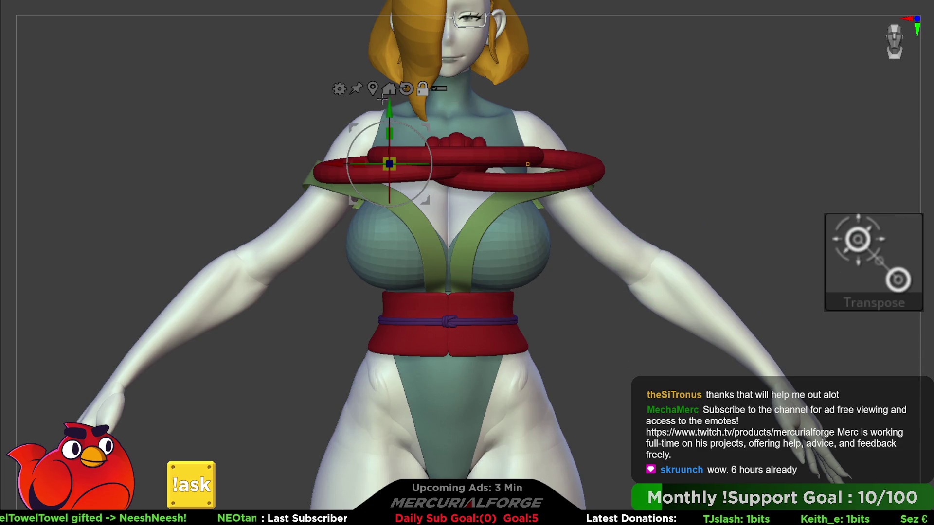
{"action": "left_click", "coordinate": [373, 89]}
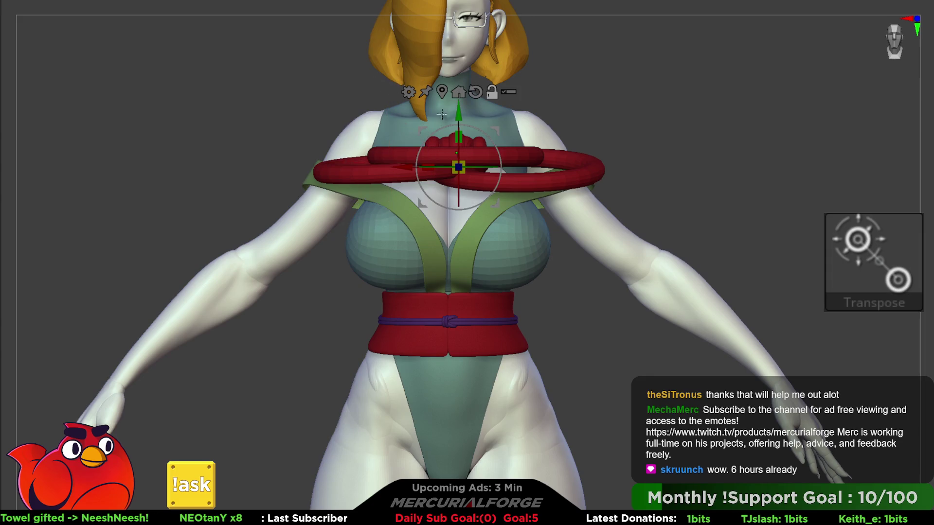
{"action": "mouse_move", "coordinate": [458, 146]}
{"action": "left_mouse_down"}
{"action": "mouse_move", "coordinate": [458, 216]}
{"action": "mouse_move", "coordinate": [462, 125]}
{"action": "left_mouse_up"}
{"action": "right_click_drag", "start_coordinate": [462, 133], "coordinate": [543, 73]}
{"action": "left_click_drag", "start_coordinate": [544, 73], "coordinate": [631, 77]}
{"action": "mouse_move", "coordinate": [631, 77]}
{"action": "right_mouse_down"}
{"action": "mouse_move", "coordinate": [646, 227]}
{"action": "mouse_move", "coordinate": [584, 190]}
{"action": "mouse_move", "coordinate": [542, 180]}
{"action": "mouse_move", "coordinate": [542, 211]}
{"action": "right_mouse_up"}
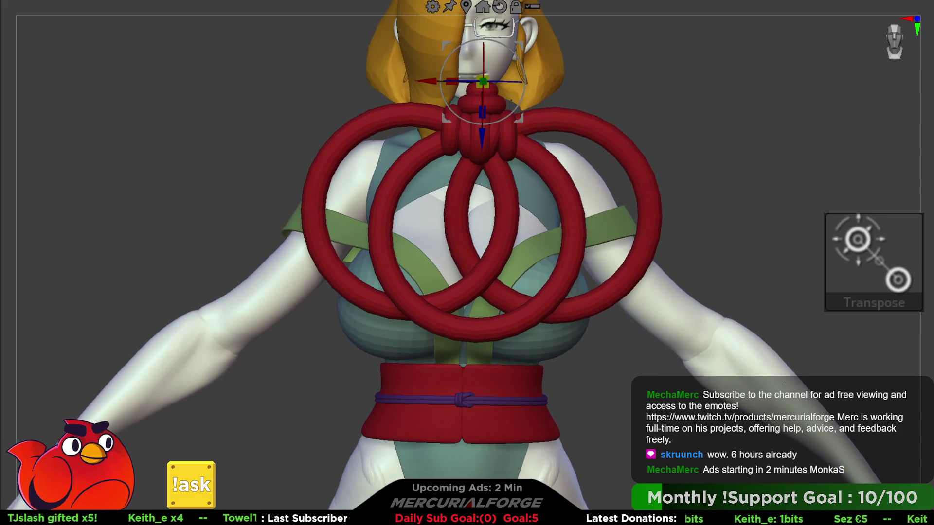
{"action": "key", "text": "q"}
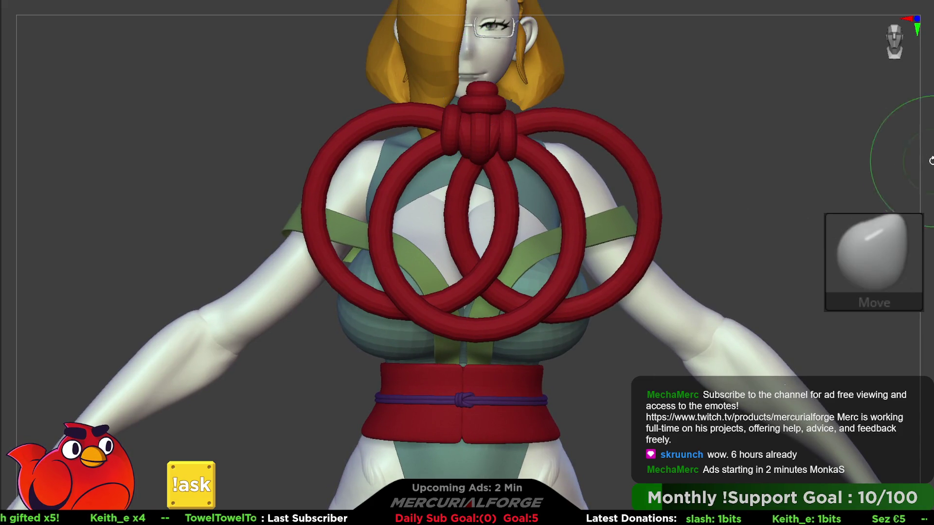
{"action": "key", "text": "space"}
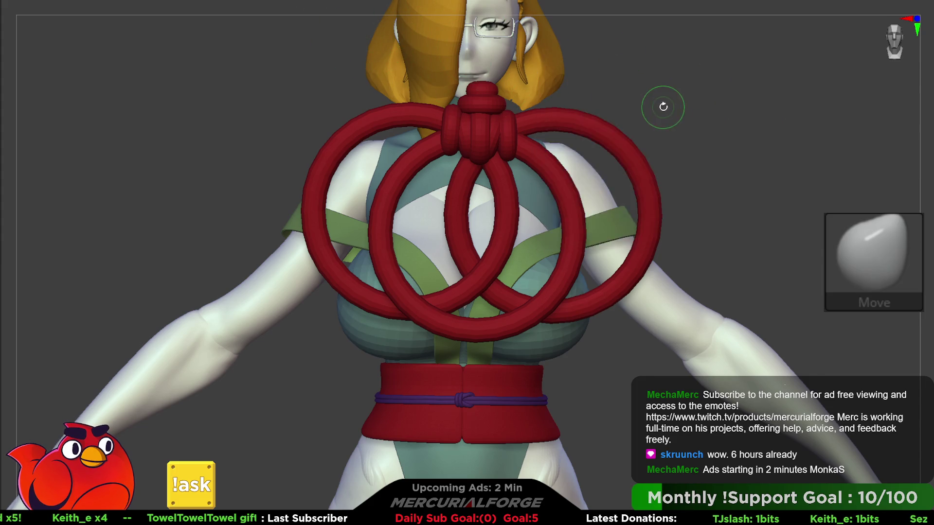
{"action": "key", "text": "b"}
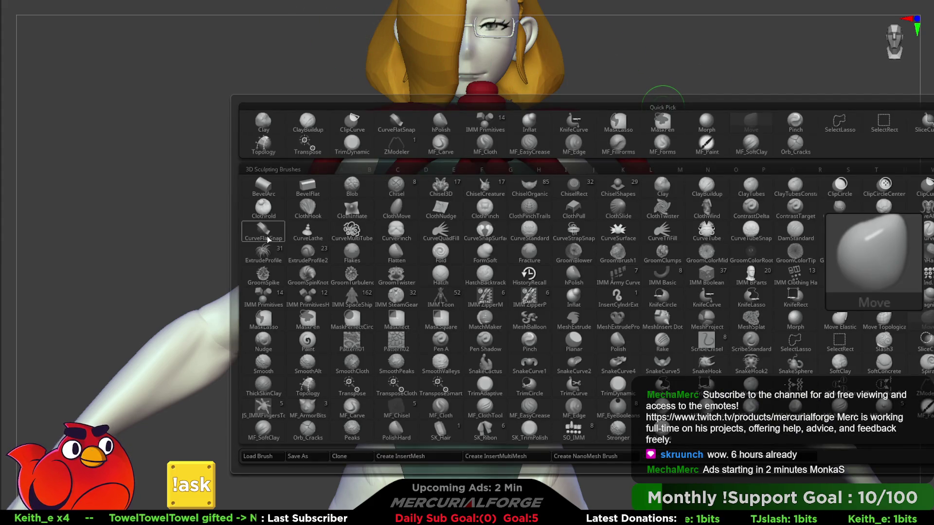
Select the CurveFlatSnap brush and set depth picking to Once Z
{"action": "left_click", "coordinate": [264, 231]}
{"action": "key", "text": "space"}
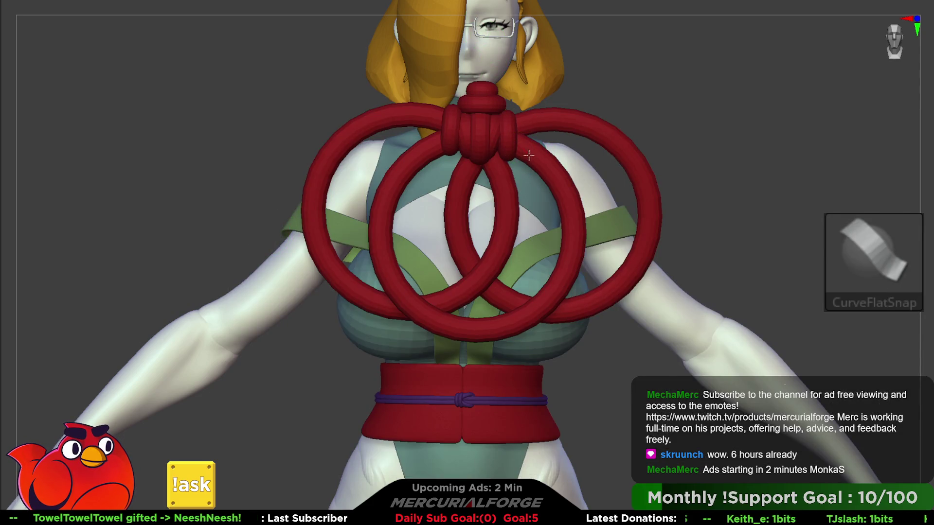
{"action": "left_click_drag", "start_coordinate": [593, 396], "coordinate": [594, 396]}
{"action": "key", "text": "ctrl+z"}
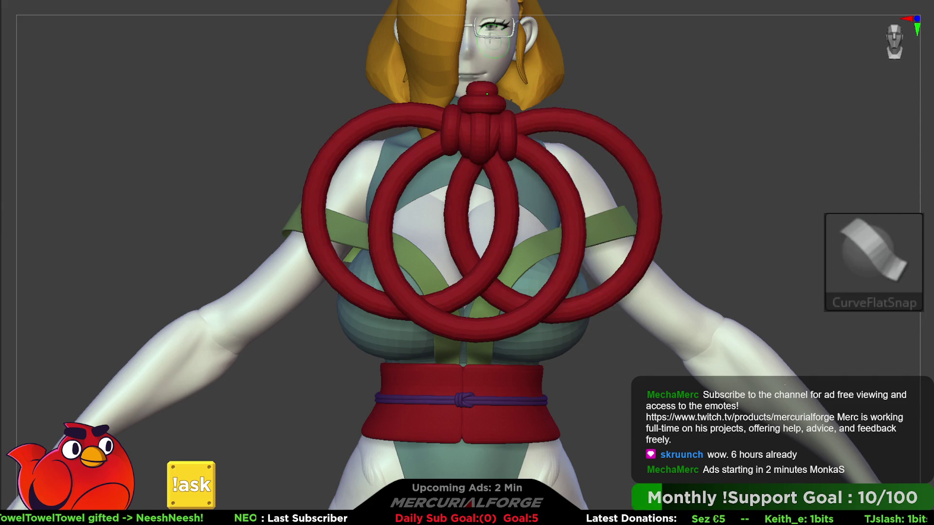
{"action": "left_click", "coordinate": [389, 1]}
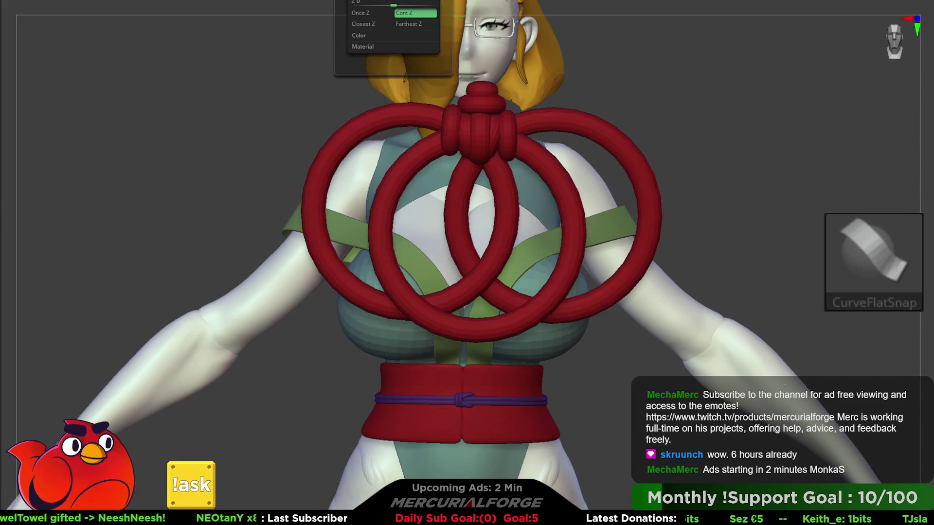
{"action": "left_click", "coordinate": [367, 13]}
{"action": "mouse_move", "coordinate": [525, 148]}
{"action": "left_mouse_down"}
{"action": "mouse_move", "coordinate": [569, 224]}
{"action": "mouse_move", "coordinate": [583, 292]}
{"action": "left_mouse_up"}
{"action": "key", "text": "ctrl+z"}
{"action": "key", "text": "space"}
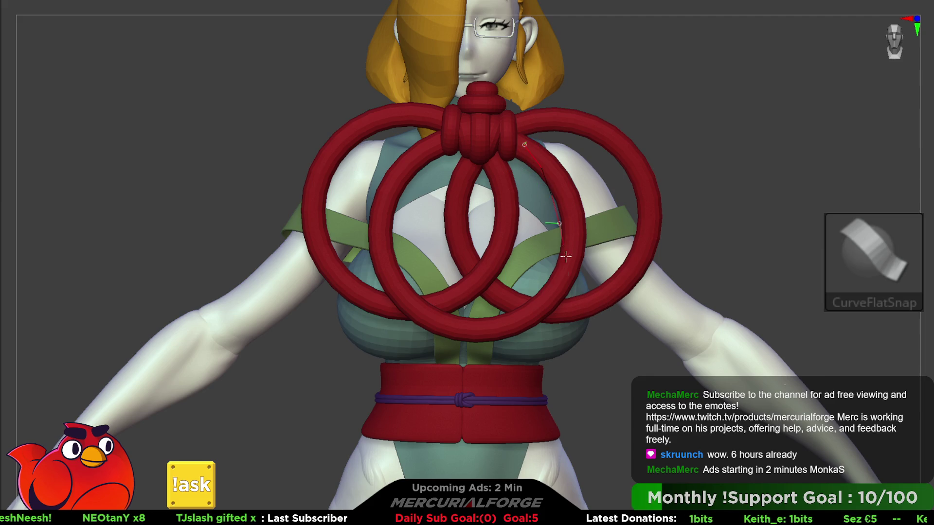
Draw a flat red strap hanging from the knot down to the hip
{"action": "left_click_drag", "start_coordinate": [563, 238], "coordinate": [572, 447]}
{"action": "mouse_move", "coordinate": [563, 281]}
{"action": "right_mouse_down"}
{"action": "mouse_move", "coordinate": [592, 281]}
{"action": "mouse_move", "coordinate": [577, 292]}
{"action": "right_mouse_up"}
{"action": "key", "text": "shift+f"}
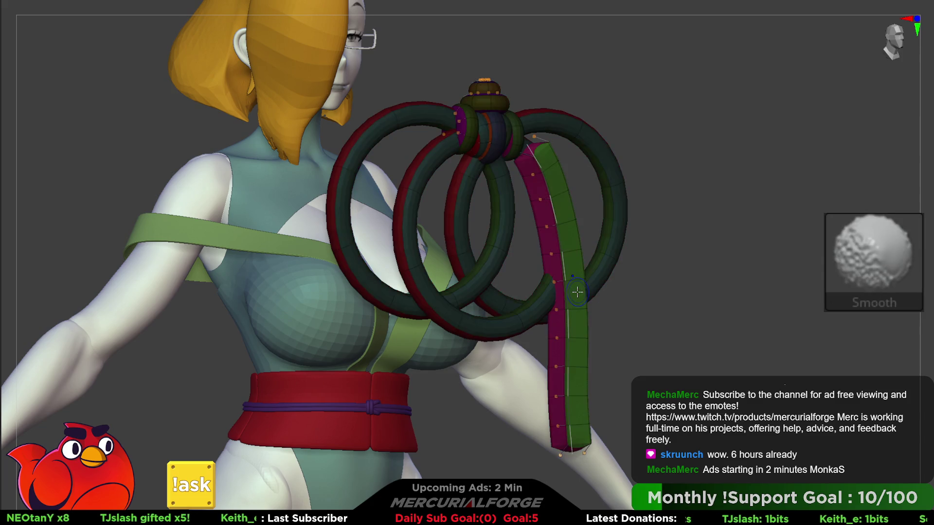
{"action": "key", "text": "shift+f"}
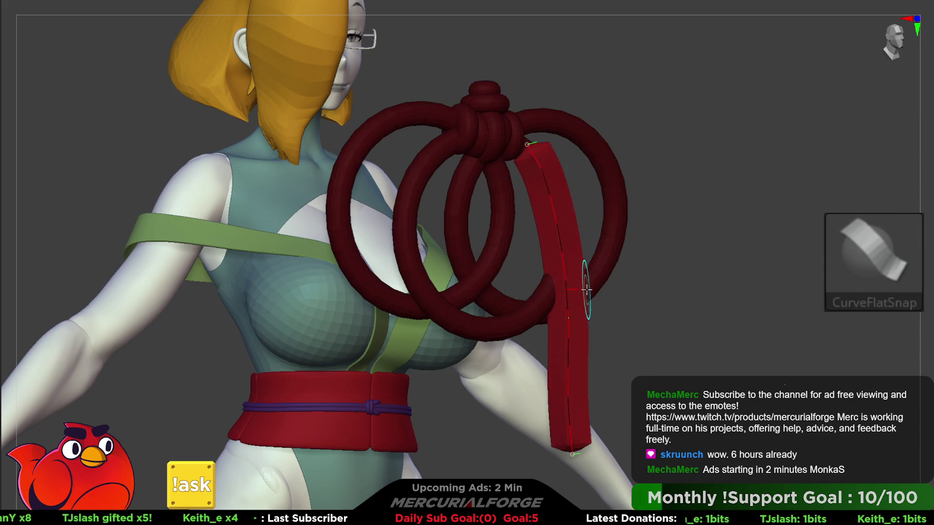
{"action": "key", "text": "space"}
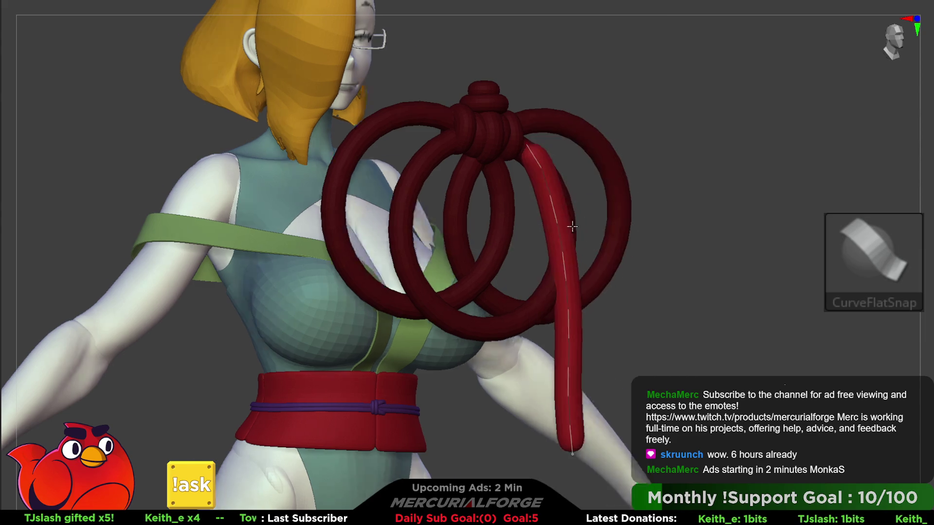
{"action": "right_click_drag", "start_coordinate": [596, 264], "coordinate": [560, 272], "text": "shift"}
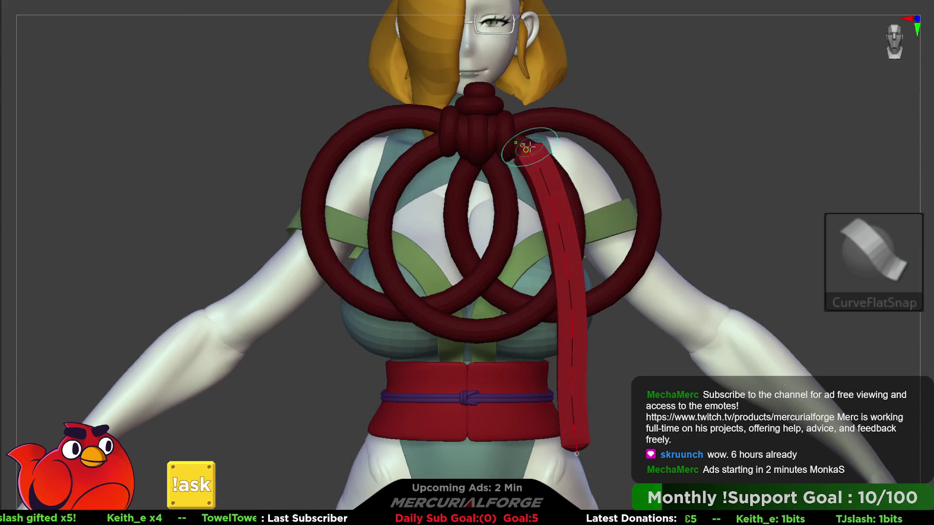
{"action": "key", "text": "space"}
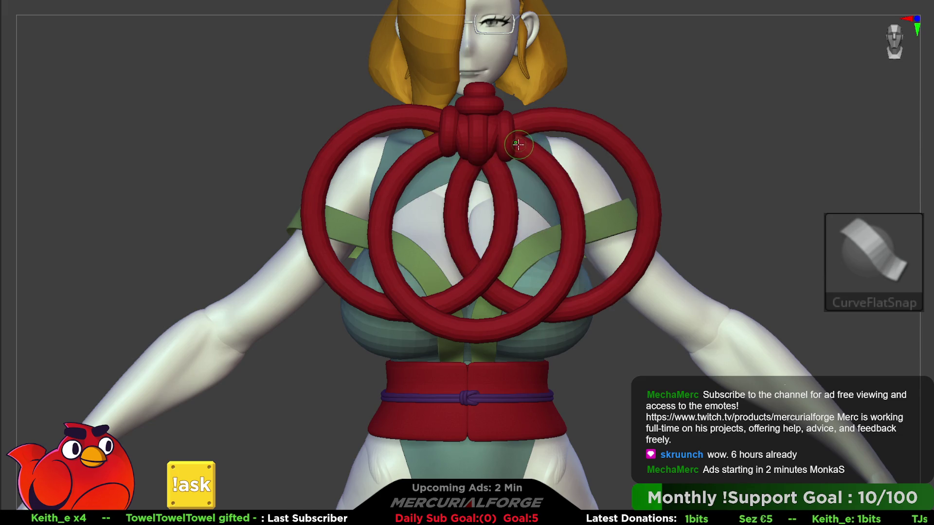
{"action": "left_click", "coordinate": [520, 141]}
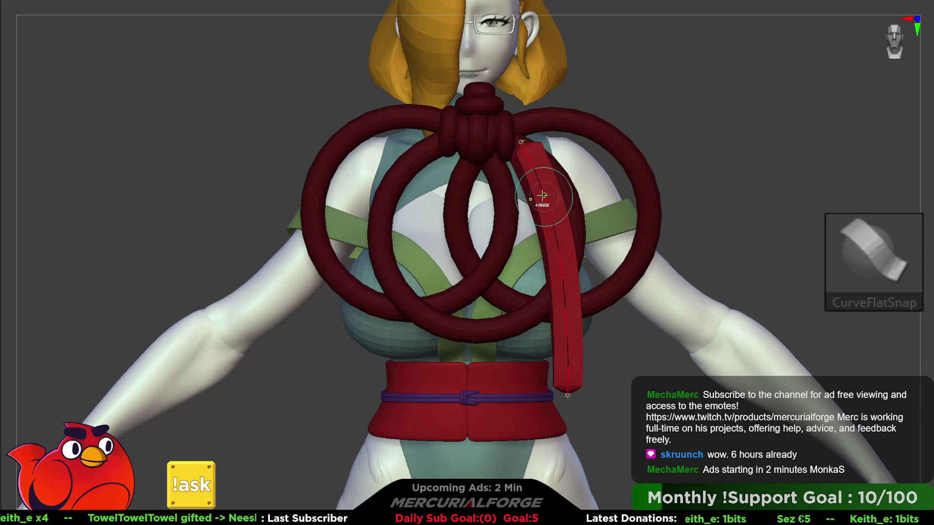
{"action": "key", "text": "ctrl+z"}
{"action": "left_click", "coordinate": [554, 200]}
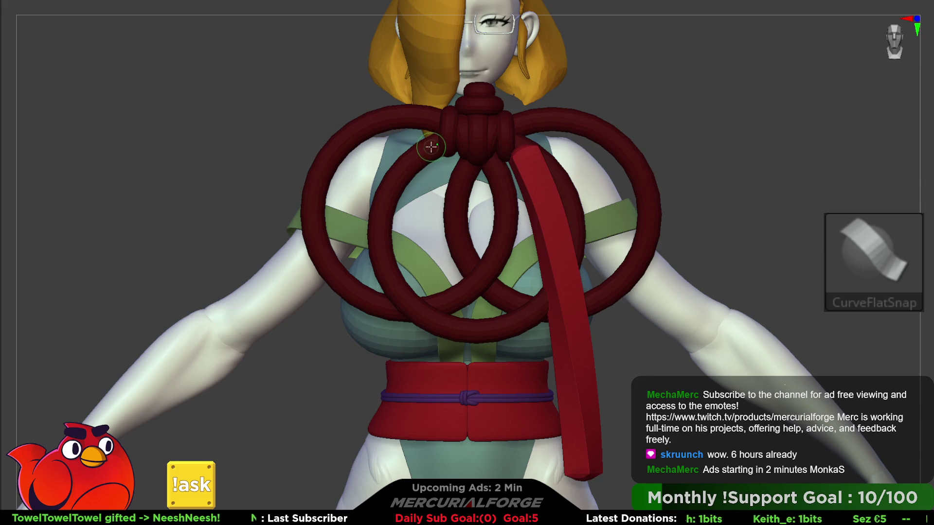
Draw a second strap down to the left hip, undoing an overly long diagonal strap
{"action": "left_click_drag", "start_coordinate": [431, 147], "coordinate": [360, 444]}
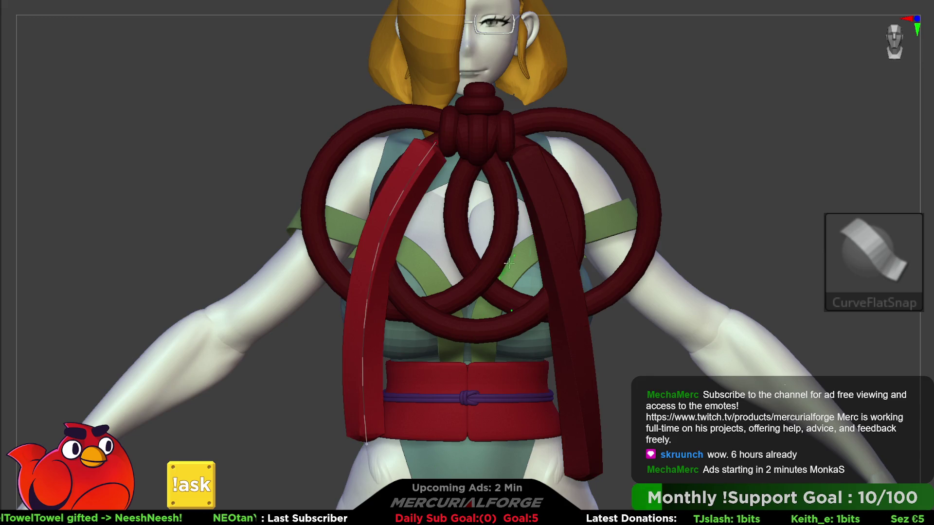
{"action": "left_click", "coordinate": [516, 138]}
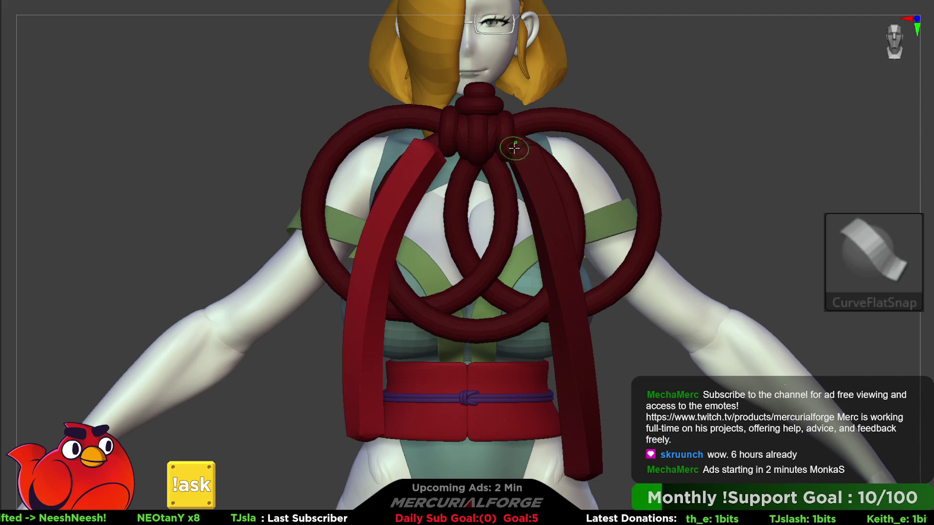
{"action": "left_click_drag", "start_coordinate": [619, 327], "coordinate": [549, 143], "text": "alt"}
{"action": "left_click_drag", "start_coordinate": [587, 195], "coordinate": [642, 382]}
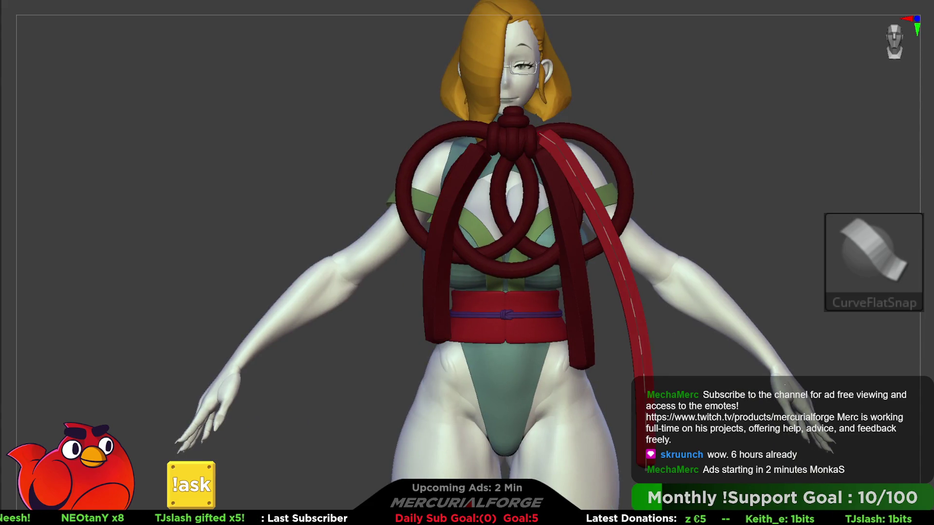
{"action": "key", "text": "ctrl+z"}
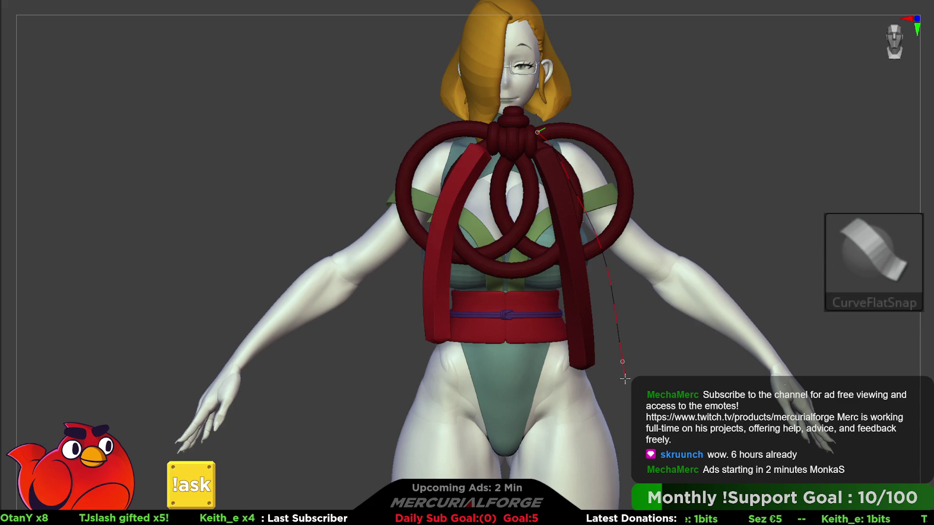
{"action": "key", "text": "ctrl+z"}
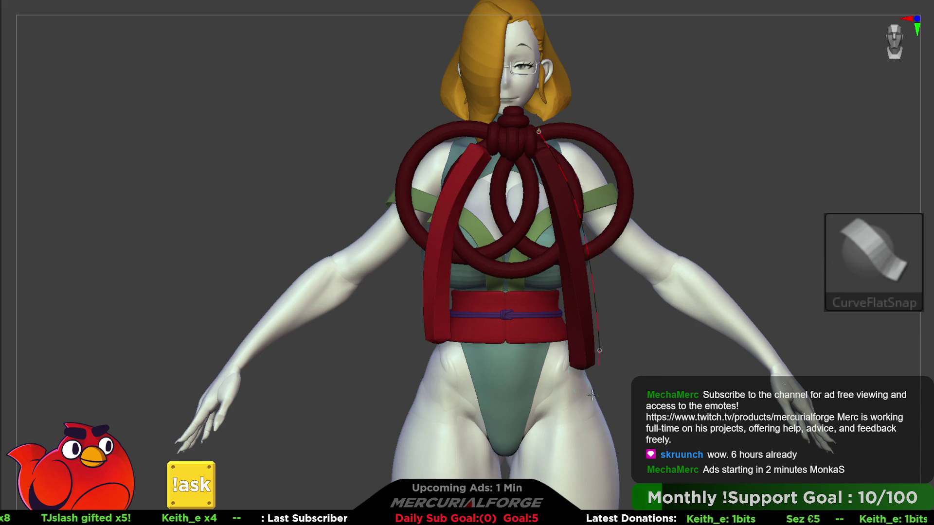
{"action": "key", "text": "ctrl+z"}
{"action": "key", "text": "ctrl+z"}
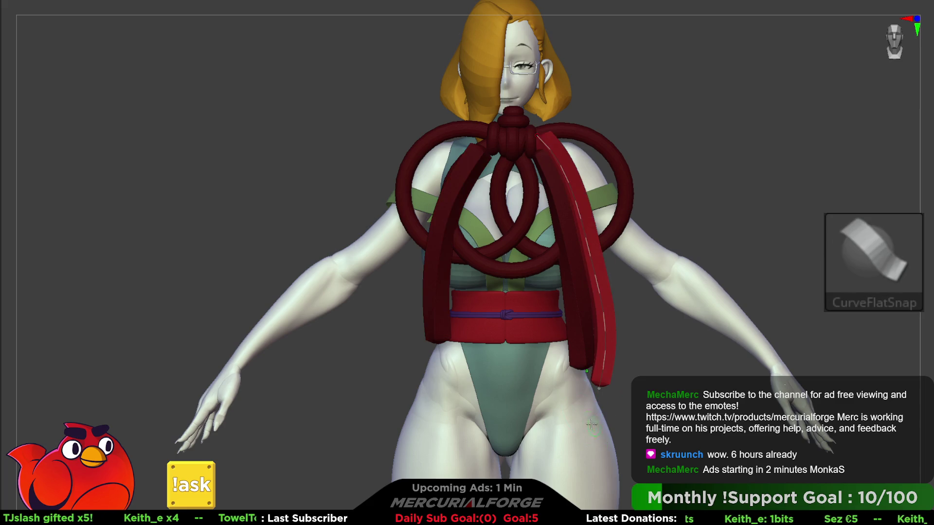
{"action": "key", "text": "ctrl+z"}
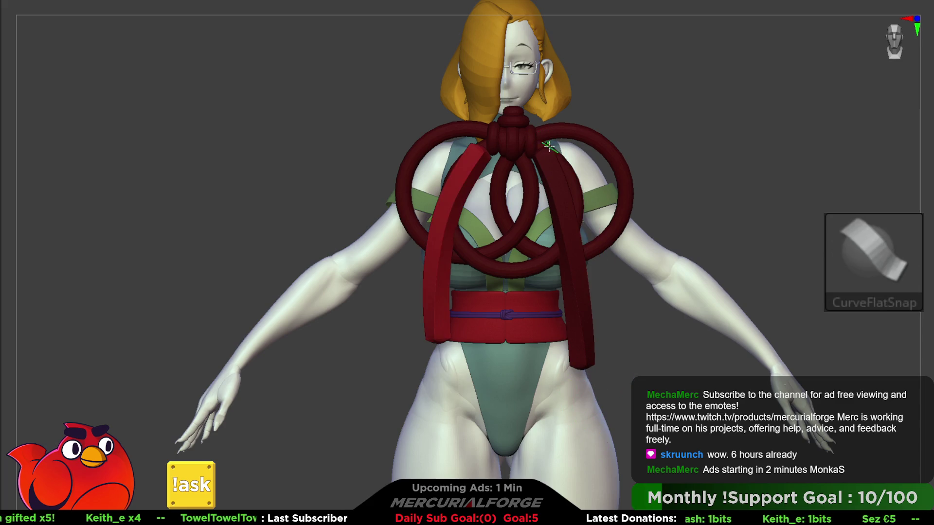
Add more straps from the knot down the left and right sides
{"action": "left_click_drag", "start_coordinate": [479, 127], "coordinate": [390, 309]}
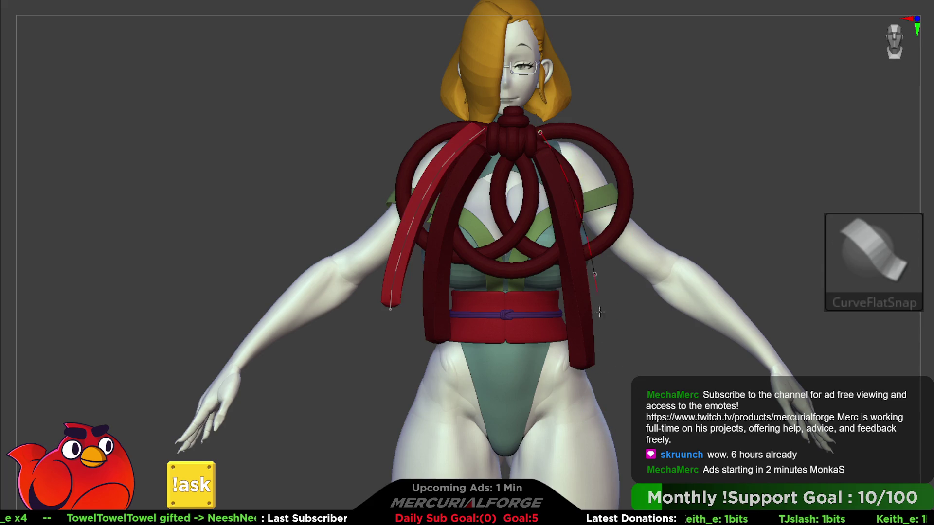
{"action": "left_click_drag", "start_coordinate": [596, 281], "coordinate": [603, 457]}
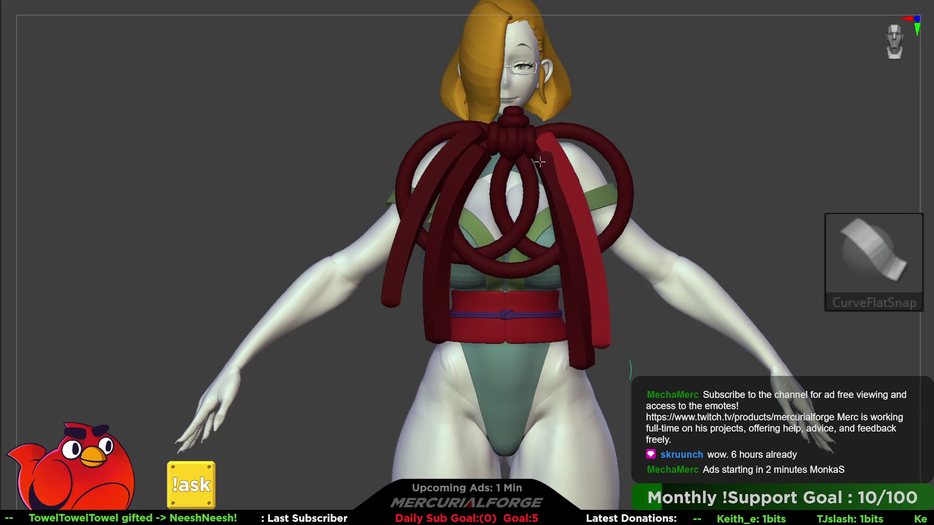
{"action": "right_click_drag", "start_coordinate": [540, 161], "coordinate": [613, 171], "text": "ctrl"}
{"action": "left_click", "coordinate": [862, 165]}
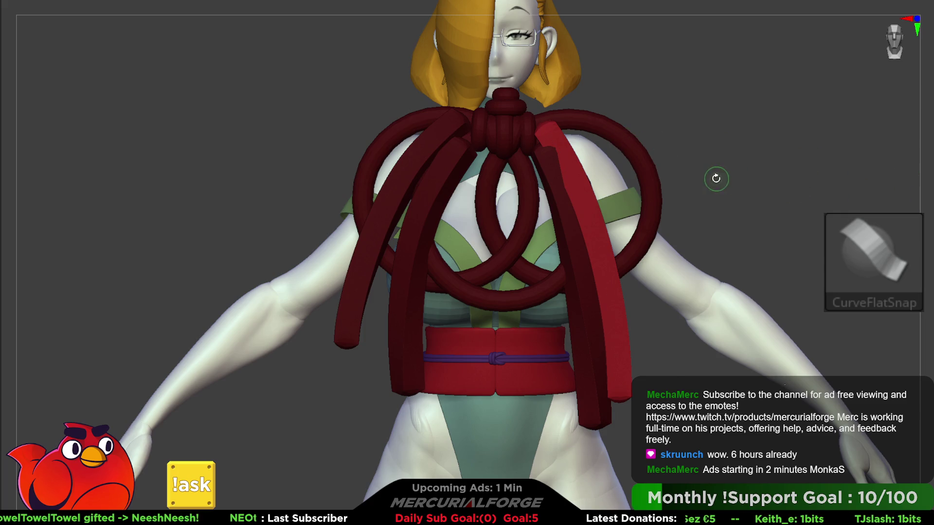
Uncrease all the straps, give them new polygroups, and check each strand by hiding it
{"action": "key", "text": "F1"}
{"action": "left_click", "coordinate": [744, 263]}
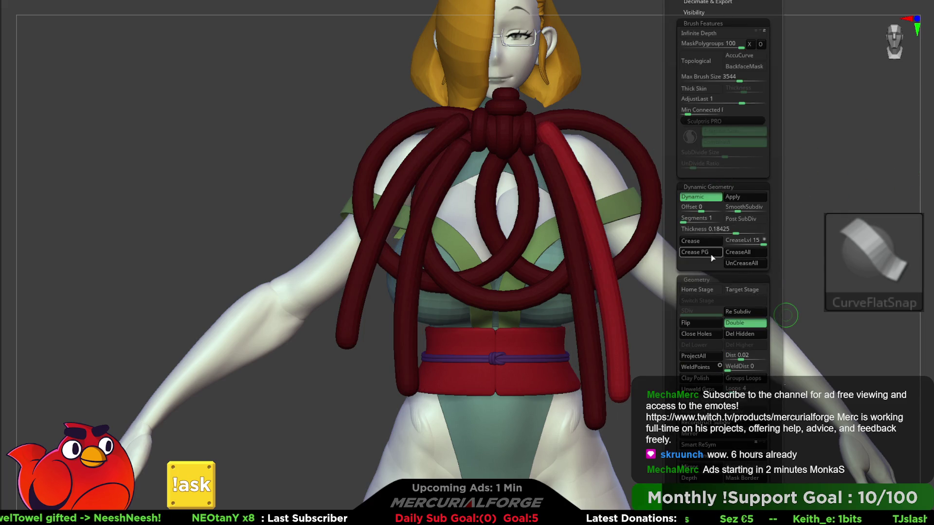
{"action": "mouse_move", "coordinate": [565, 258]}
{"action": "right_mouse_down", "text": "alt"}
{"action": "mouse_move", "coordinate": [577, 194]}
{"action": "mouse_move", "coordinate": [598, 263]}
{"action": "right_mouse_up", "text": "alt"}
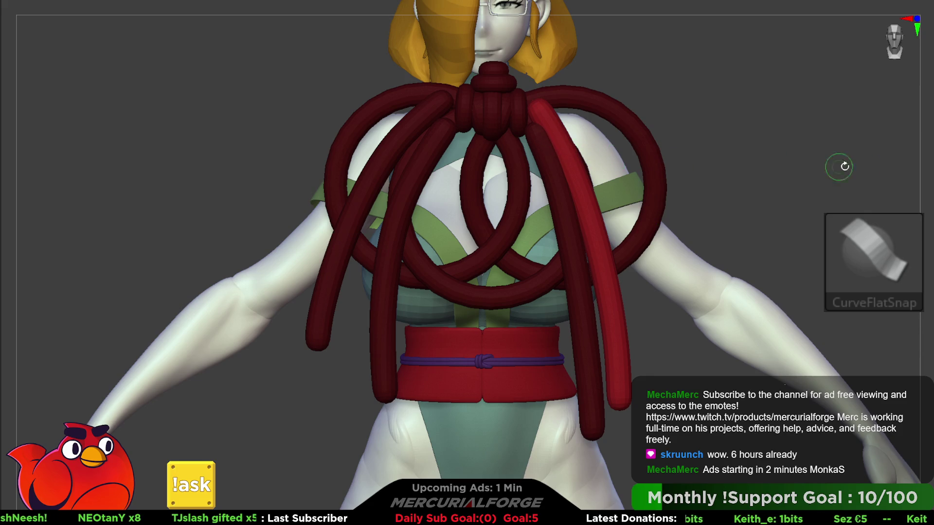
{"action": "key", "text": "shift+f"}
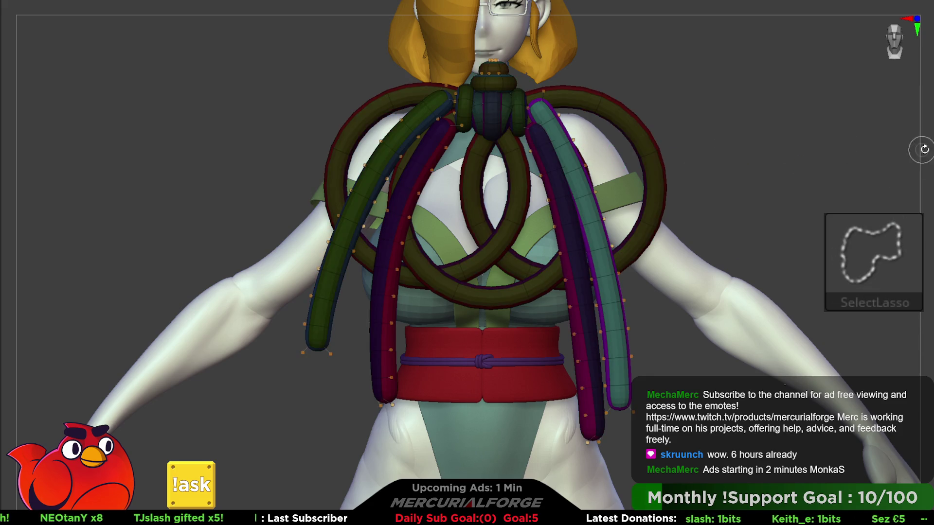
{"action": "key", "text": "b"}
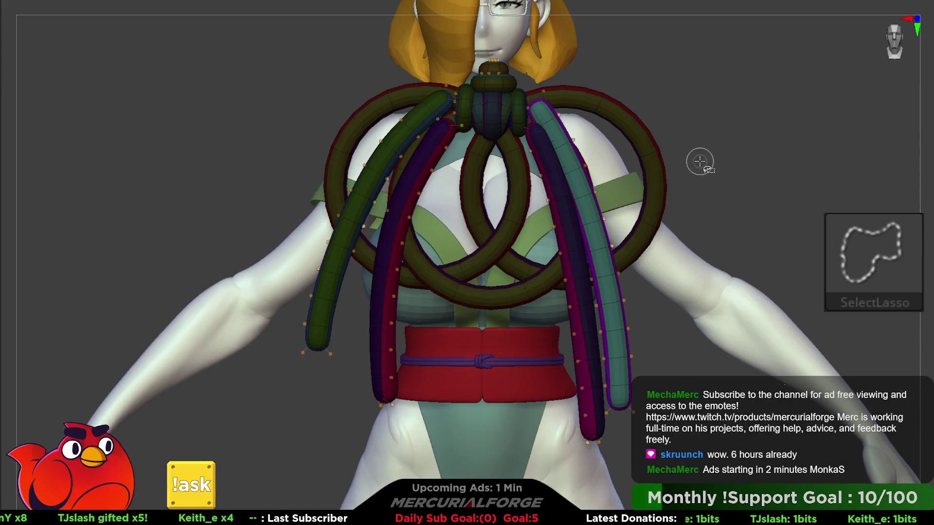
{"action": "key", "text": "ctrl+w"}
{"action": "key", "text": "space"}
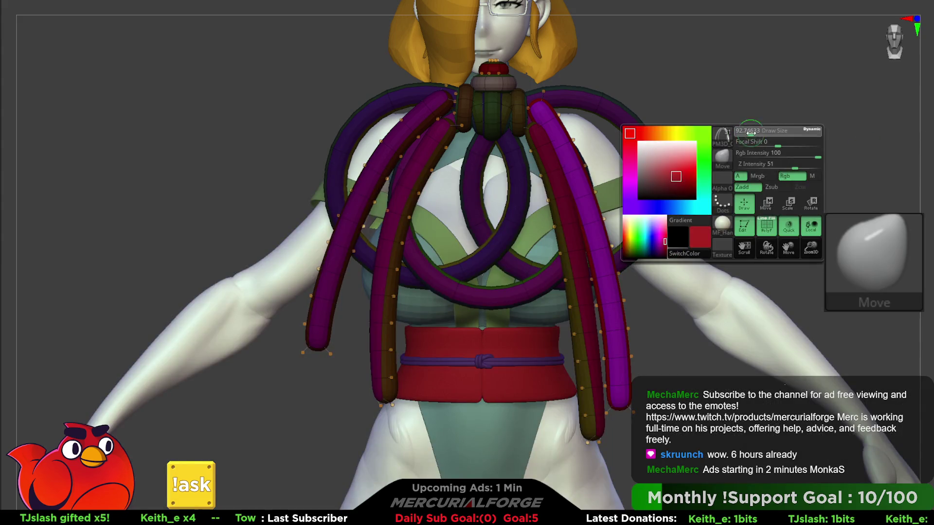
{"action": "left_click", "coordinate": [581, 214], "text": "ctrl+shift"}
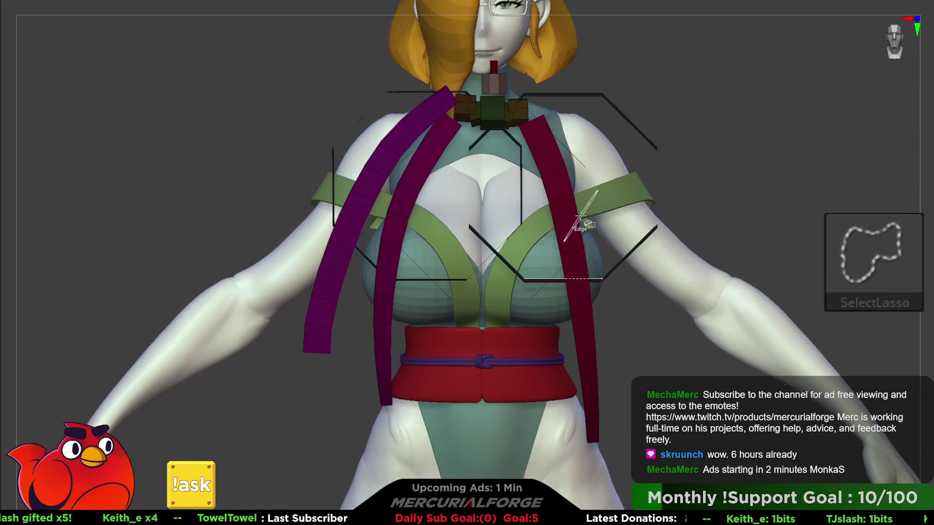
{"action": "left_click", "coordinate": [581, 214], "text": "ctrl+alt+shift"}
{"action": "left_click", "coordinate": [404, 209], "text": "ctrl+alt+shift"}
{"action": "left_click", "coordinate": [363, 201], "text": "ctrl+alt+shift"}
{"action": "left_click", "coordinate": [803, 126], "text": "ctrl+shift"}
Thicken the flat straps into round tubes and pull the strands up to chest height
{"action": "key", "text": "F1"}
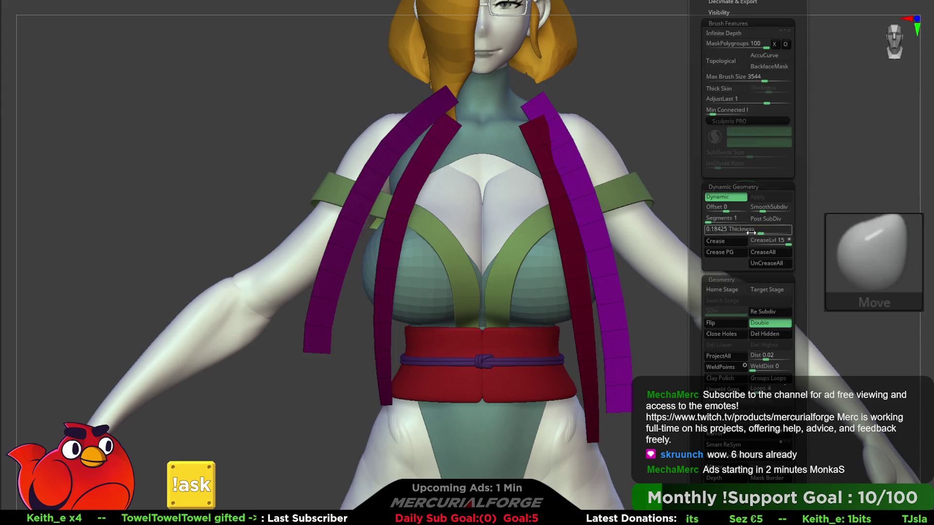
{"action": "left_click", "coordinate": [726, 196]}
{"action": "mouse_move", "coordinate": [562, 186]}
{"action": "left_mouse_down"}
{"action": "mouse_move", "coordinate": [615, 181]}
{"action": "mouse_move", "coordinate": [606, 188]}
{"action": "left_mouse_up"}
{"action": "key", "text": "w"}
{"action": "left_click_drag", "start_coordinate": [561, 439], "coordinate": [560, 92]}
{"action": "left_click_drag", "start_coordinate": [691, 136], "coordinate": [426, 129]}
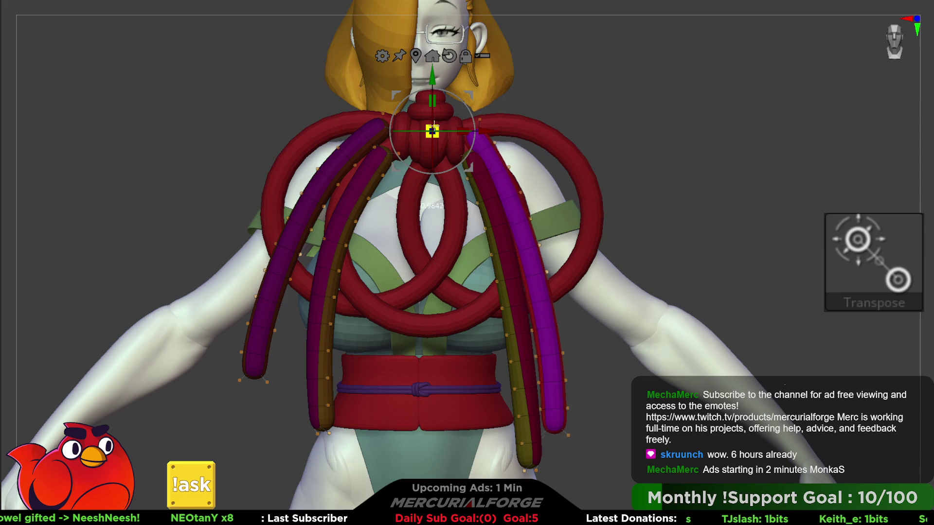
Lengthen the rope strands downward and shift them left and upward over the chest
{"action": "left_click", "coordinate": [425, 129], "text": "ctrl"}
{"action": "left_click_drag", "start_coordinate": [426, 129], "coordinate": [425, 132]}
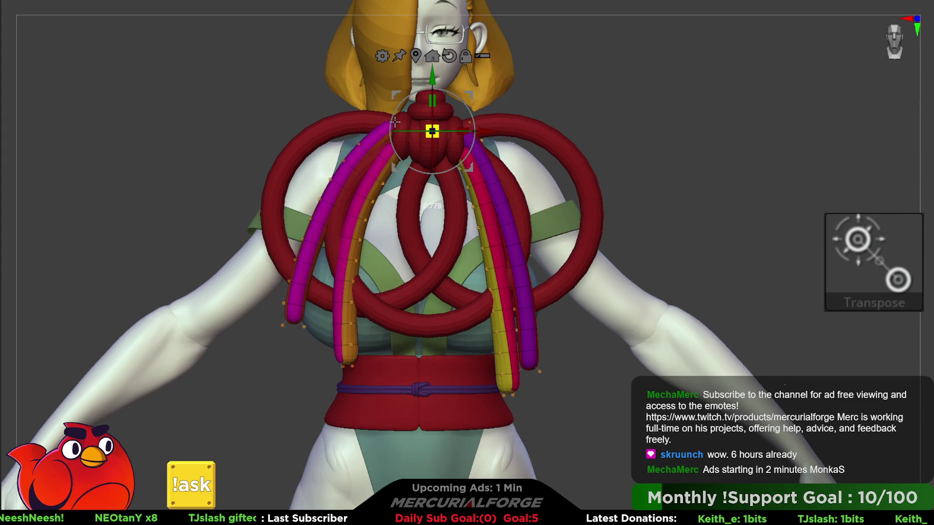
{"action": "left_click_drag", "start_coordinate": [433, 100], "coordinate": [437, 77]}
{"action": "right_click_drag", "start_coordinate": [437, 78], "coordinate": [471, 117]}
{"action": "left_click_drag", "start_coordinate": [472, 117], "coordinate": [467, 124]}
{"action": "right_click_drag", "start_coordinate": [468, 124], "coordinate": [555, 147]}
{"action": "left_click_drag", "start_coordinate": [400, 123], "coordinate": [379, 117]}
{"action": "mouse_move", "coordinate": [634, 168]}
{"action": "left_mouse_down"}
{"action": "mouse_move", "coordinate": [581, 154]}
{"action": "mouse_move", "coordinate": [688, 160]}
{"action": "mouse_move", "coordinate": [506, 238]}
{"action": "left_mouse_up"}
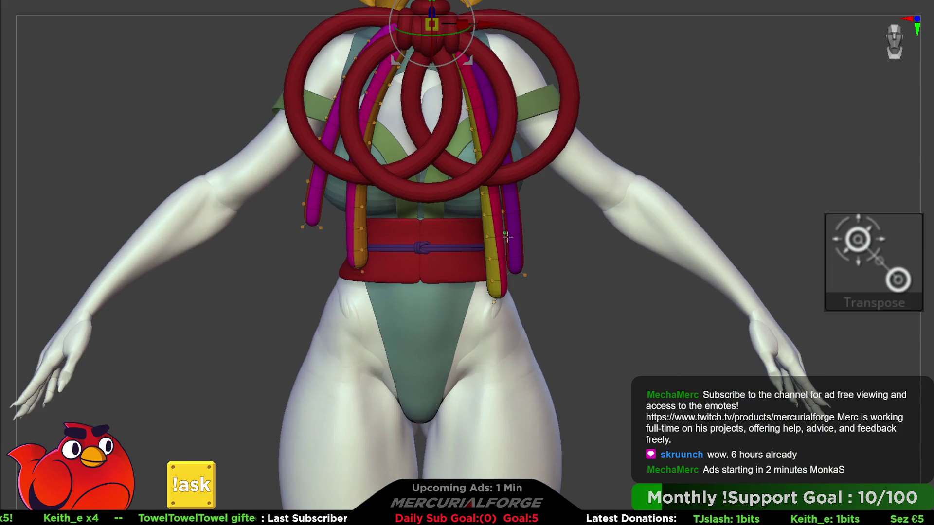
Hide the polygroup overlay, reframe on the chest, and mask the big rope ornament
{"action": "scroll", "coordinate": [504, 263], "scroll_direction": "up", "scroll_amount": 5}
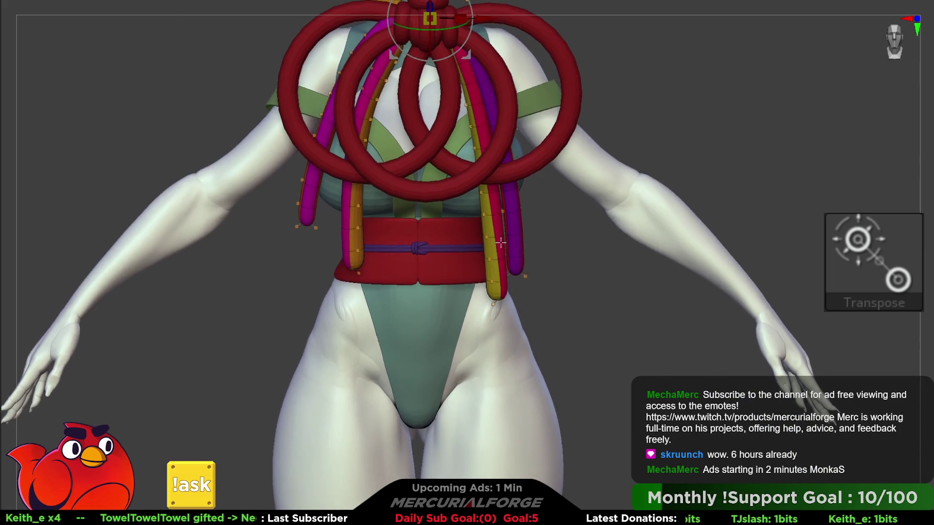
{"action": "key", "text": "shift+f"}
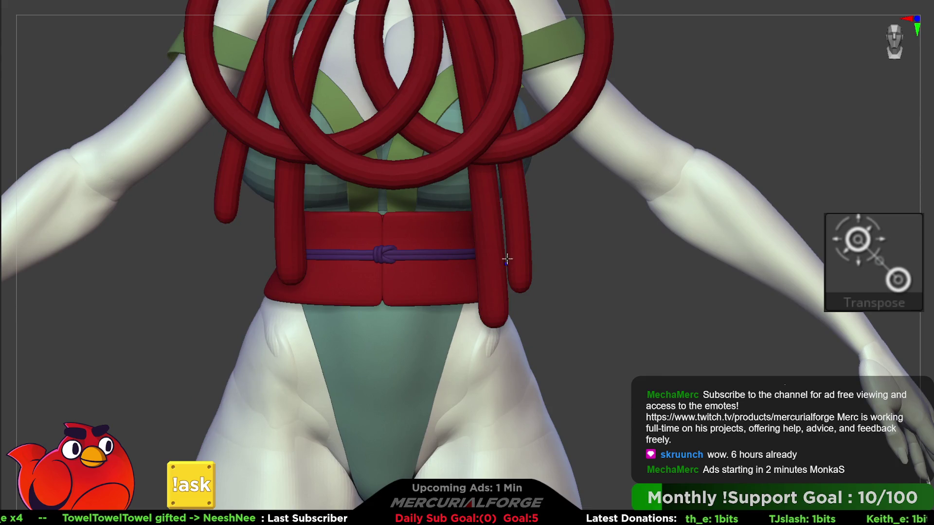
{"action": "key", "text": "f"}
{"action": "scroll", "coordinate": [486, 109], "scroll_direction": "up", "scroll_amount": 5}
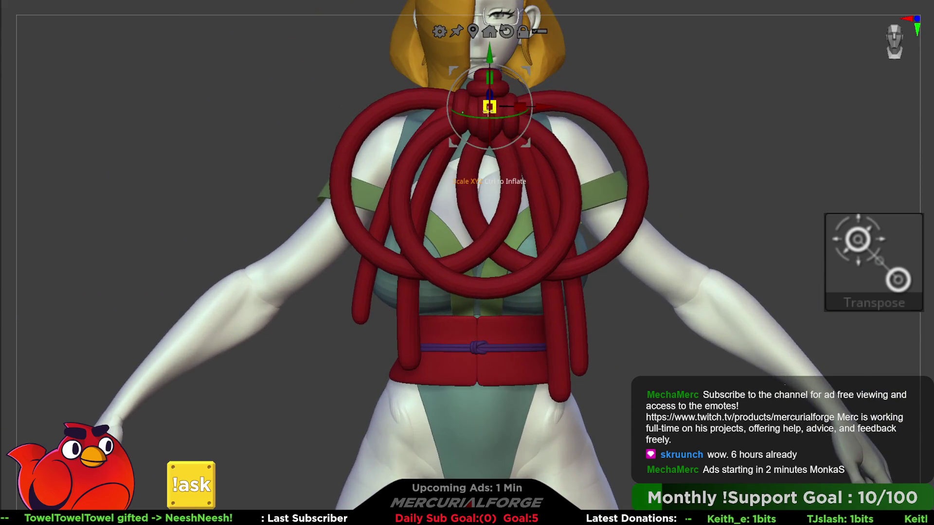
{"action": "left_click", "coordinate": [604, 421], "text": "alt"}
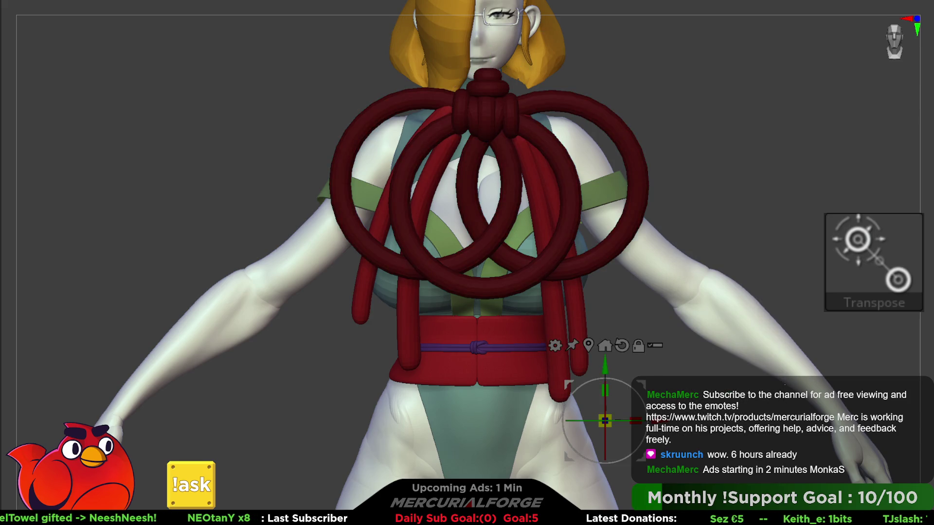
{"action": "key", "text": "ctrl+z"}
{"action": "left_click_drag", "start_coordinate": [691, 166], "coordinate": [869, 190]}
Hide and unhide polygroups to isolate the red bodysuit from the rope ornament
{"action": "key", "text": "shift+f"}
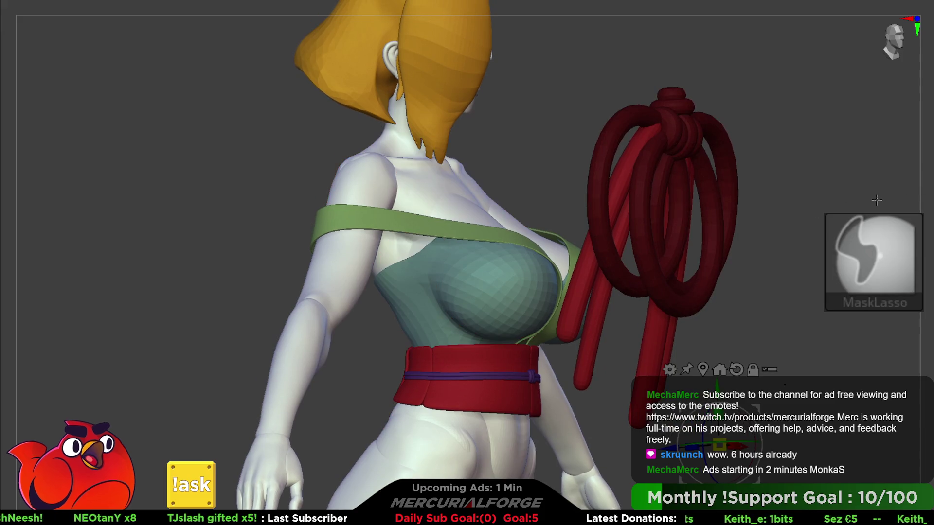
{"action": "key", "text": "shift+f"}
{"action": "key", "text": "q"}
{"action": "mouse_move", "coordinate": [794, 202]}
{"action": "left_mouse_down"}
{"action": "mouse_move", "coordinate": [781, 177]}
{"action": "mouse_move", "coordinate": [673, 236]}
{"action": "left_mouse_up"}
{"action": "left_click", "coordinate": [615, 262], "text": "ctrl+shift"}
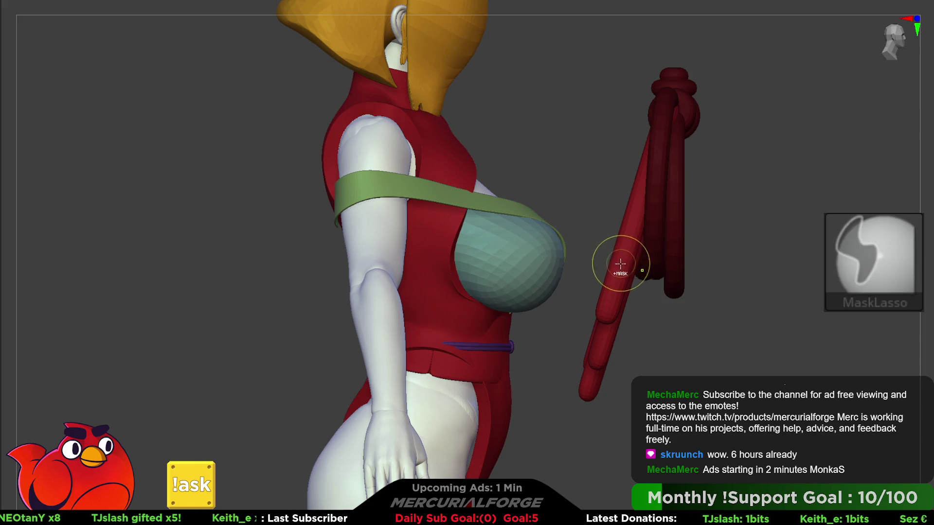
{"action": "left_click", "coordinate": [605, 305], "text": "ctrl+shift"}
{"action": "left_click", "coordinate": [621, 267], "text": "ctrl+shift"}
{"action": "left_click_drag", "start_coordinate": [621, 267], "coordinate": [504, 309]}
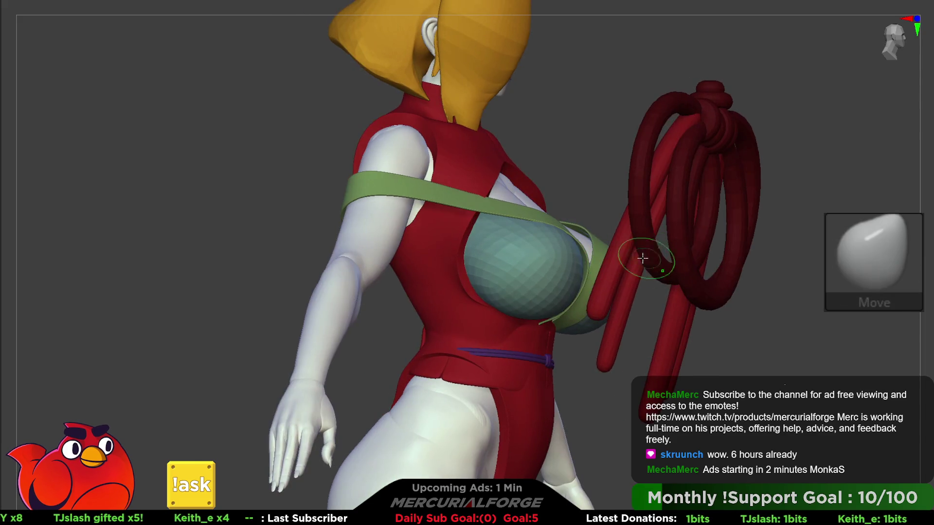
{"action": "left_click", "coordinate": [455, 299], "text": "ctrl+alt+shift"}
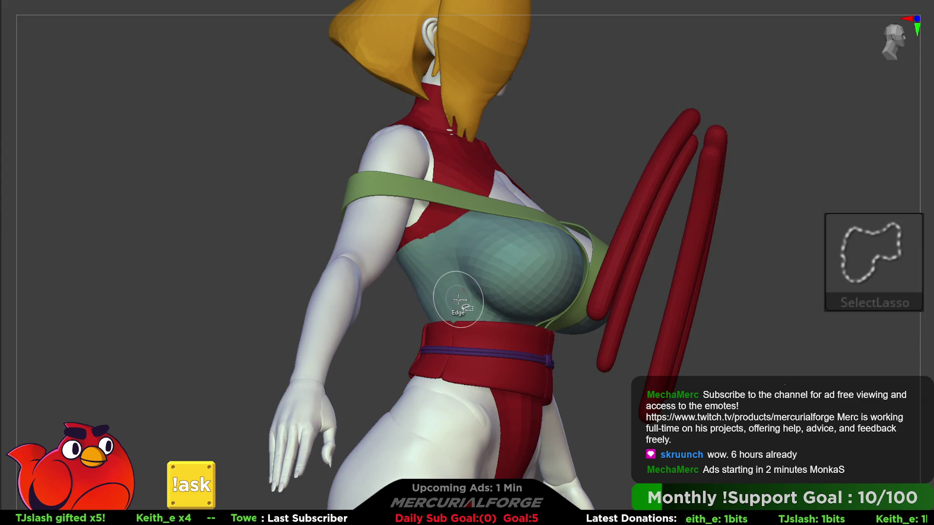
{"action": "left_click", "coordinate": [476, 180], "text": "ctrl+shift"}
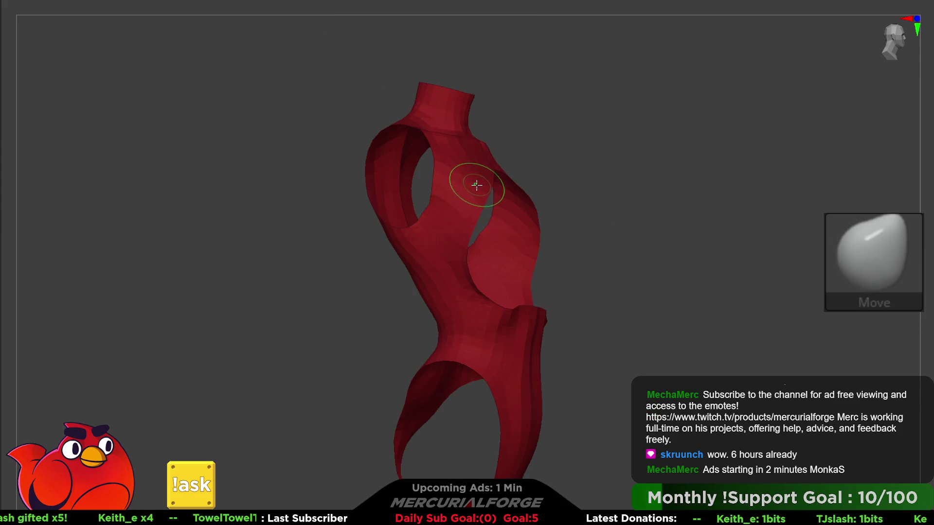
{"action": "left_click", "coordinate": [673, 217], "text": "ctrl+shift"}
{"action": "mouse_move", "coordinate": [788, 219]}
{"action": "left_mouse_down"}
{"action": "mouse_move", "coordinate": [780, 219]}
{"action": "mouse_move", "coordinate": [802, 225]}
{"action": "left_mouse_up"}
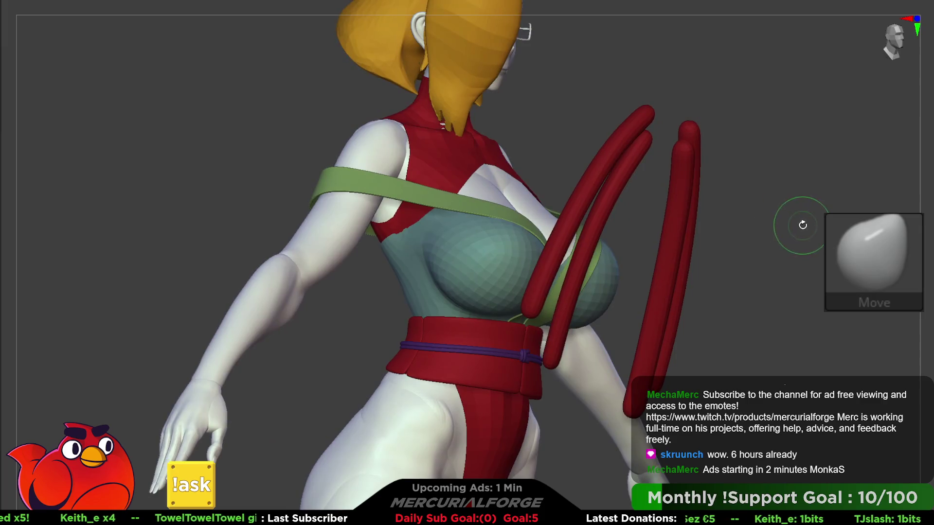
Mask the rope ornament using the Tool palette, restoring the red colouring on suit and belt
{"action": "key", "text": "F1"}
{"action": "key", "text": "ctrl+z"}
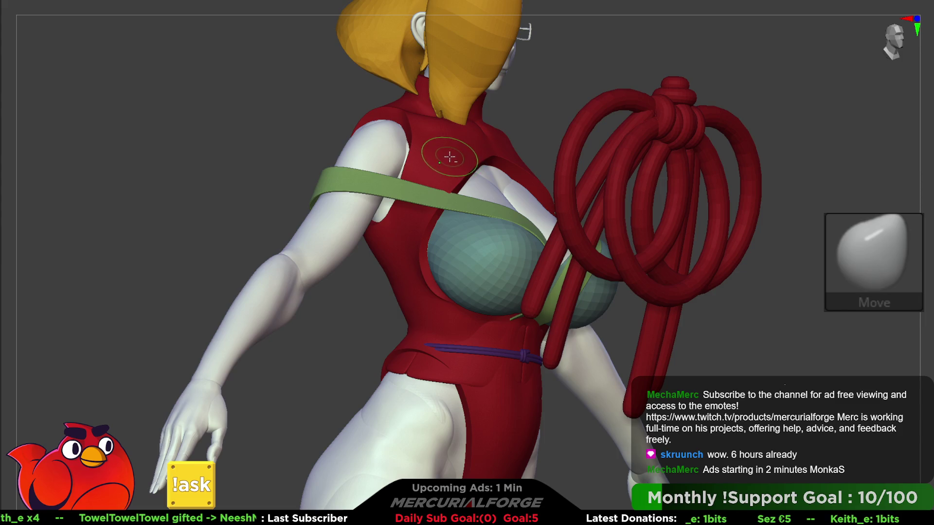
{"action": "key", "text": "F1"}
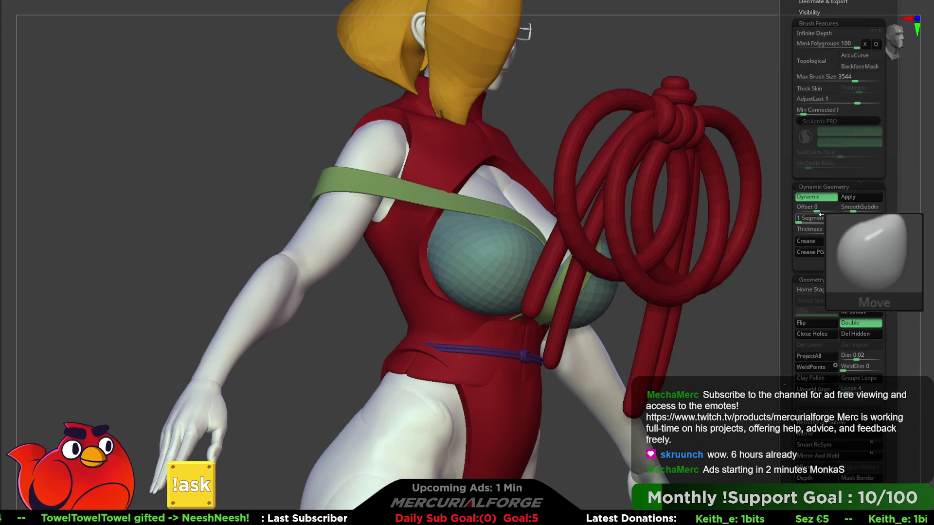
{"action": "key", "text": "ctrl+z"}
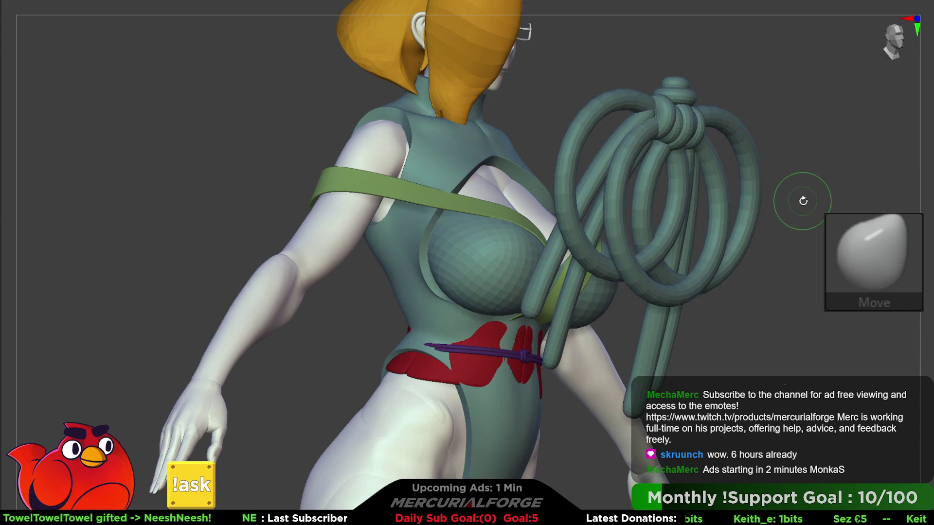
{"action": "key", "text": "ctrl+z"}
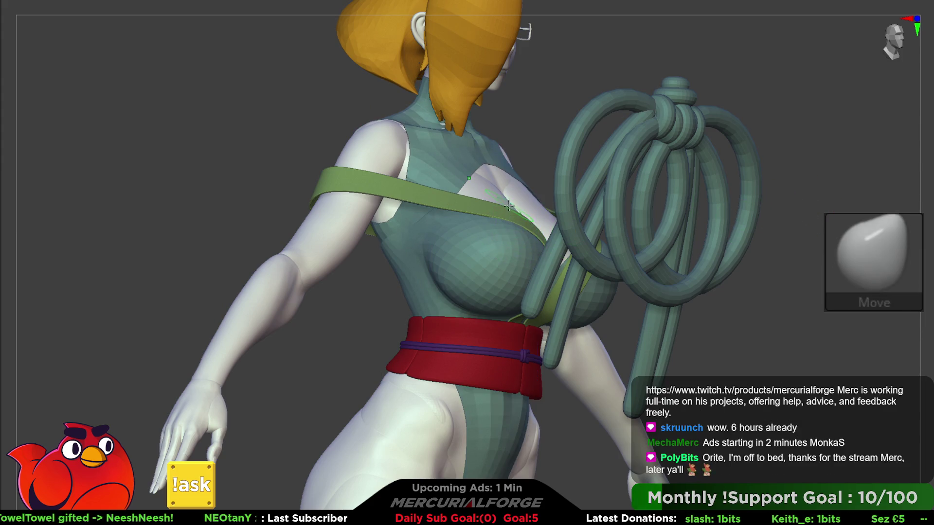
{"action": "left_click", "coordinate": [724, 206], "text": "ctrl"}
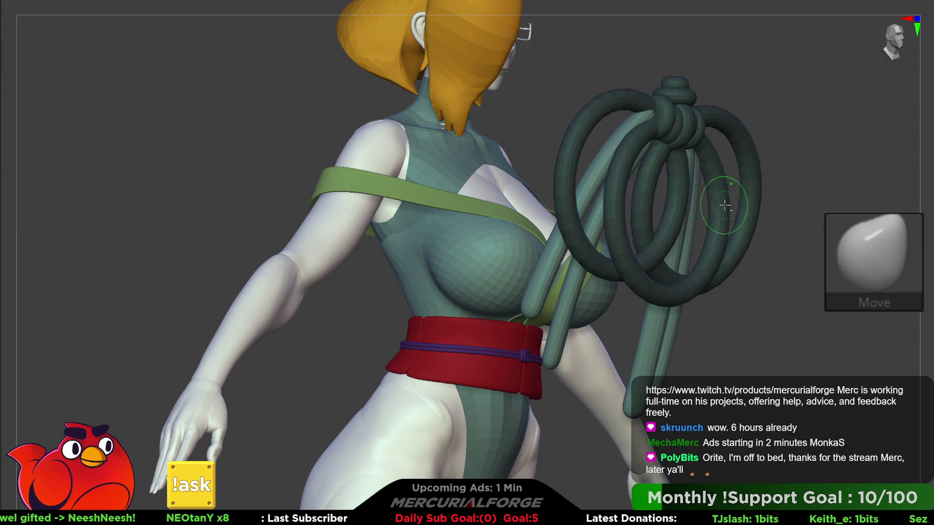
{"action": "key", "text": "ctrl+shift+z"}
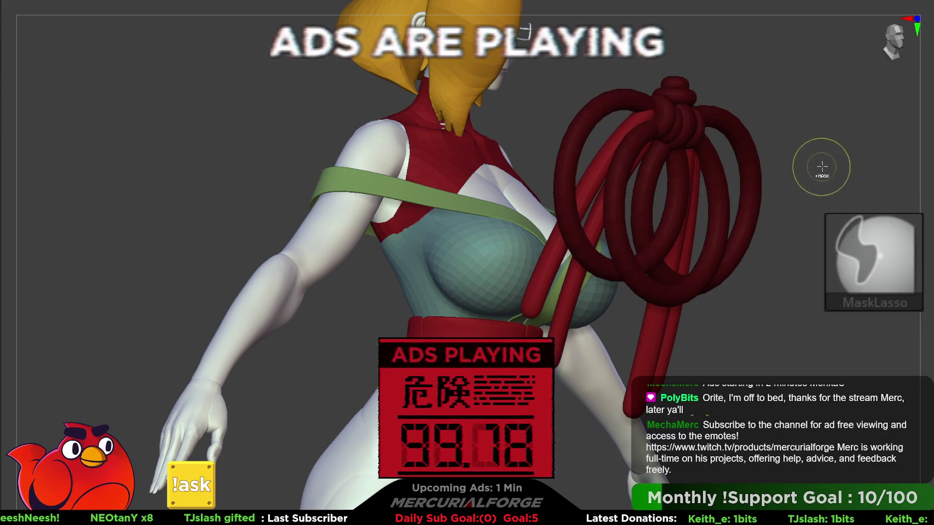
{"action": "left_click_drag", "start_coordinate": [773, 252], "coordinate": [780, 255], "text": "ctrl"}
{"action": "key", "text": "ctrl+z"}
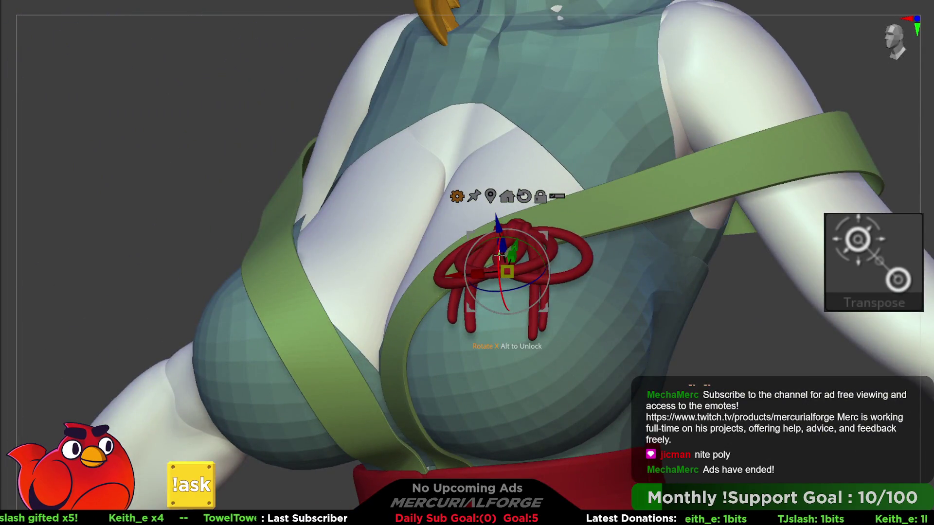
Tilt the rope ornament and push its knot back against the green chest strap
{"action": "left_click_drag", "start_coordinate": [499, 255], "coordinate": [500, 259]}
{"action": "mouse_move", "coordinate": [538, 229]}
{"action": "left_mouse_down"}
{"action": "mouse_move", "coordinate": [523, 258]}
{"action": "mouse_move", "coordinate": [489, 263]}
{"action": "left_mouse_up"}
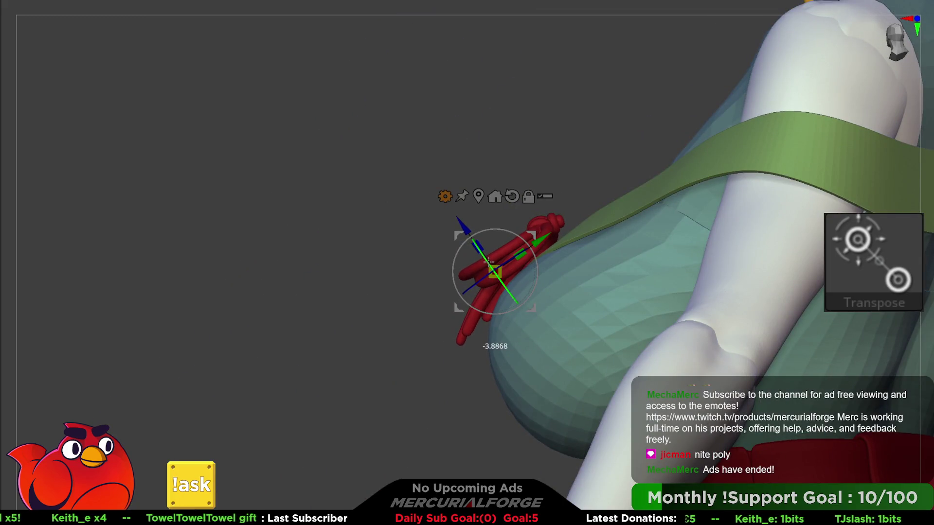
{"action": "left_click_drag", "start_coordinate": [466, 230], "coordinate": [469, 236]}
{"action": "mouse_move", "coordinate": [535, 233]}
{"action": "left_mouse_down"}
{"action": "mouse_move", "coordinate": [546, 242]}
{"action": "mouse_move", "coordinate": [504, 259]}
{"action": "mouse_move", "coordinate": [539, 237]}
{"action": "mouse_move", "coordinate": [493, 233]}
{"action": "left_mouse_up"}
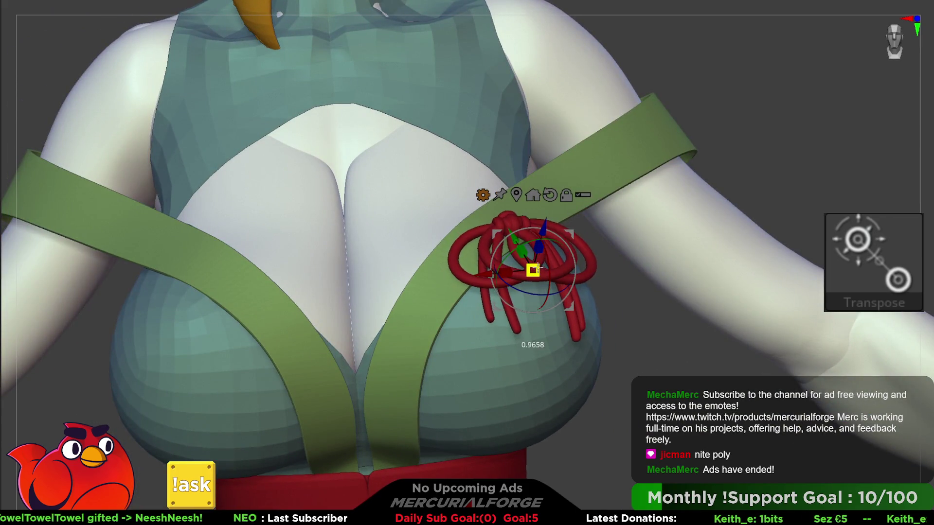
{"action": "mouse_move", "coordinate": [529, 253]}
{"action": "left_mouse_down"}
{"action": "mouse_move", "coordinate": [507, 276]}
{"action": "mouse_move", "coordinate": [516, 243]}
{"action": "left_mouse_up"}
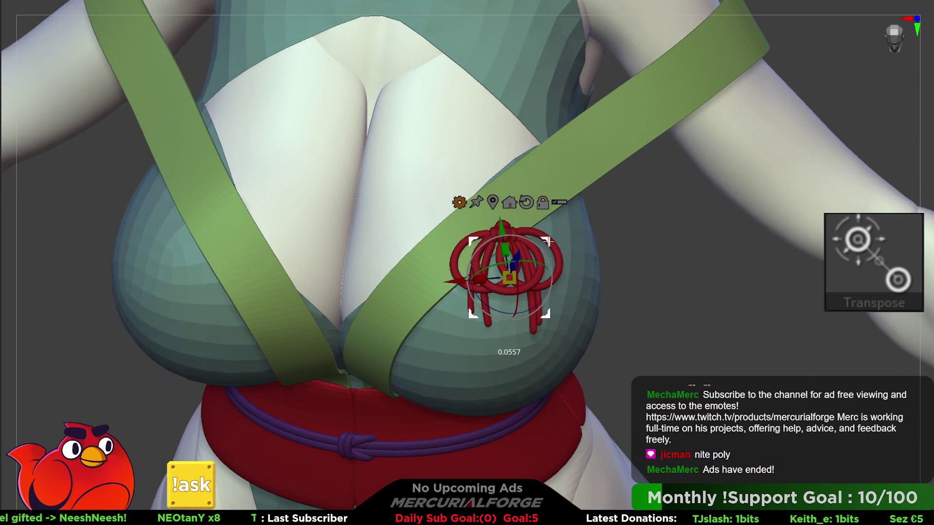
{"action": "scroll", "coordinate": [581, 170], "scroll_direction": "up", "scroll_amount": 2}
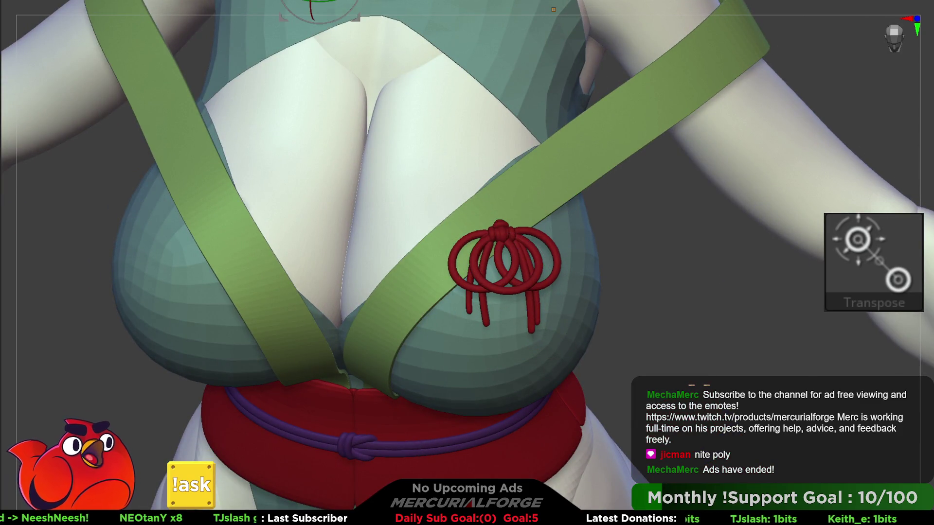
Enlarge the brush size and switch to the Pinch brush (BPI)
{"action": "key", "text": "b"}
{"action": "key", "text": "t"}
{"action": "key", "text": "o"}
{"action": "key", "text": "space"}
{"action": "left_click_drag", "start_coordinate": [597, 152], "coordinate": [609, 152]}
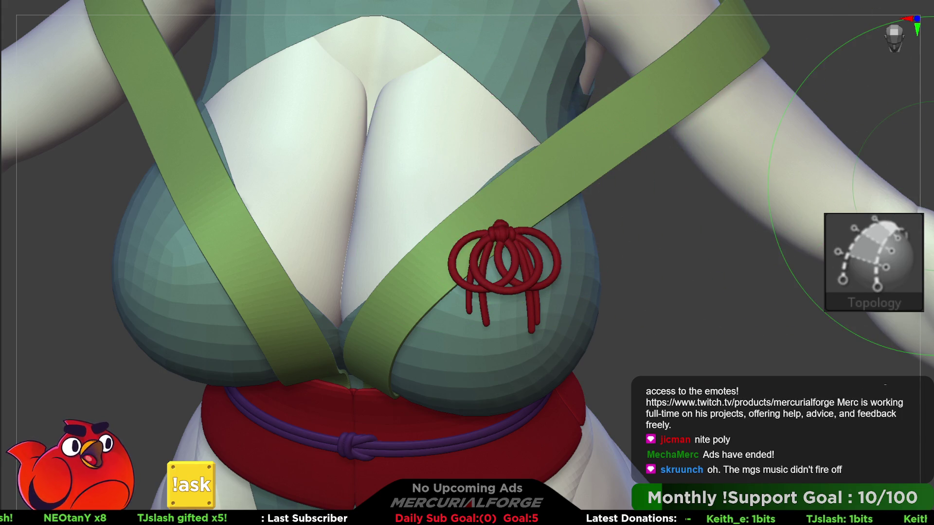
{"action": "key", "text": "b"}
{"action": "key", "text": "p"}
{"action": "key", "text": "i"}
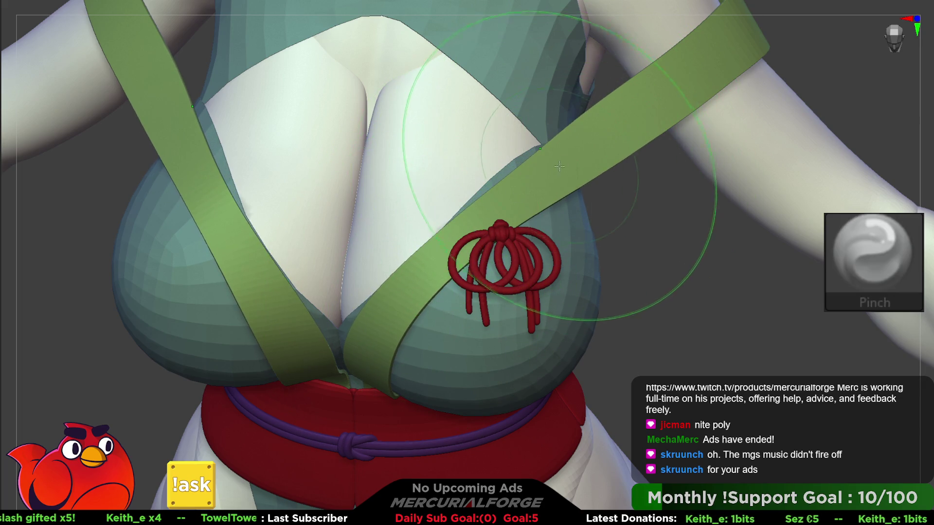
Pinch the left green strap's edge narrower, then switch to the Move brush (BMV)
{"action": "mouse_move", "coordinate": [461, 223]}
{"action": "right_mouse_down"}
{"action": "mouse_move", "coordinate": [396, 229]}
{"action": "mouse_move", "coordinate": [470, 254]}
{"action": "mouse_move", "coordinate": [618, 150]}
{"action": "right_mouse_up"}
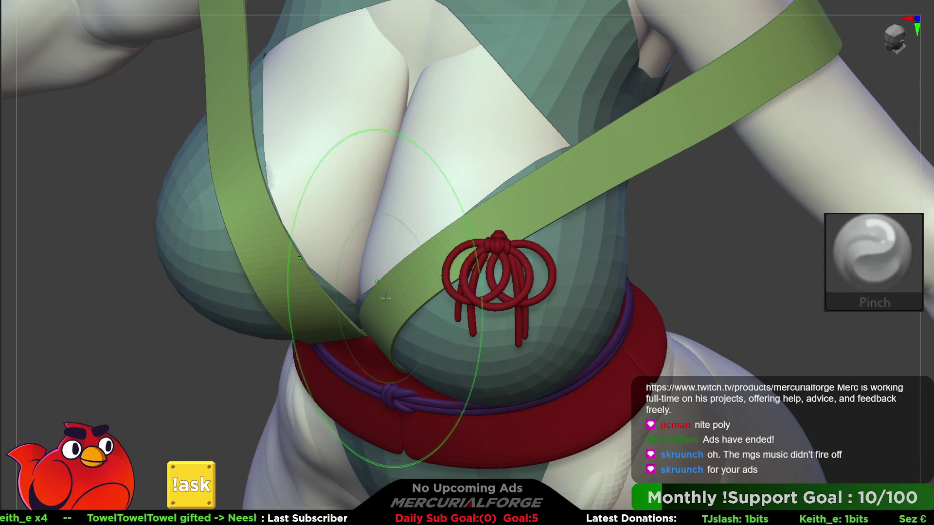
{"action": "mouse_move", "coordinate": [253, 29]}
{"action": "left_mouse_down"}
{"action": "mouse_move", "coordinate": [243, 194]}
{"action": "mouse_move", "coordinate": [272, 311]}
{"action": "left_mouse_up"}
{"action": "right_click_drag", "start_coordinate": [395, 294], "coordinate": [876, 205]}
{"action": "key", "text": "b"}
{"action": "key", "text": "m"}
{"action": "key", "text": "v"}
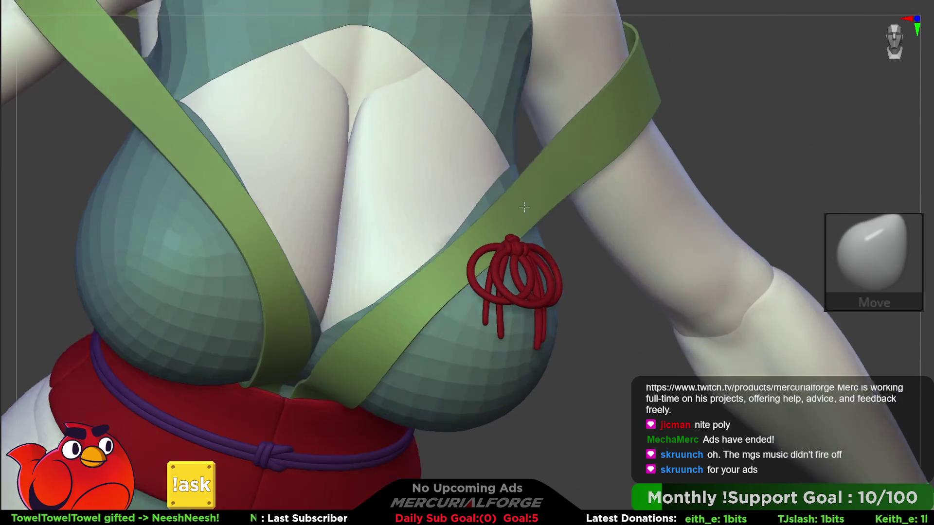
{"action": "right_click_drag", "start_coordinate": [487, 292], "coordinate": [508, 192]}
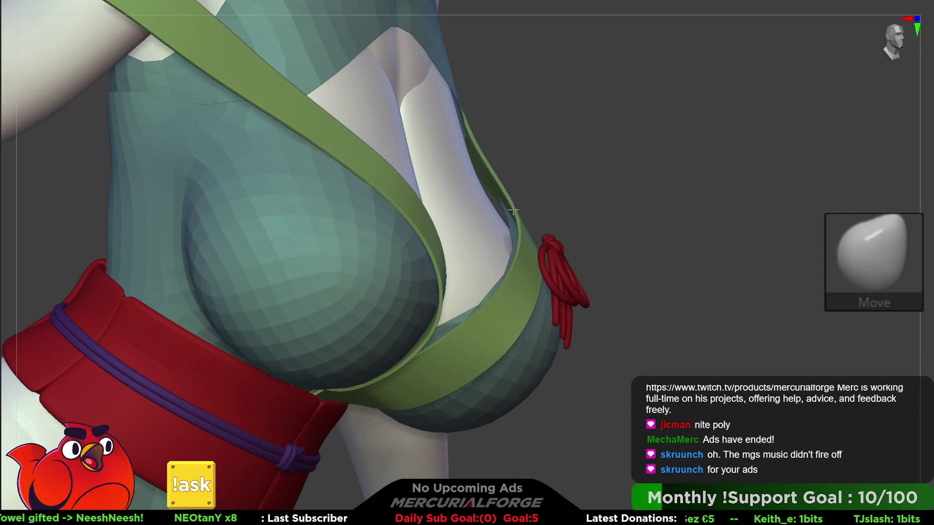
{"action": "key", "text": "space"}
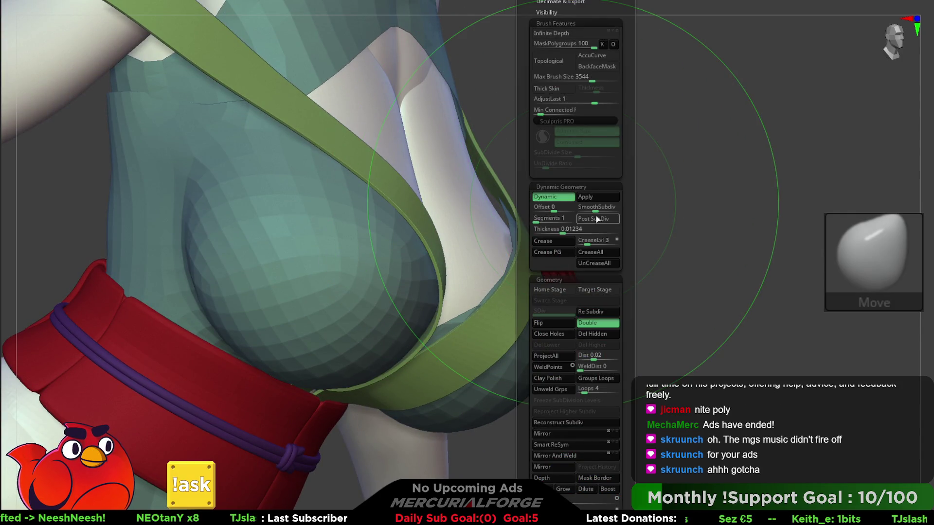
Turn off Post SubDiv and raise the strap Thickness to 0.06542
{"action": "left_click", "coordinate": [569, 230]}
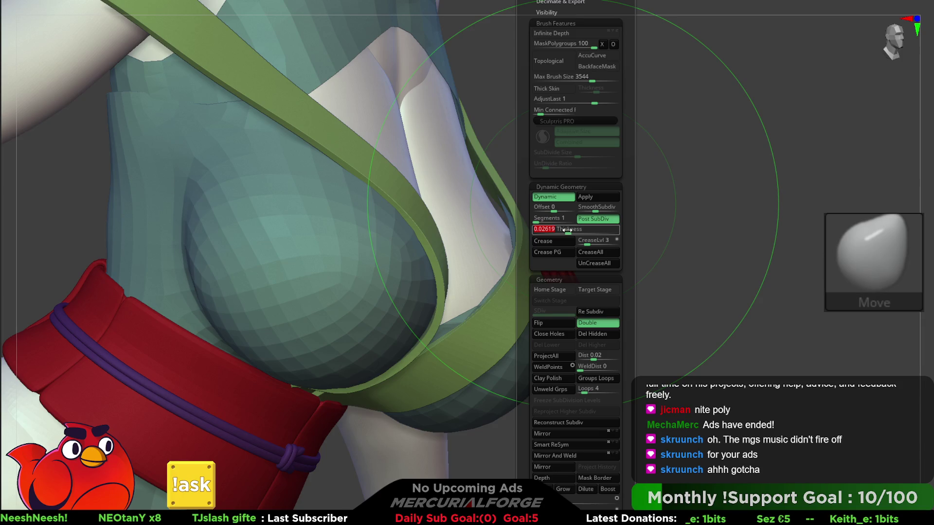
{"action": "left_click", "coordinate": [591, 220]}
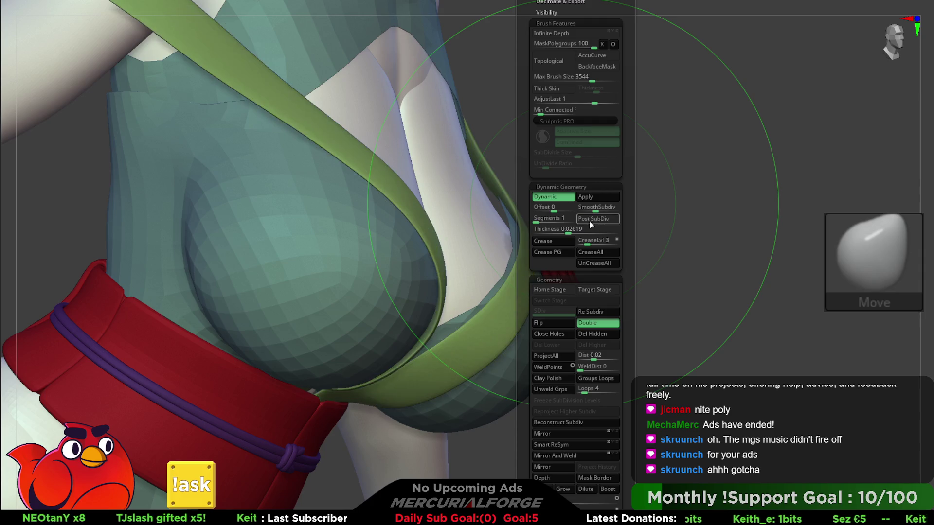
{"action": "left_click_drag", "start_coordinate": [577, 229], "coordinate": [575, 232]}
{"action": "mouse_move", "coordinate": [657, 229]}
{"action": "left_mouse_down"}
{"action": "mouse_move", "coordinate": [487, 214]}
{"action": "mouse_move", "coordinate": [463, 200]}
{"action": "mouse_move", "coordinate": [506, 230]}
{"action": "mouse_move", "coordinate": [506, 262]}
{"action": "mouse_move", "coordinate": [531, 223]}
{"action": "left_mouse_up"}
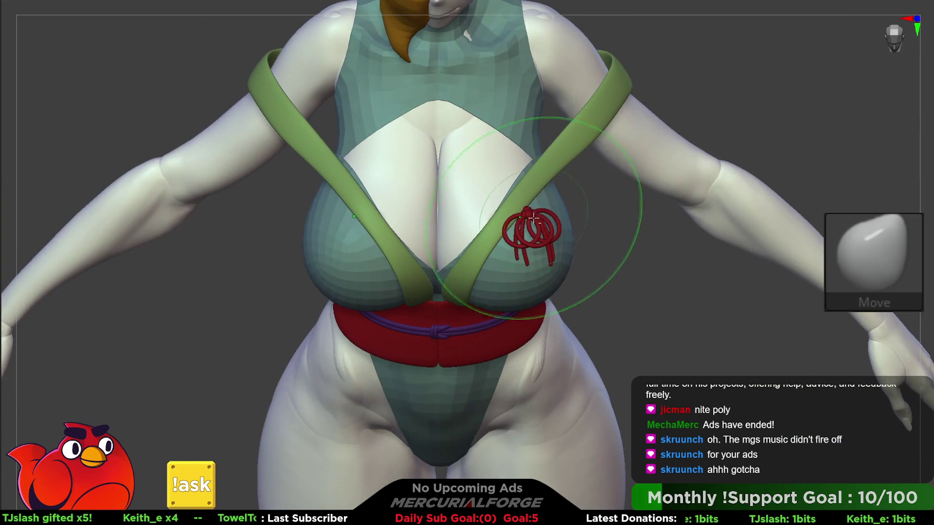
Reposition the Transpose gizmo on the rope ornament and scale it down slightly
{"action": "key", "text": "w"}
{"action": "left_click_drag", "start_coordinate": [540, 235], "coordinate": [519, 163]}
{"action": "left_click_drag", "start_coordinate": [526, 211], "coordinate": [526, 211]}
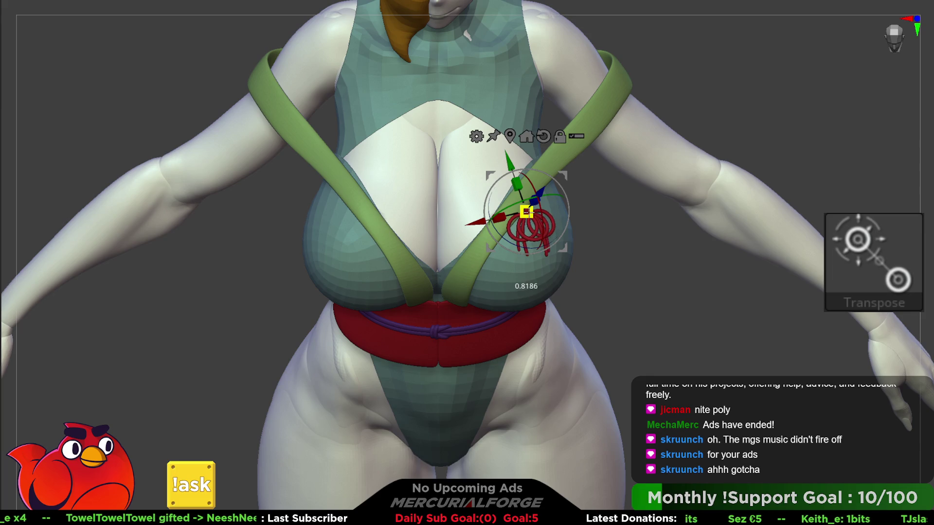
{"action": "key", "text": "space"}
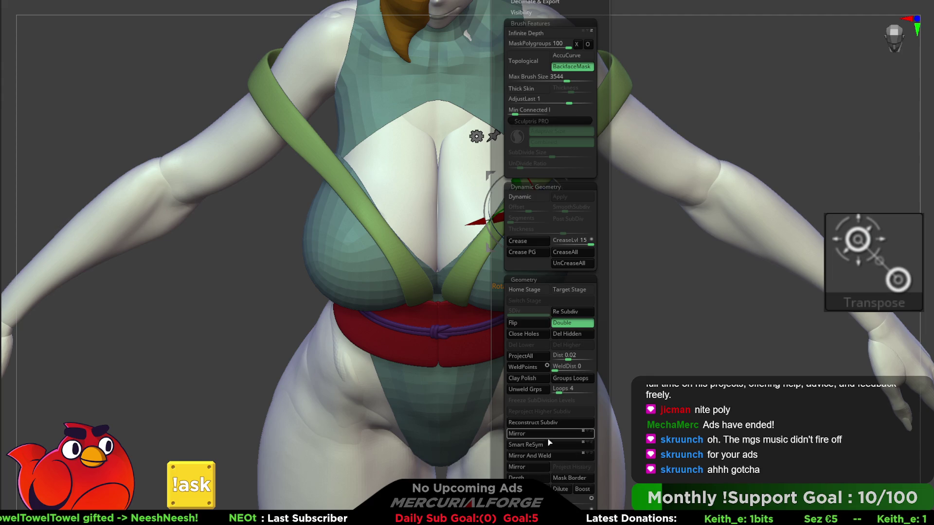
{"action": "left_click", "coordinate": [532, 468]}
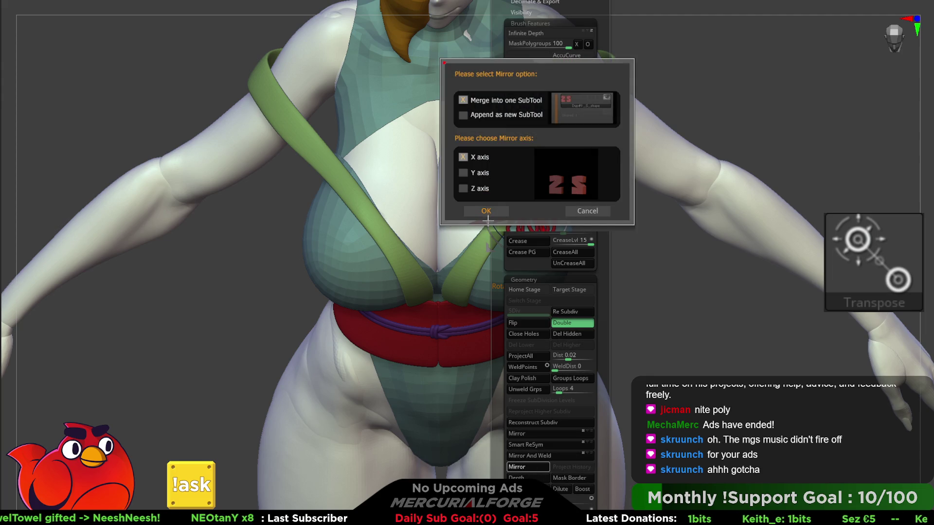
{"action": "left_click", "coordinate": [486, 212]}
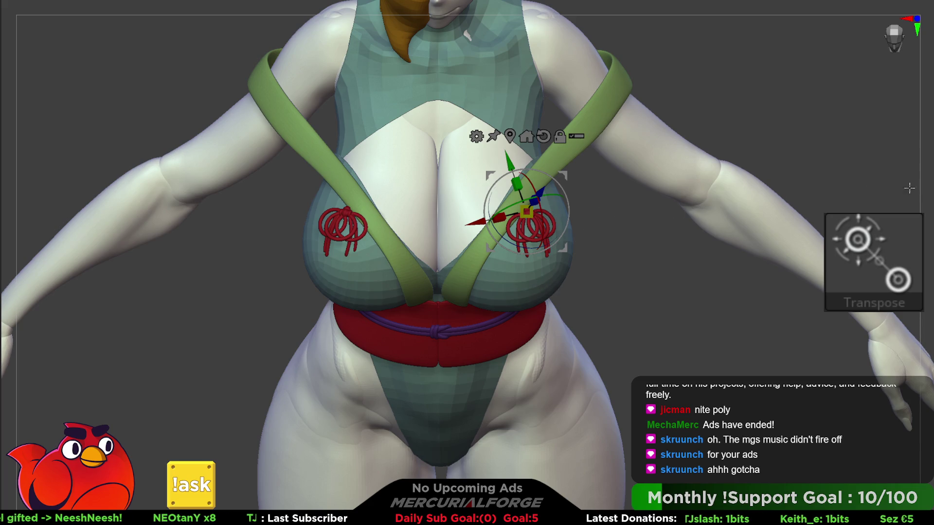
{"action": "key", "text": "q"}
{"action": "scroll", "coordinate": [673, 239], "scroll_direction": "down", "scroll_amount": 3}
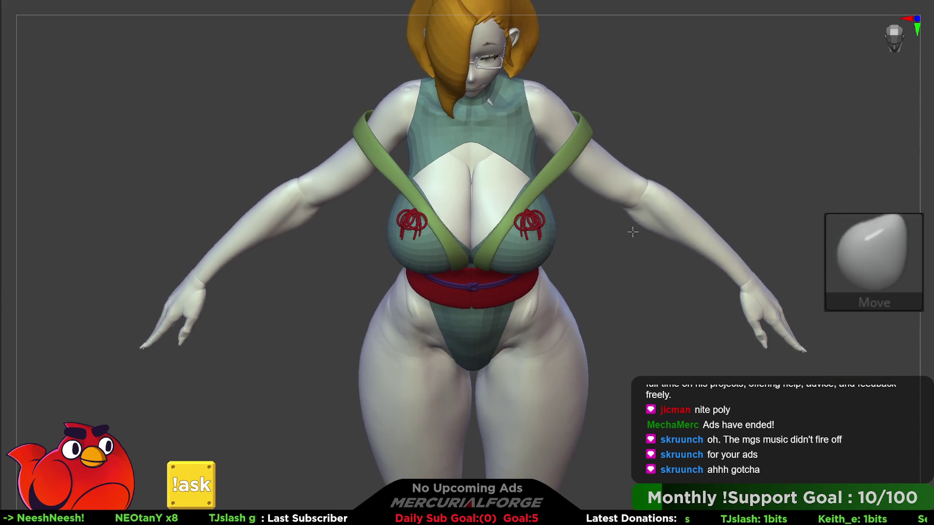
{"action": "scroll", "coordinate": [636, 234], "scroll_direction": "up", "scroll_amount": 2}
{"action": "scroll", "coordinate": [625, 272], "scroll_direction": "up", "scroll_amount": 3}
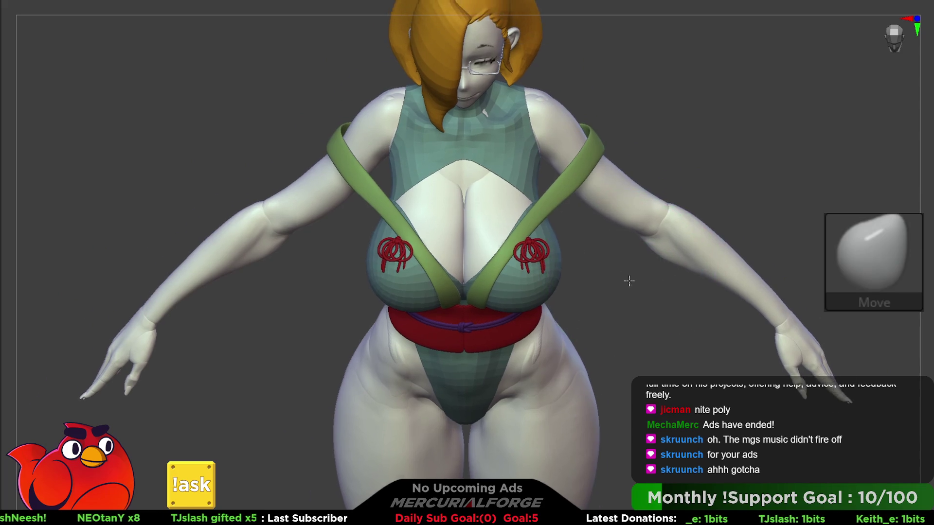
{"action": "key", "text": "w"}
{"action": "left_click_drag", "start_coordinate": [603, 263], "coordinate": [564, 204]}
Rotate the red knot flat, shrink it to about half size, and move it onto the strap
{"action": "left_click_drag", "start_coordinate": [586, 163], "coordinate": [589, 152]}
{"action": "mouse_move", "coordinate": [589, 152]}
{"action": "right_mouse_down"}
{"action": "mouse_move", "coordinate": [574, 175]}
{"action": "mouse_move", "coordinate": [569, 156]}
{"action": "right_mouse_up"}
{"action": "mouse_move", "coordinate": [568, 156]}
{"action": "left_mouse_down"}
{"action": "mouse_move", "coordinate": [566, 146]}
{"action": "mouse_move", "coordinate": [605, 205]}
{"action": "left_mouse_up"}
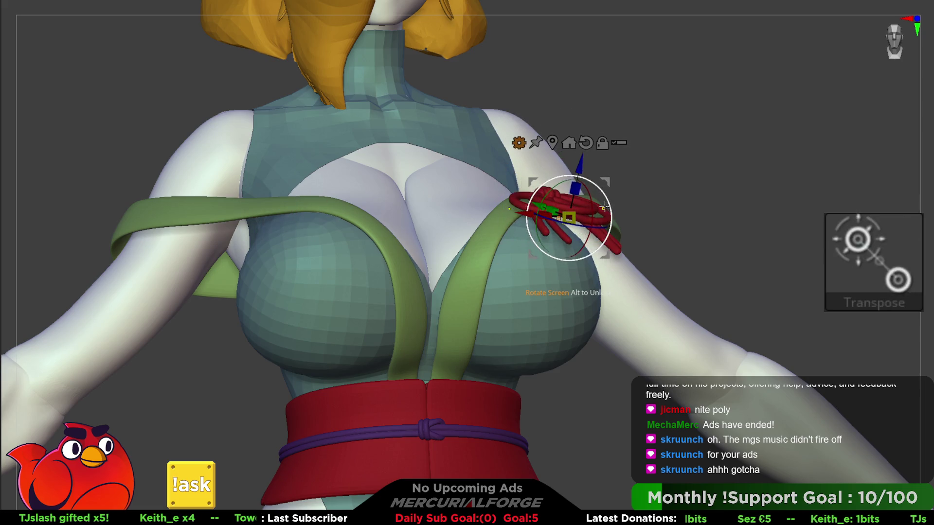
{"action": "mouse_move", "coordinate": [605, 205]}
{"action": "right_mouse_down"}
{"action": "mouse_move", "coordinate": [557, 177]}
{"action": "mouse_move", "coordinate": [556, 203]}
{"action": "right_mouse_up"}
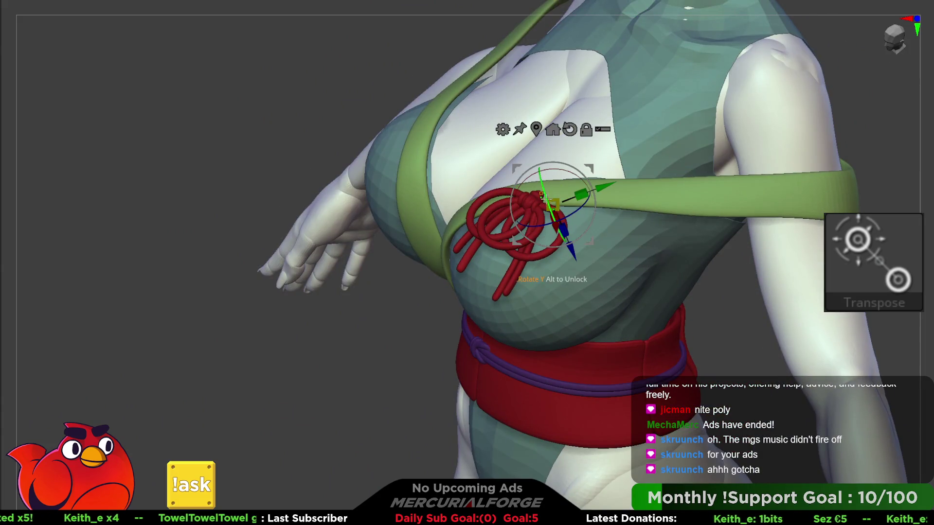
{"action": "left_click_drag", "start_coordinate": [543, 193], "coordinate": [532, 193]}
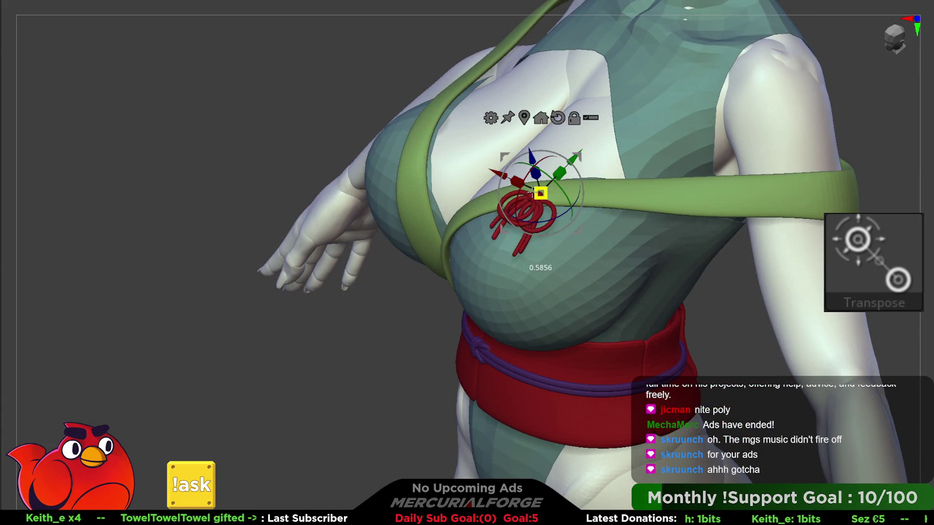
{"action": "left_click_drag", "start_coordinate": [579, 158], "coordinate": [639, 155]}
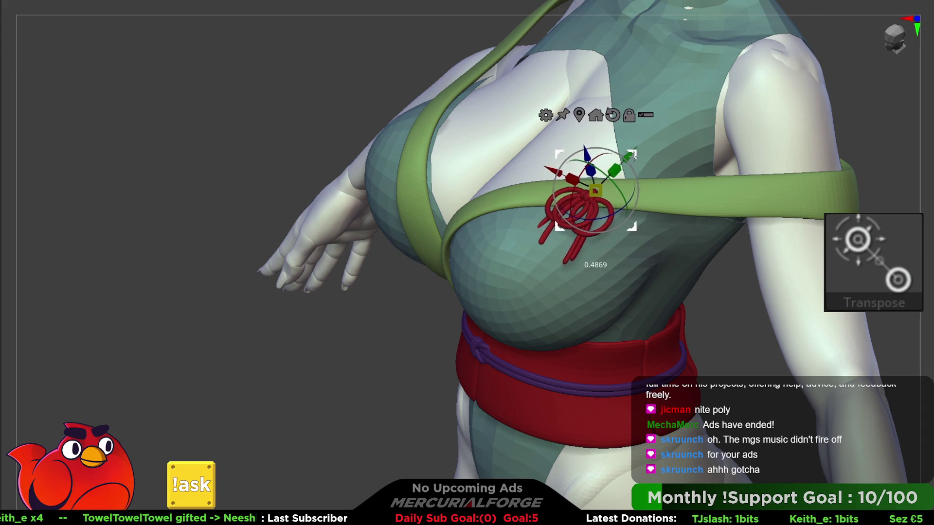
{"action": "right_click_drag", "start_coordinate": [603, 167], "coordinate": [530, 205]}
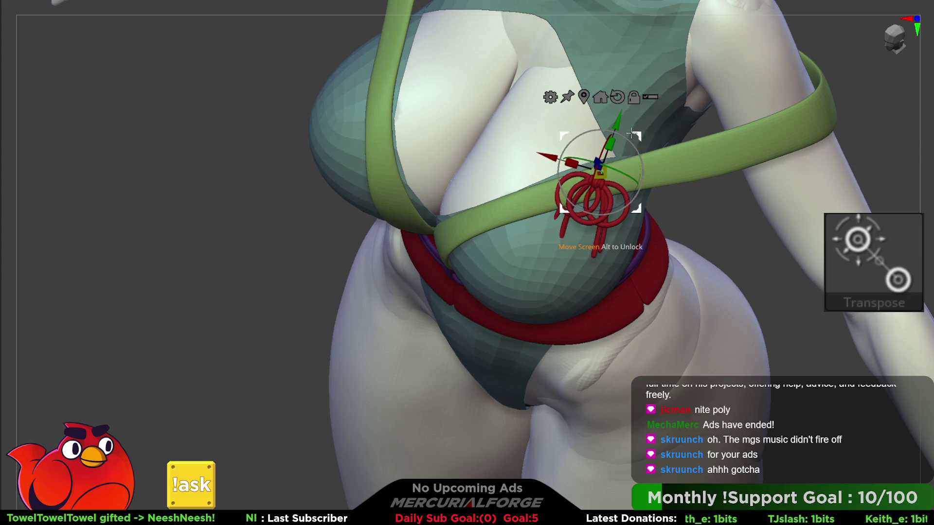
Check the knot's placement on the strap from side and front views
{"action": "key", "text": "q"}
{"action": "key", "text": "space"}
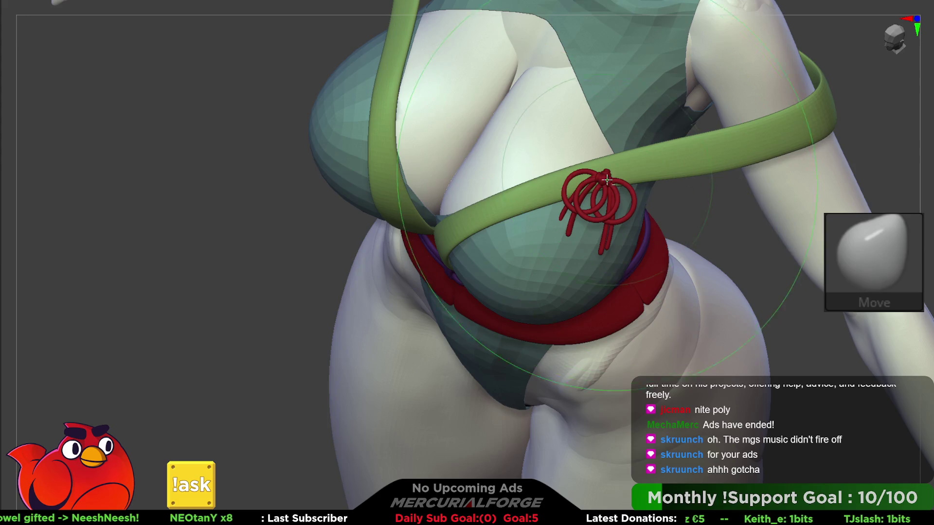
{"action": "right_click_drag", "start_coordinate": [603, 178], "coordinate": [569, 144]}
{"action": "key", "text": "w"}
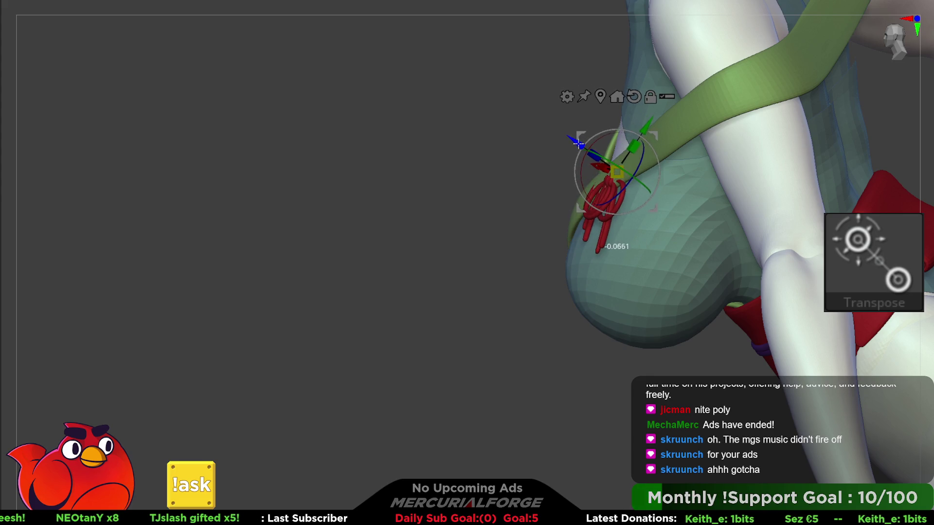
{"action": "right_click_drag", "start_coordinate": [576, 141], "coordinate": [625, 182]}
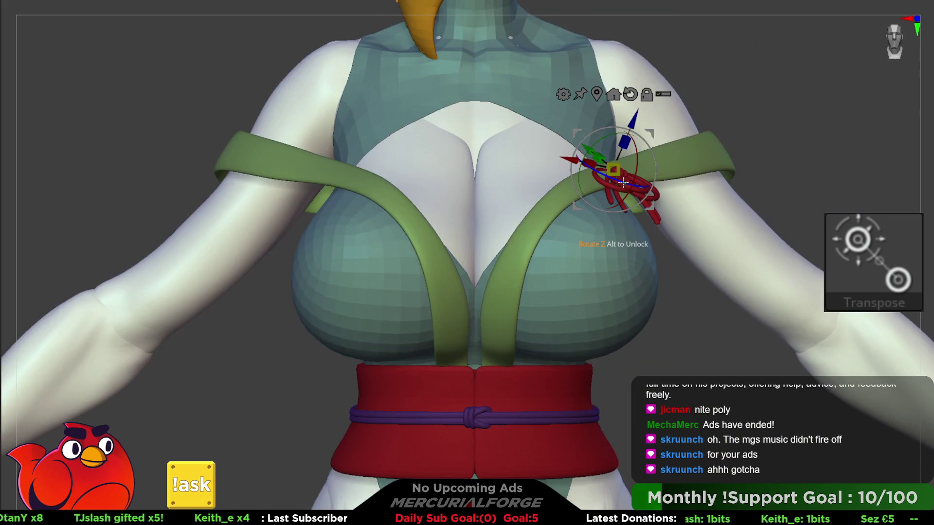
{"action": "key", "text": "q"}
{"action": "key", "text": "f"}
{"action": "mouse_move", "coordinate": [719, 104]}
{"action": "right_mouse_down"}
{"action": "mouse_move", "coordinate": [710, 192]}
{"action": "mouse_move", "coordinate": [628, 182]}
{"action": "right_mouse_up"}
{"action": "key", "text": "w"}
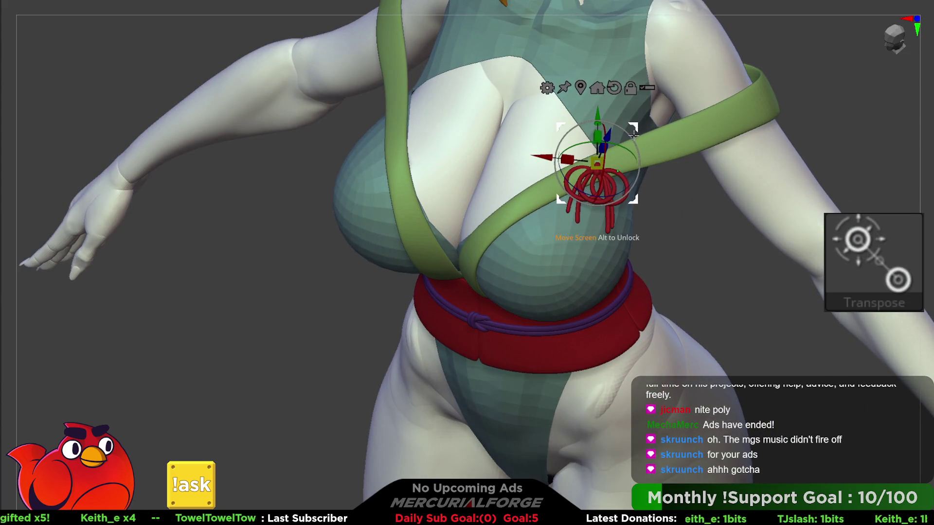
{"action": "key", "text": "F1"}
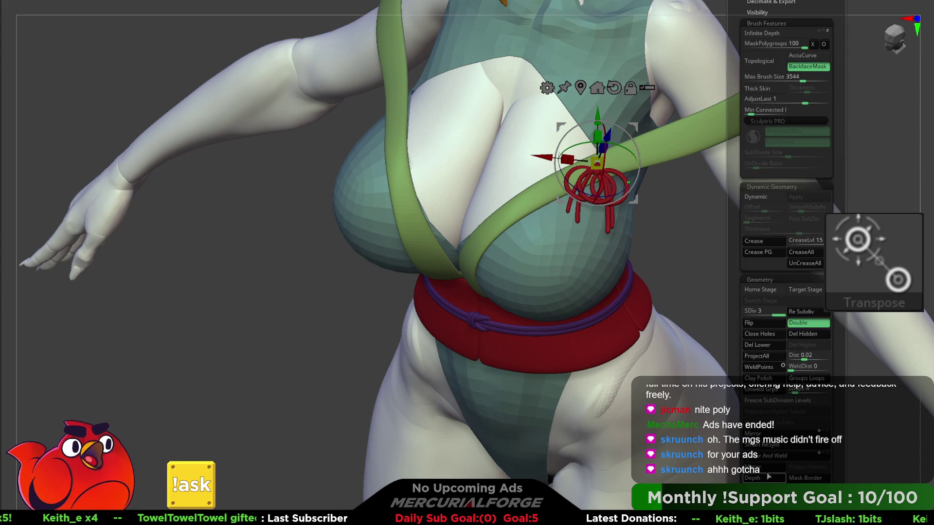
Mirror the red knot onto the opposite green strap
{"action": "left_click", "coordinate": [753, 434]}
{"action": "left_click", "coordinate": [489, 211]}
{"action": "key", "text": "q"}
{"action": "mouse_move", "coordinate": [723, 265]}
{"action": "right_mouse_down", "text": "ctrl"}
{"action": "mouse_move", "coordinate": [824, 145]}
{"action": "mouse_move", "coordinate": [681, 170]}
{"action": "mouse_move", "coordinate": [666, 211]}
{"action": "mouse_move", "coordinate": [681, 224]}
{"action": "mouse_move", "coordinate": [666, 242]}
{"action": "right_mouse_up", "text": "ctrl"}
Tilt the right knot about 26 degrees with Transpose
{"action": "key", "text": "w"}
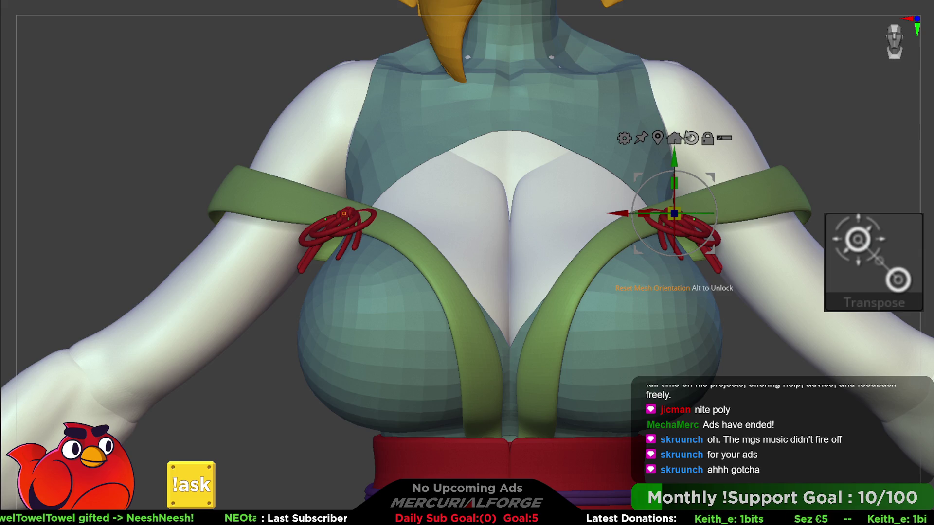
{"action": "mouse_move", "coordinate": [699, 200]}
{"action": "left_mouse_down"}
{"action": "mouse_move", "coordinate": [695, 221]}
{"action": "mouse_move", "coordinate": [659, 188]}
{"action": "mouse_move", "coordinate": [702, 161]}
{"action": "left_mouse_up"}
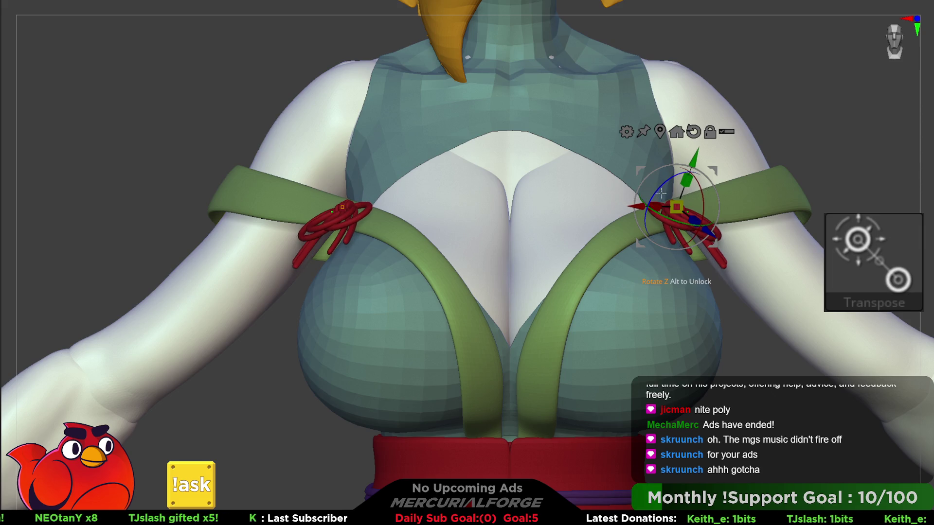
{"action": "mouse_move", "coordinate": [692, 206]}
{"action": "right_mouse_down"}
{"action": "mouse_move", "coordinate": [697, 194]}
{"action": "mouse_move", "coordinate": [652, 197]}
{"action": "mouse_move", "coordinate": [586, 275]}
{"action": "right_mouse_up"}
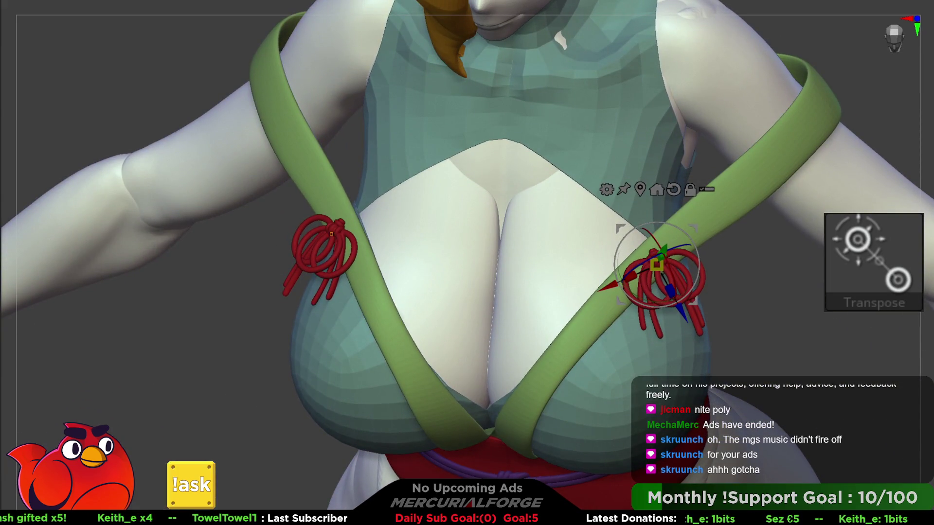
Add a Plane3D primitive and delete its higher subdivision levels
{"action": "key", "text": "q"}
{"action": "scroll", "coordinate": [771, 233], "scroll_direction": "down", "scroll_amount": 5}
{"action": "key", "text": "space"}
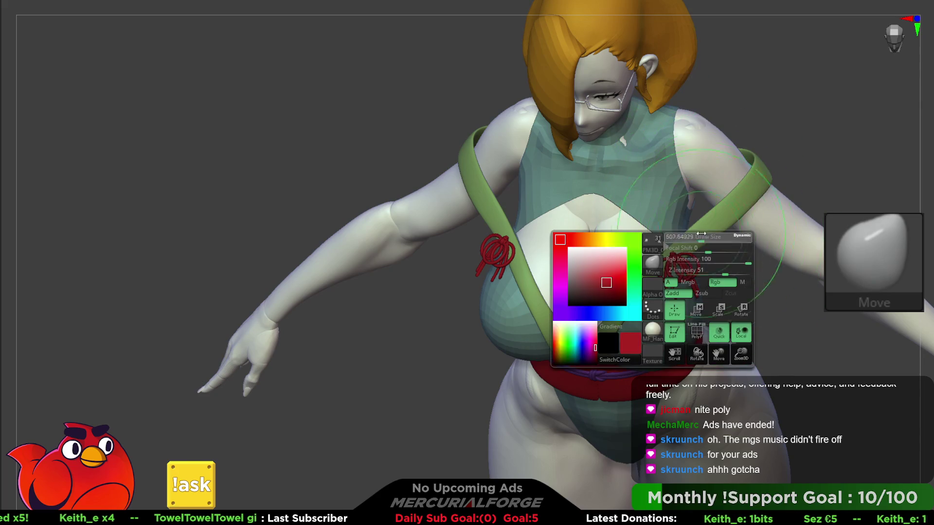
{"action": "right_click_drag", "start_coordinate": [683, 231], "coordinate": [484, 242]}
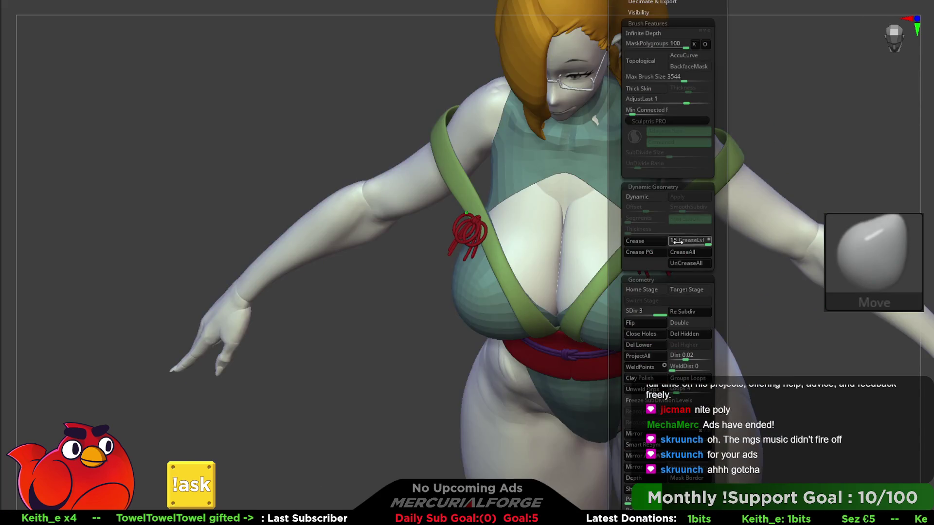
{"action": "key", "text": "F1"}
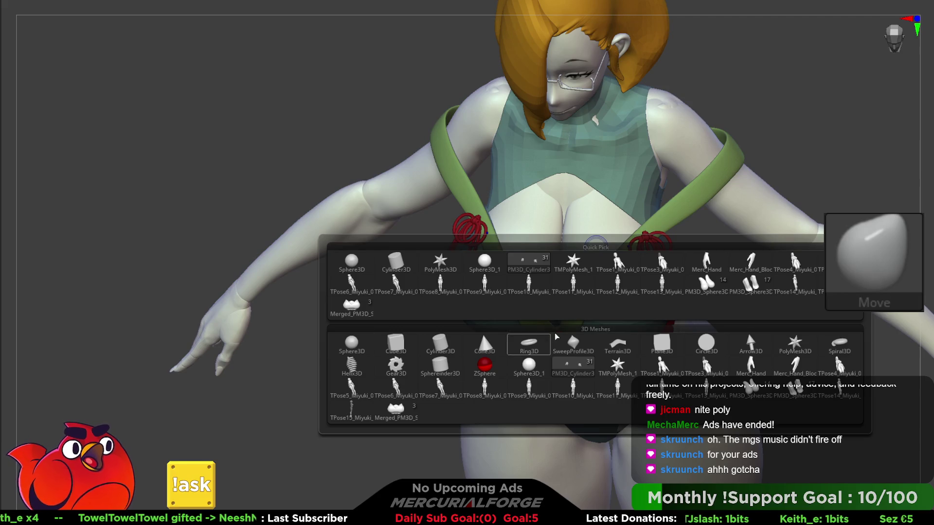
{"action": "left_click", "coordinate": [668, 349]}
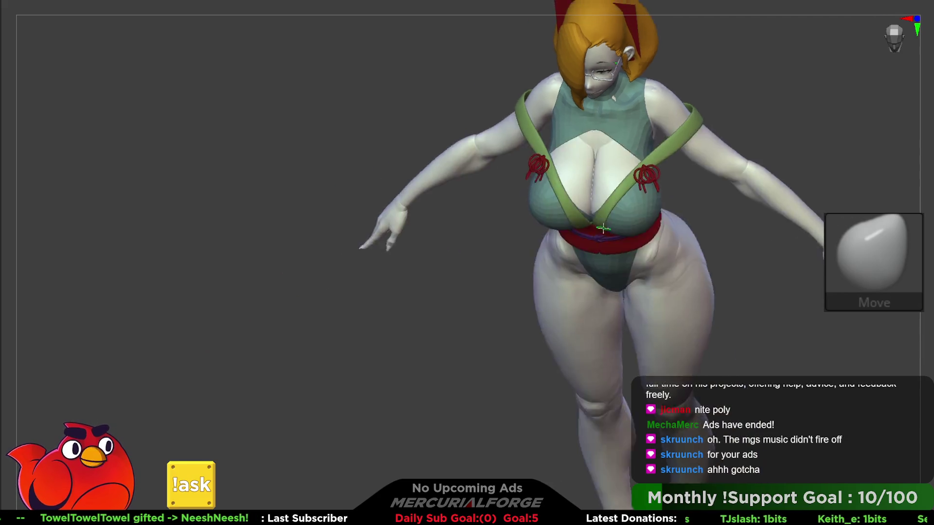
{"action": "left_click_drag", "start_coordinate": [571, 193], "coordinate": [777, 381], "text": "shift"}
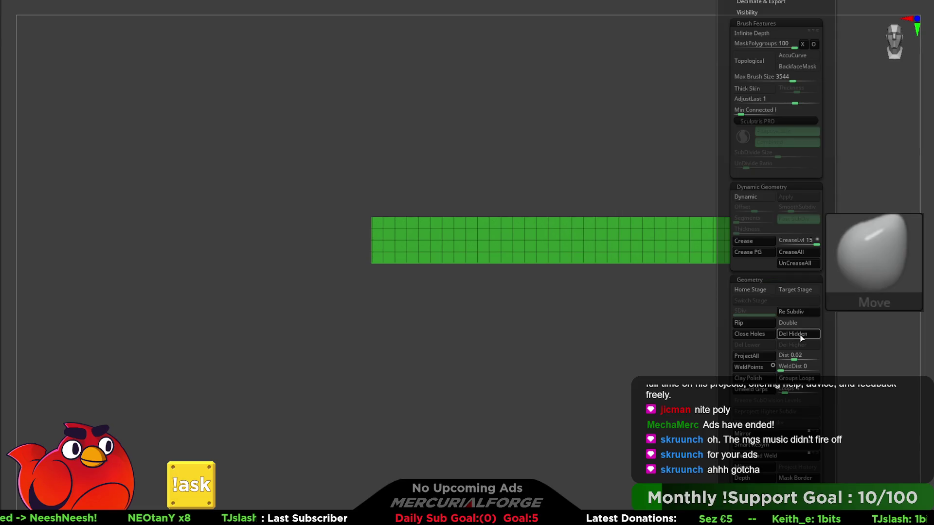
{"action": "left_click", "coordinate": [773, 422]}
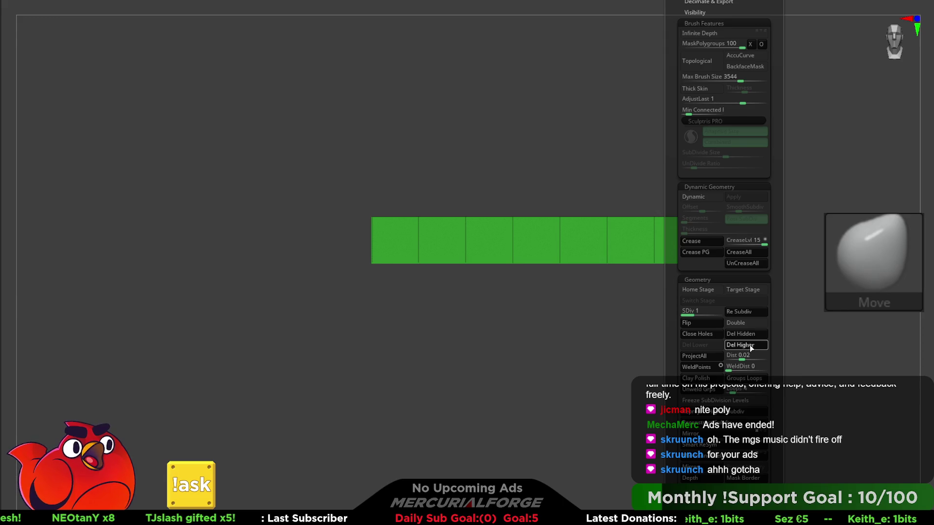
Show the character alongside the plane and bring the Transpose gizmo down onto the chest
{"action": "key", "text": "ctrl+shift+s"}
{"action": "key", "text": "f"}
{"action": "left_click_drag", "start_coordinate": [677, 297], "coordinate": [615, 198]}
{"action": "key", "text": "w"}
{"action": "mouse_move", "coordinate": [597, 148]}
{"action": "left_mouse_down", "text": "alt"}
{"action": "mouse_move", "coordinate": [716, 148]}
{"action": "mouse_move", "coordinate": [699, 149]}
{"action": "left_mouse_up", "text": "alt"}
{"action": "left_click_drag", "start_coordinate": [643, 95], "coordinate": [642, 251], "text": "alt"}
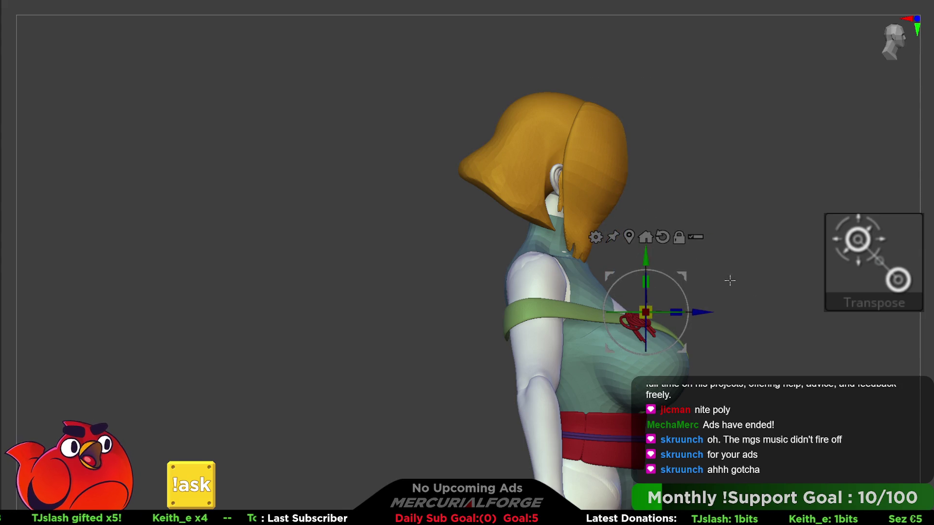
Turn off Polyframe, squash the plane in Y into a thin band, and rotate it about 67 degrees
{"action": "key", "text": "f"}
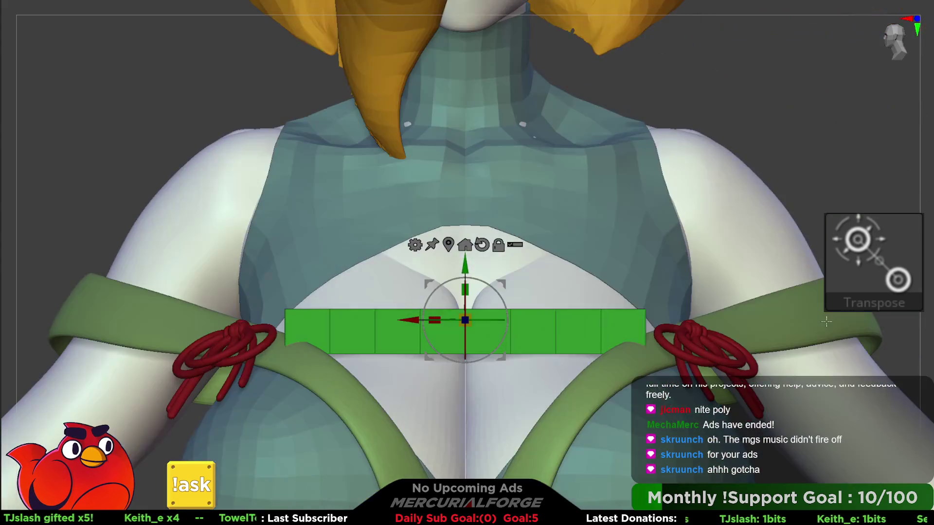
{"action": "left_click_drag", "start_coordinate": [827, 322], "coordinate": [660, 231]}
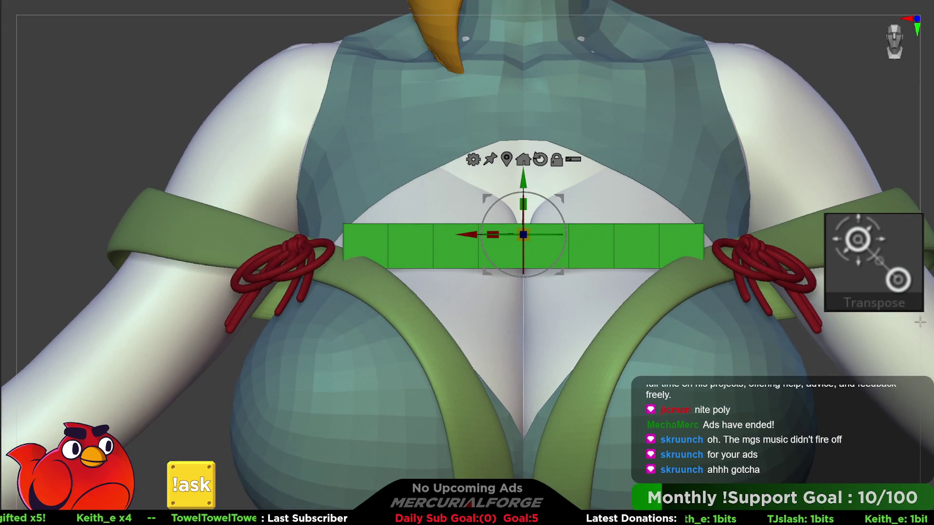
{"action": "key", "text": "q"}
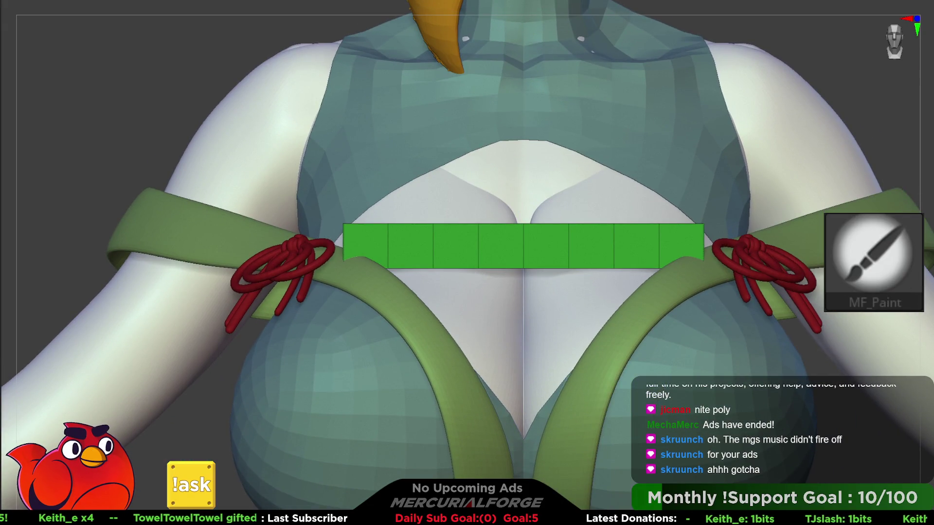
{"action": "key", "text": "shift+f"}
{"action": "key", "text": "w"}
{"action": "left_click_drag", "start_coordinate": [529, 196], "coordinate": [528, 291]}
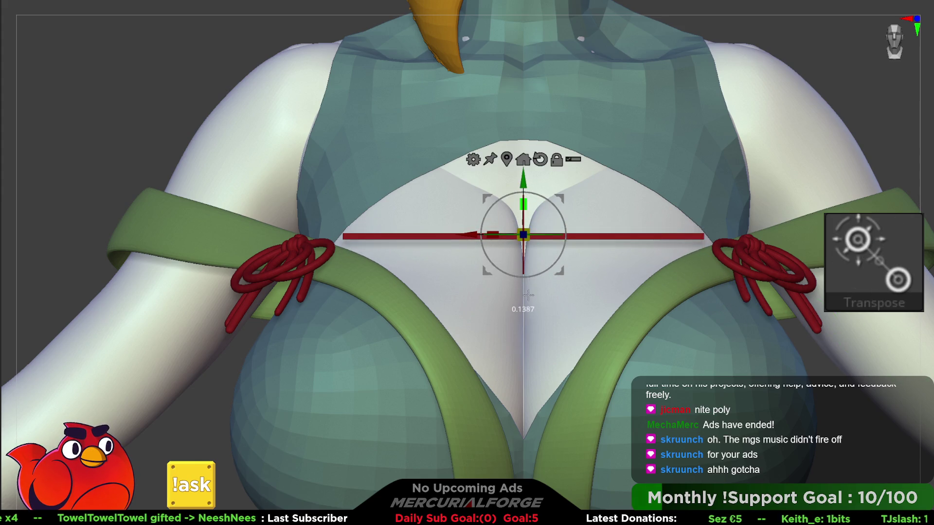
{"action": "right_click_drag", "start_coordinate": [523, 226], "coordinate": [560, 230]}
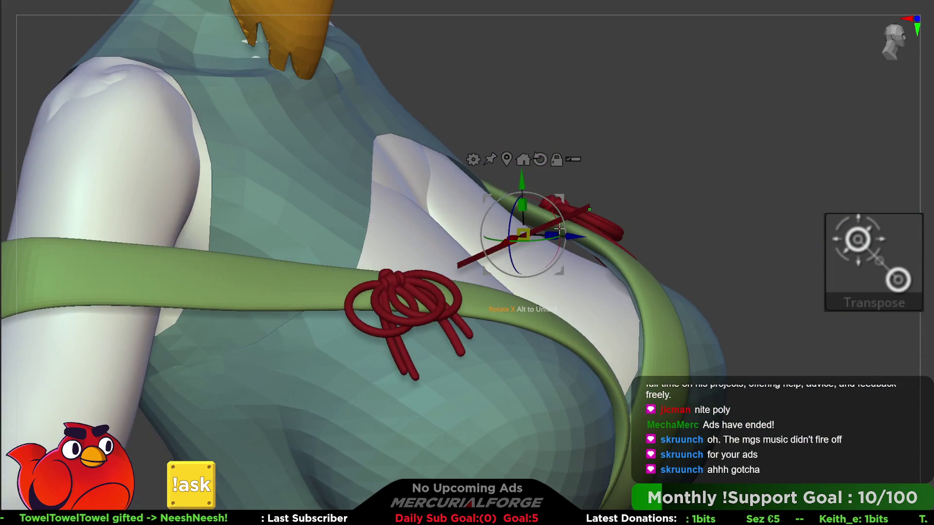
{"action": "left_click_drag", "start_coordinate": [557, 221], "coordinate": [506, 161]}
Enable Dynamic thickness on the band, lower Thickness to about 0.0115, and scale it up slightly
{"action": "key", "text": "t"}
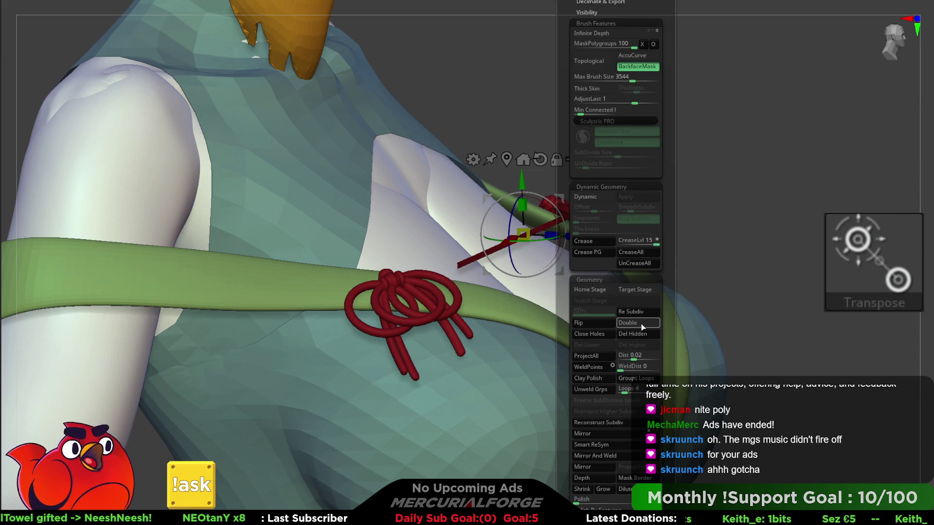
{"action": "left_click", "coordinate": [586, 197]}
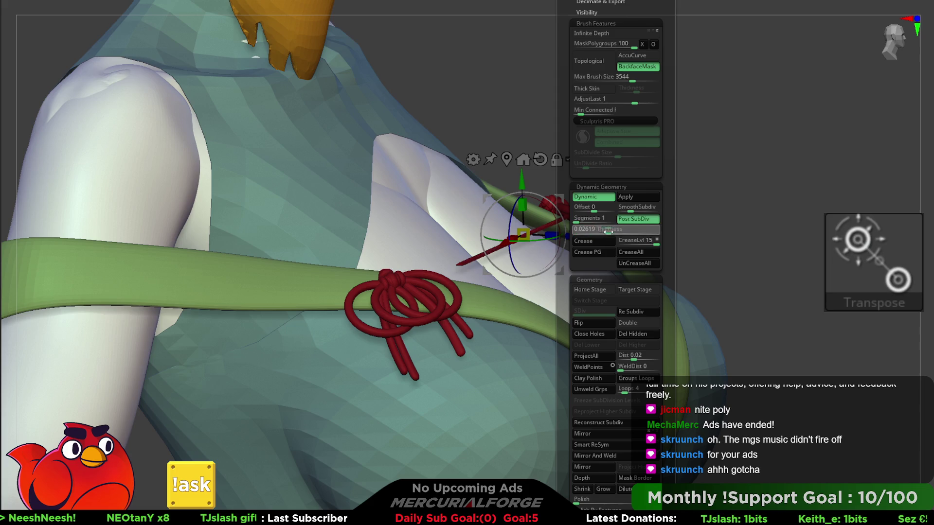
{"action": "left_click_drag", "start_coordinate": [607, 232], "coordinate": [602, 231]}
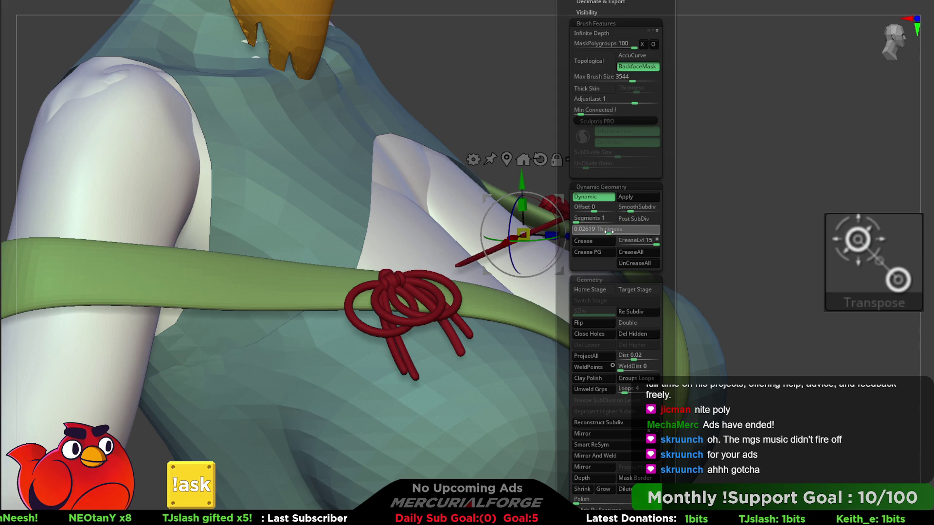
{"action": "left_click_drag", "start_coordinate": [522, 206], "coordinate": [524, 201]}
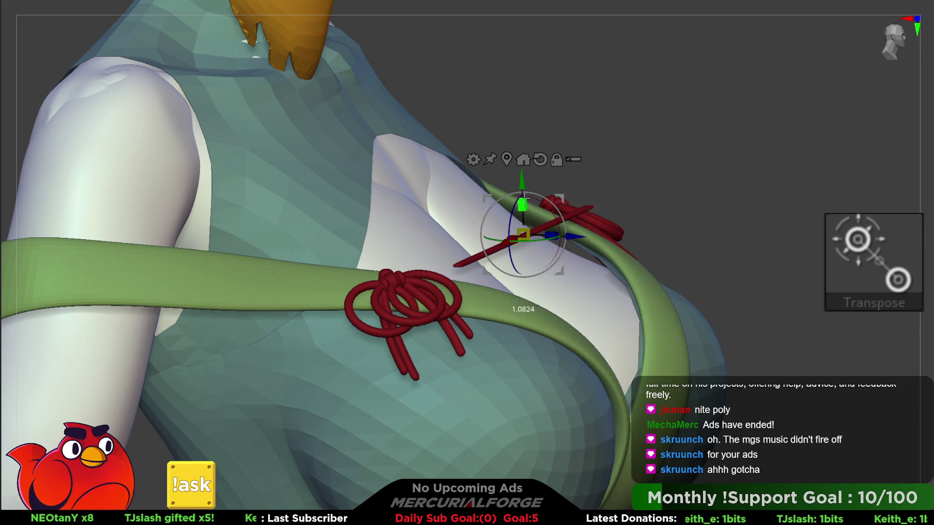
{"action": "mouse_move", "coordinate": [574, 182]}
{"action": "left_mouse_down"}
{"action": "mouse_move", "coordinate": [558, 235]}
{"action": "mouse_move", "coordinate": [569, 230]}
{"action": "left_mouse_up"}
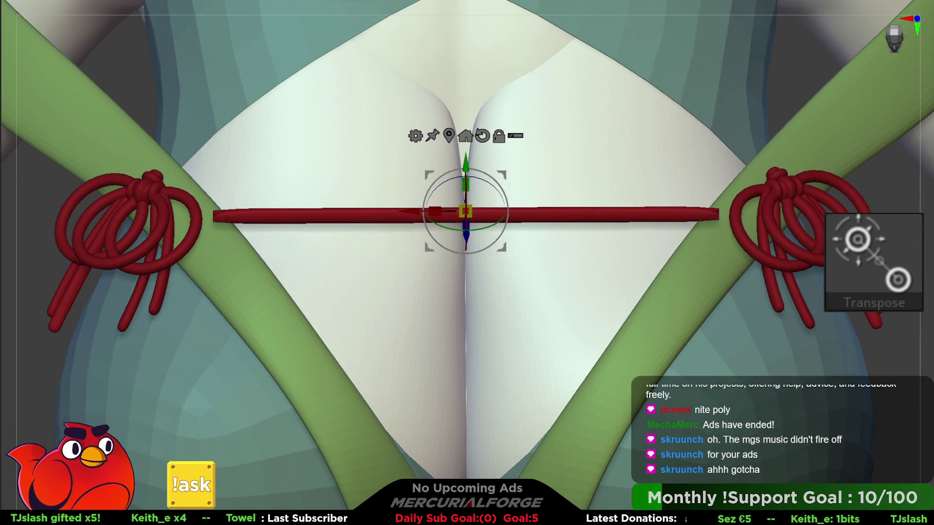
Insert multiple edge loops along the red bar with ZModeler
{"action": "key", "text": "q"}
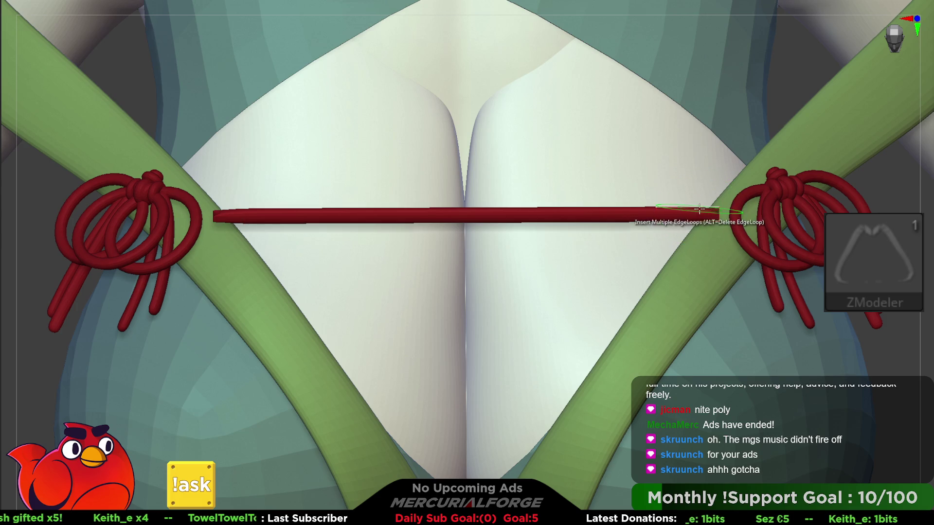
{"action": "key", "text": "space"}
{"action": "left_click", "coordinate": [695, 214]}
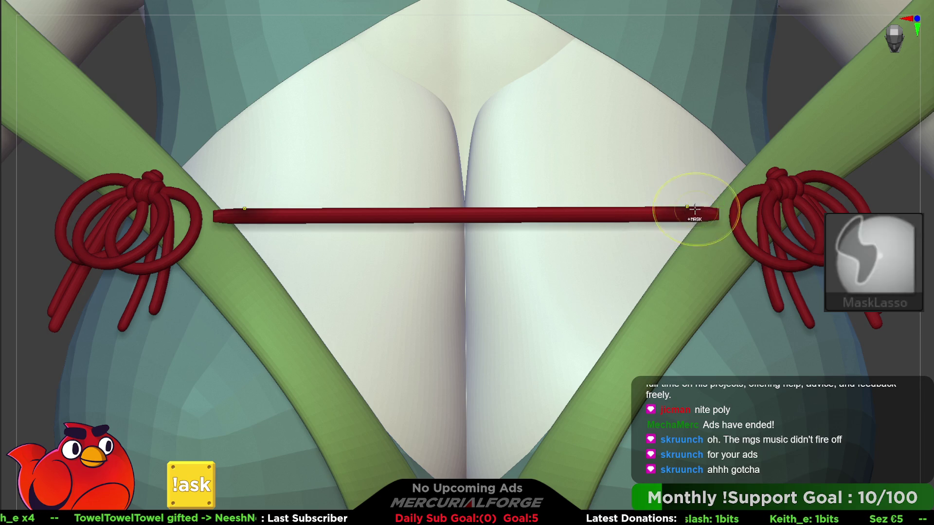
{"action": "key", "text": "space"}
{"action": "left_click_drag", "start_coordinate": [685, 214], "coordinate": [684, 213], "text": "shift"}
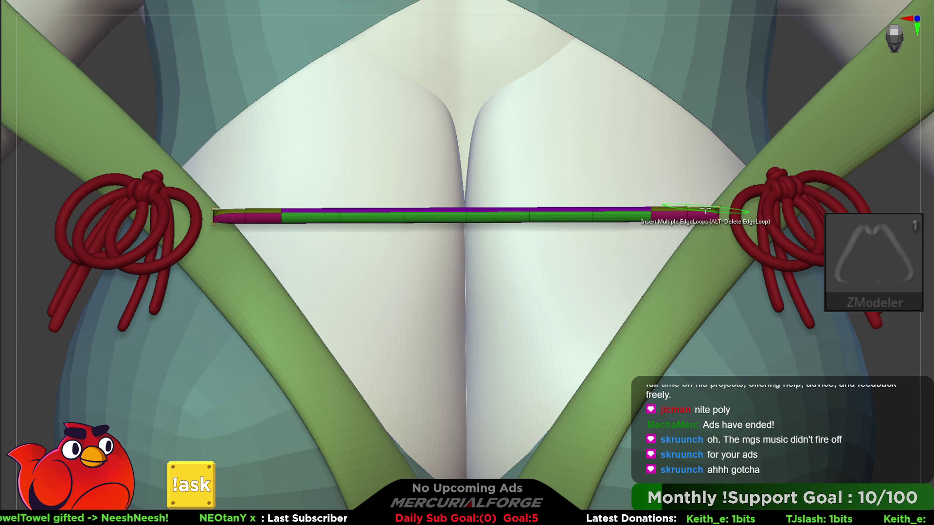
Switch ZModeler to Single EdgeLoop, hide Polyframe, and return to Transpose
{"action": "key", "text": "space"}
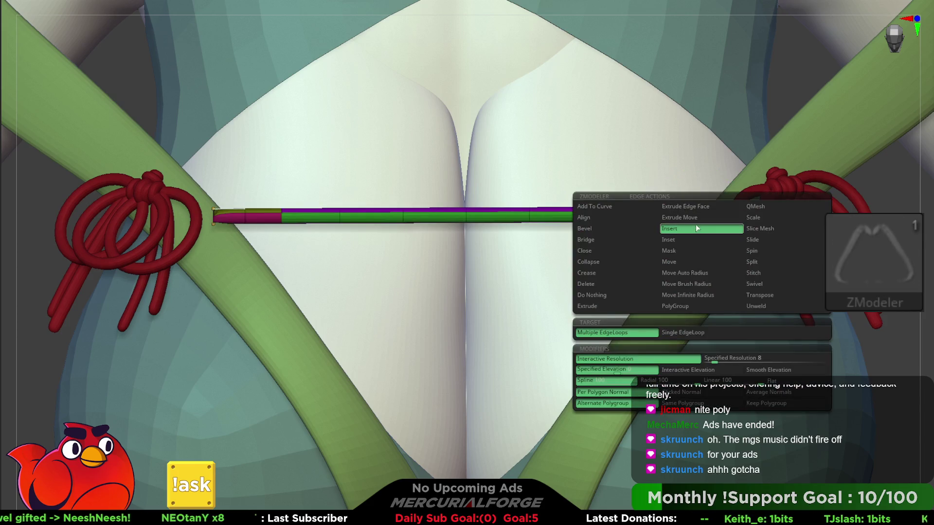
{"action": "left_click", "coordinate": [673, 335]}
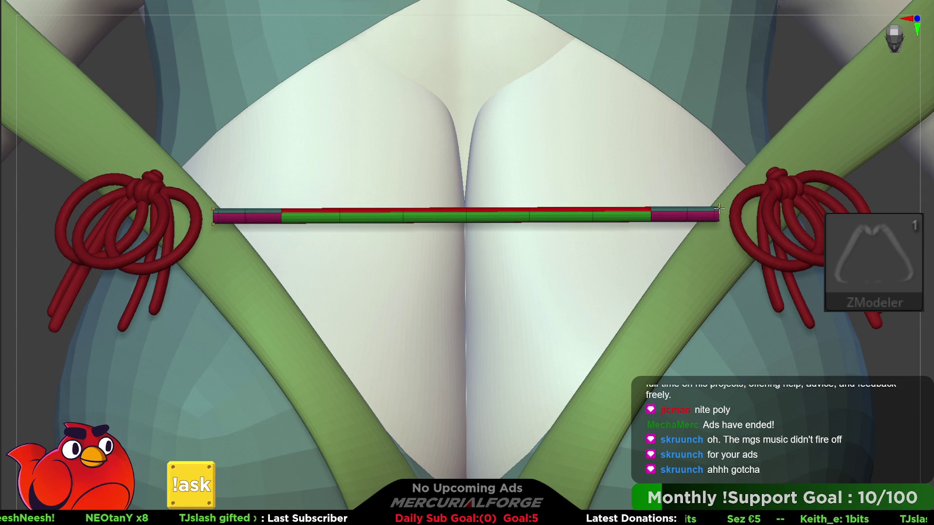
{"action": "key", "text": "shift+f"}
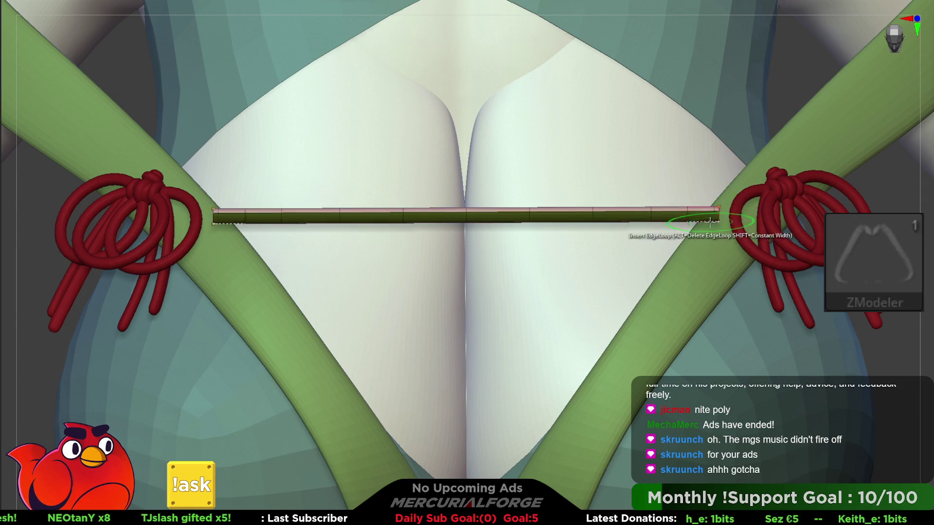
{"action": "key", "text": "w"}
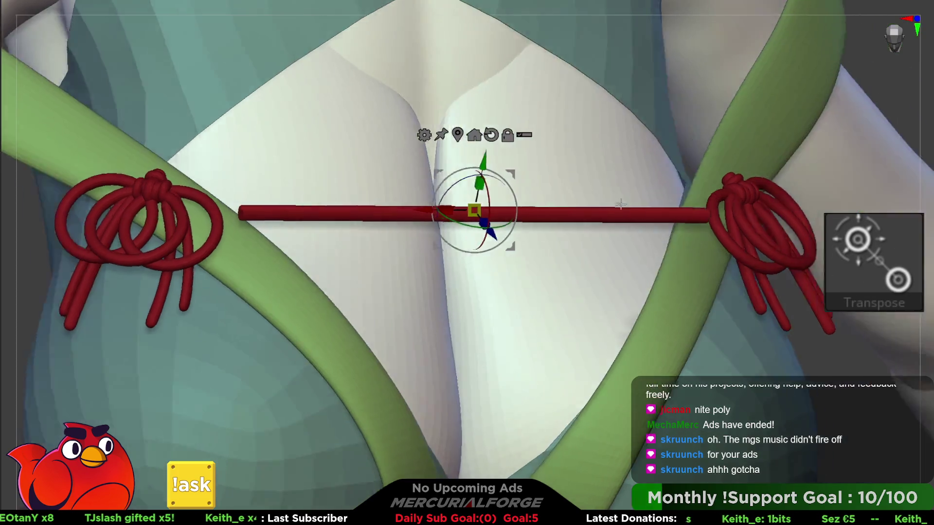
{"action": "right_click_drag", "start_coordinate": [701, 247], "coordinate": [618, 206]}
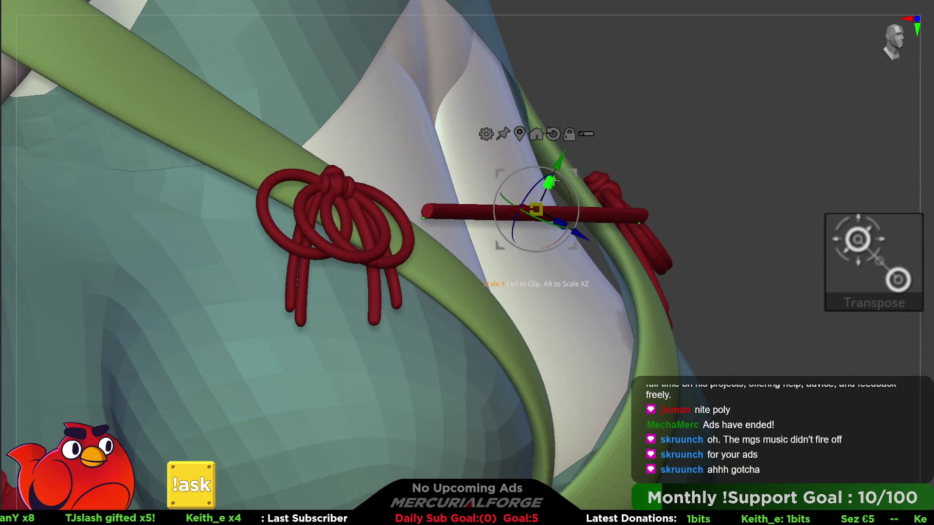
Adjust the rope's Dynamic Geometry thickness while turning to a front view
{"action": "right_click_drag", "start_coordinate": [536, 210], "coordinate": [618, 217]}
{"action": "key", "text": "F1"}
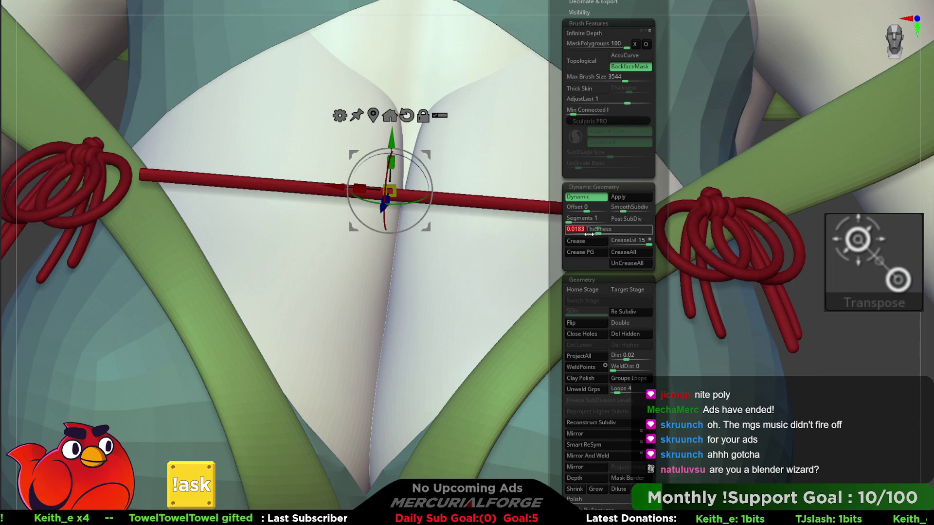
{"action": "mouse_move", "coordinate": [540, 194]}
{"action": "right_mouse_down"}
{"action": "mouse_move", "coordinate": [506, 202]}
{"action": "mouse_move", "coordinate": [576, 196]}
{"action": "mouse_move", "coordinate": [590, 212]}
{"action": "right_mouse_up"}
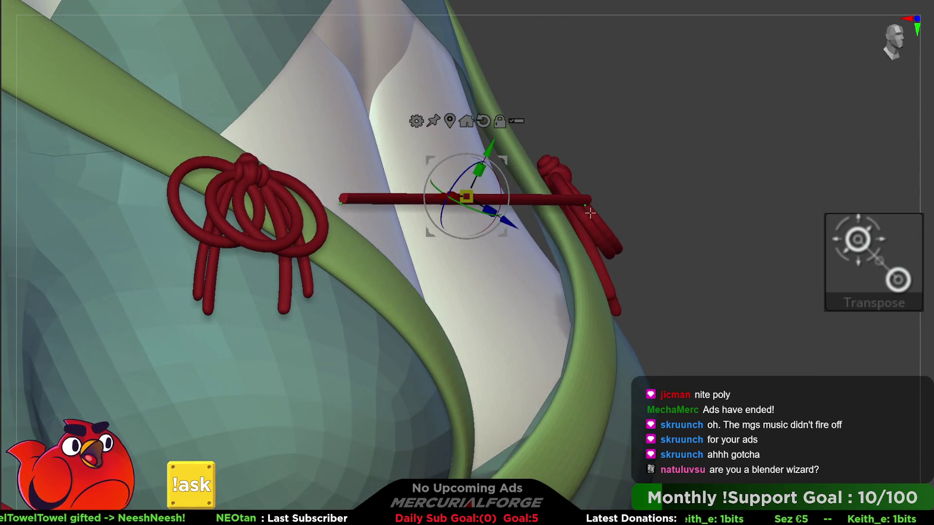
{"action": "key", "text": "space"}
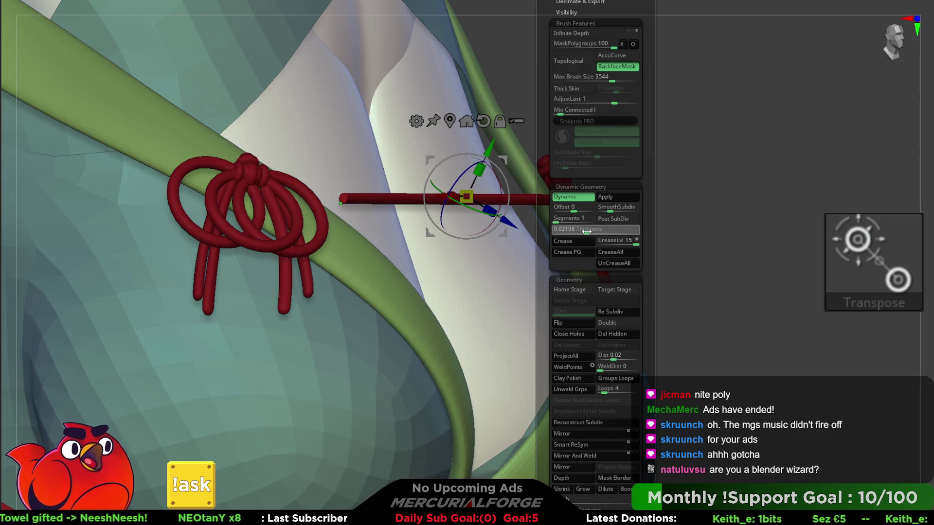
{"action": "mouse_move", "coordinate": [587, 228]}
{"action": "right_mouse_down", "text": "shift"}
{"action": "mouse_move", "coordinate": [577, 184]}
{"action": "mouse_move", "coordinate": [556, 256]}
{"action": "mouse_move", "coordinate": [452, 196]}
{"action": "right_mouse_up", "text": "shift"}
Move the red rope up, stretch it across the chest, and shift it into the knots
{"action": "left_click_drag", "start_coordinate": [446, 265], "coordinate": [447, 139]}
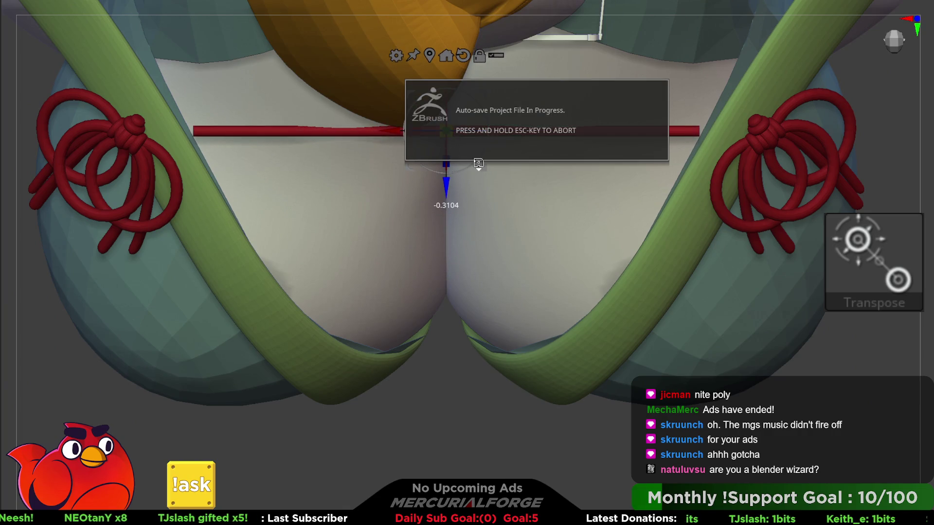
{"action": "right_click_drag", "start_coordinate": [463, 225], "coordinate": [469, 175], "text": "shift"}
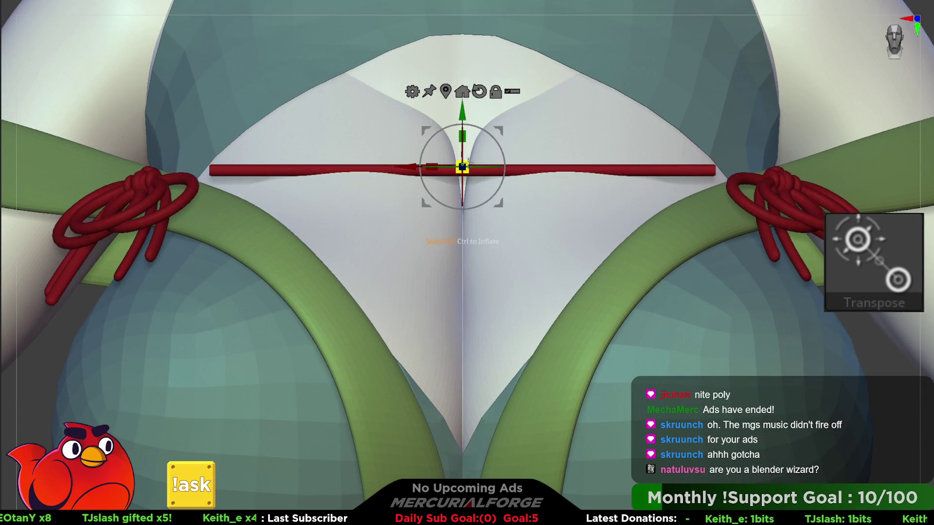
{"action": "left_click_drag", "start_coordinate": [466, 162], "coordinate": [481, 165]}
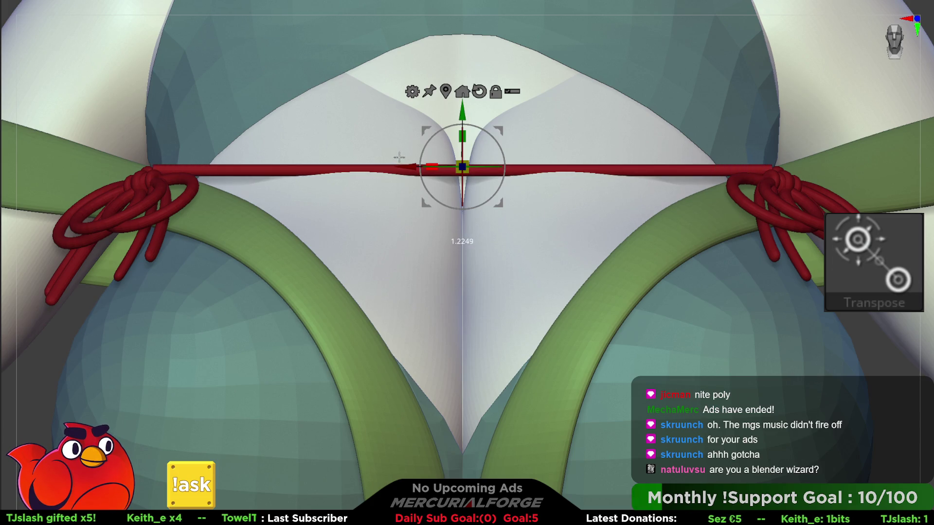
{"action": "mouse_move", "coordinate": [415, 156]}
{"action": "right_mouse_down"}
{"action": "mouse_move", "coordinate": [470, 187]}
{"action": "mouse_move", "coordinate": [461, 161]}
{"action": "mouse_move", "coordinate": [440, 183]}
{"action": "mouse_move", "coordinate": [453, 190]}
{"action": "mouse_move", "coordinate": [447, 176]}
{"action": "right_mouse_up"}
{"action": "left_click_drag", "start_coordinate": [438, 172], "coordinate": [426, 171]}
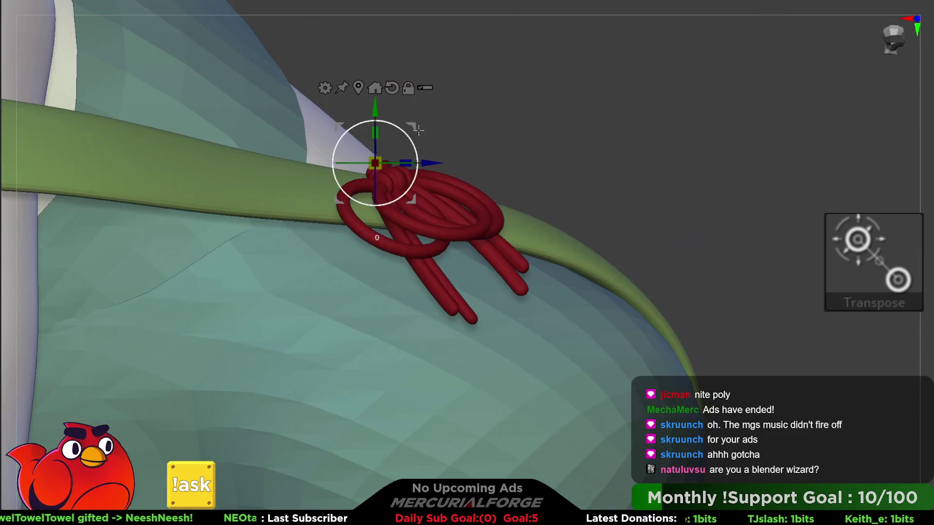
{"action": "mouse_move", "coordinate": [427, 171]}
{"action": "right_mouse_down"}
{"action": "mouse_move", "coordinate": [375, 112]}
{"action": "mouse_move", "coordinate": [324, 133]}
{"action": "mouse_move", "coordinate": [552, 207]}
{"action": "mouse_move", "coordinate": [548, 200]}
{"action": "mouse_move", "coordinate": [546, 225]}
{"action": "mouse_move", "coordinate": [555, 209]}
{"action": "mouse_move", "coordinate": [574, 214]}
{"action": "mouse_move", "coordinate": [729, 316]}
{"action": "right_mouse_up"}
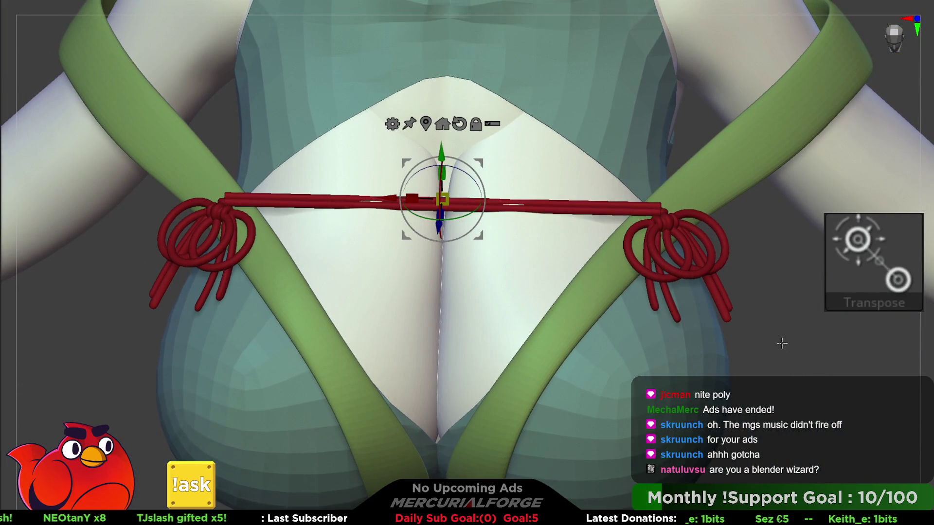
Mask the middle of the chest rope and pinch it near the right knot
{"action": "key", "text": "q"}
{"action": "key", "text": "space"}
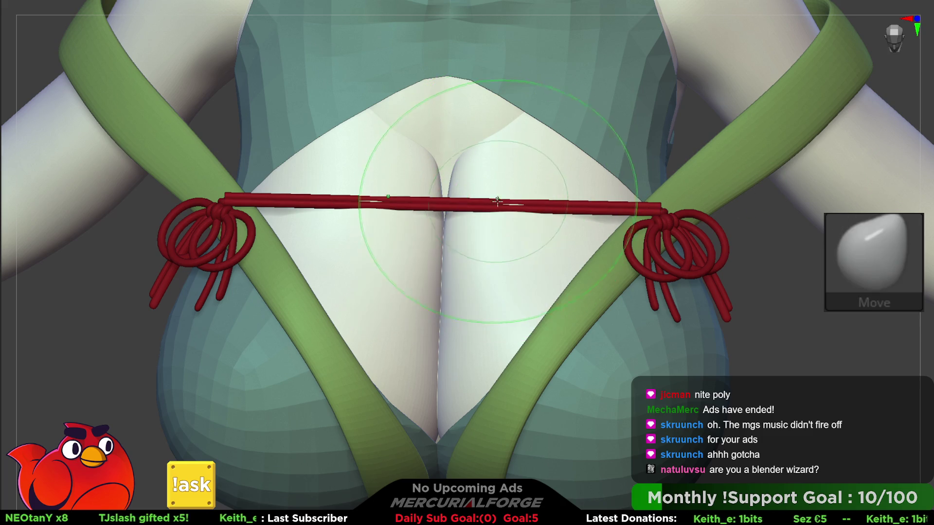
{"action": "left_click", "coordinate": [488, 203], "text": "ctrl"}
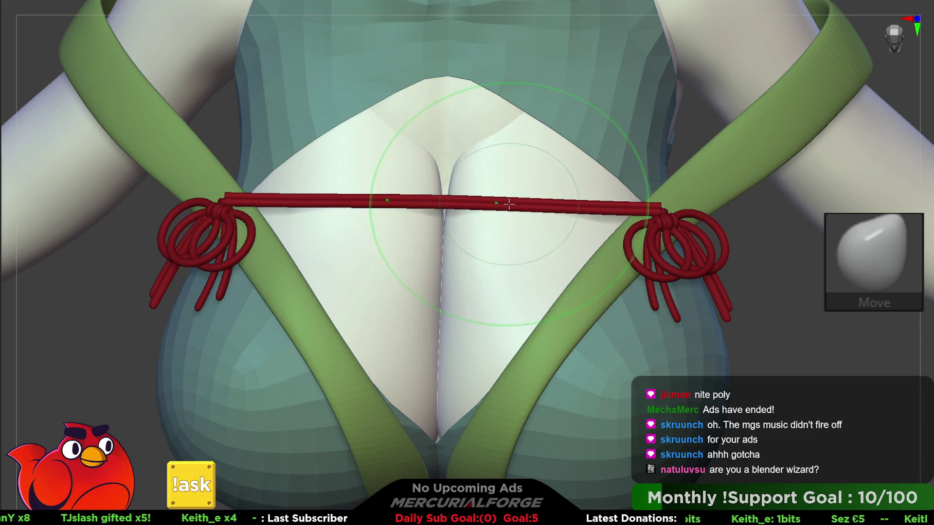
{"action": "mouse_move", "coordinate": [626, 200]}
{"action": "right_mouse_down"}
{"action": "mouse_move", "coordinate": [681, 340]}
{"action": "mouse_move", "coordinate": [673, 228]}
{"action": "right_mouse_up"}
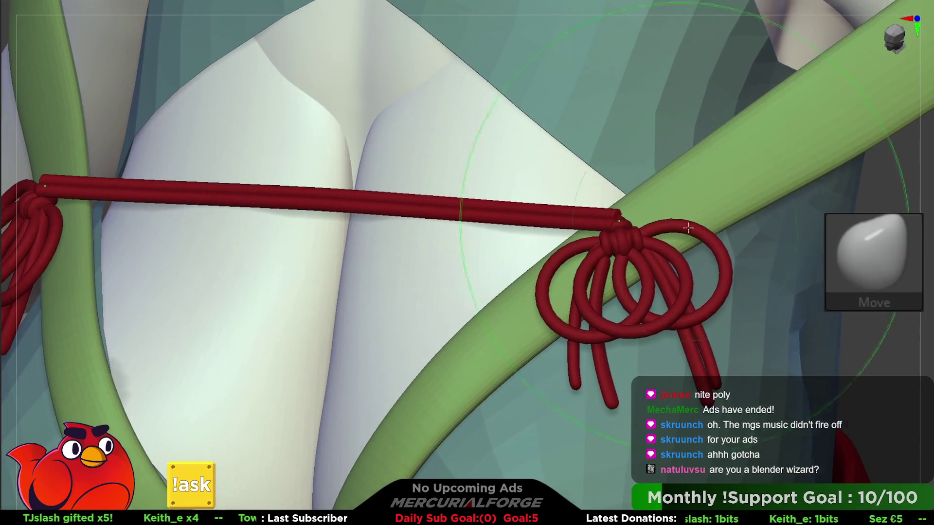
{"action": "key", "text": "b"}
{"action": "key", "text": "p"}
{"action": "key", "text": "i"}
{"action": "key", "text": "space"}
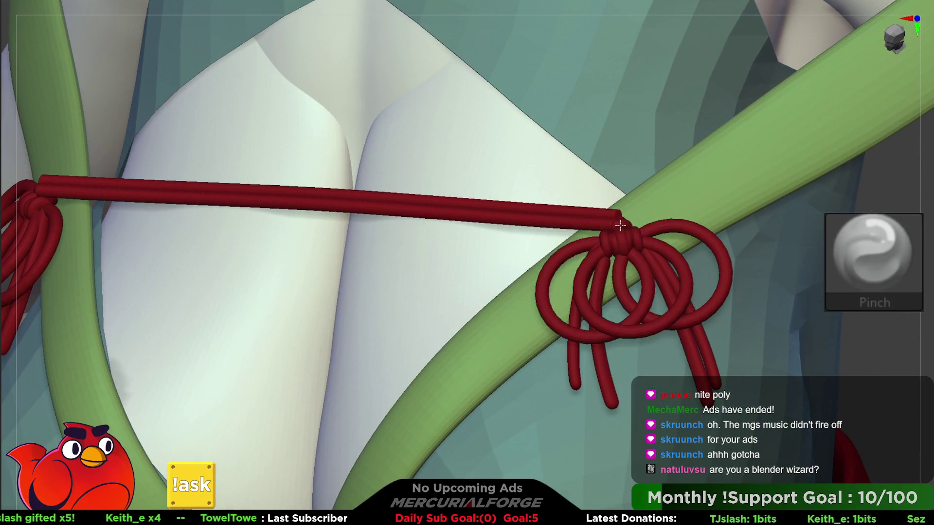
{"action": "right_click_drag", "start_coordinate": [630, 227], "coordinate": [618, 221]}
Move the rope end down into the right knot with the Transpose gizmo
{"action": "key", "text": "w"}
{"action": "left_click", "coordinate": [617, 219]}
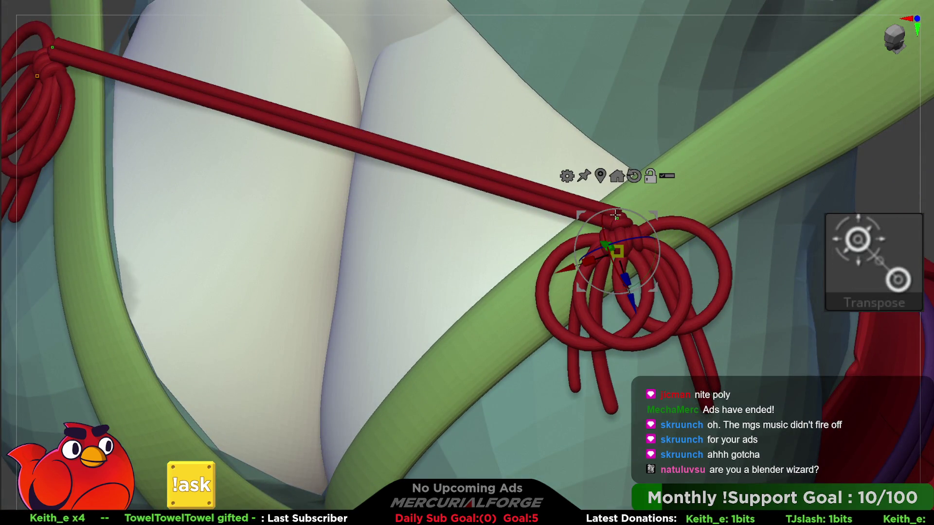
{"action": "left_click", "coordinate": [602, 209], "text": "alt"}
{"action": "left_click", "coordinate": [613, 216], "text": "alt"}
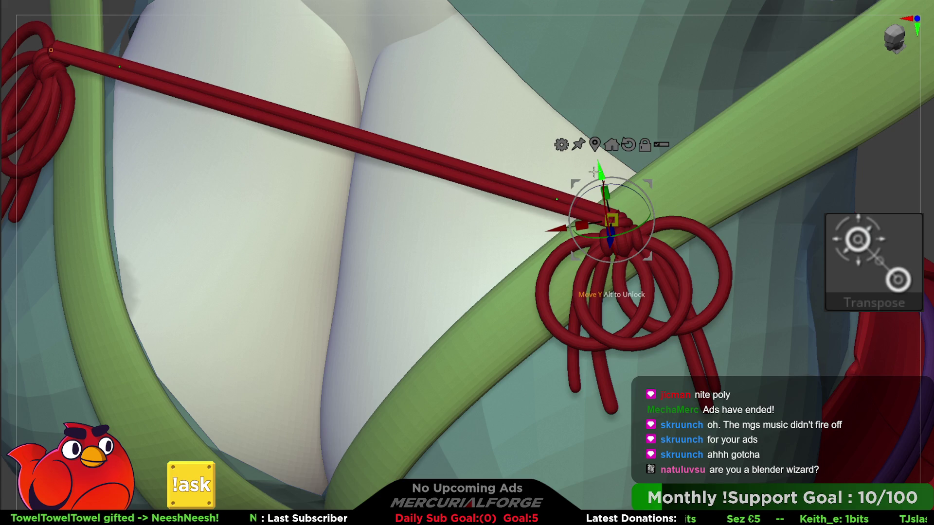
{"action": "left_click_drag", "start_coordinate": [601, 168], "coordinate": [607, 182]}
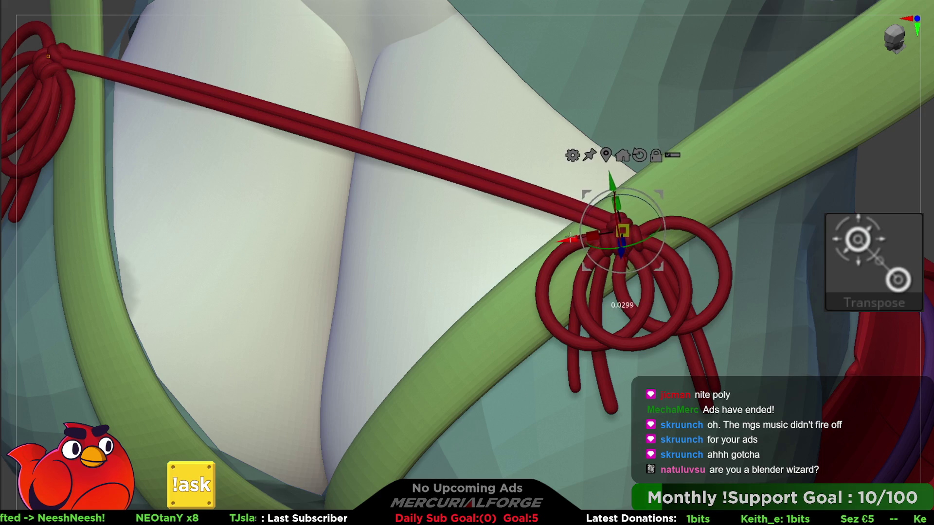
{"action": "mouse_move", "coordinate": [608, 219]}
{"action": "right_mouse_down"}
{"action": "mouse_move", "coordinate": [580, 177]}
{"action": "mouse_move", "coordinate": [559, 223]}
{"action": "mouse_move", "coordinate": [691, 151]}
{"action": "right_mouse_up"}
Undo twice to settle the shoulder knot's top strand, then solo the vertical strand
{"action": "key", "text": "ctrl+z"}
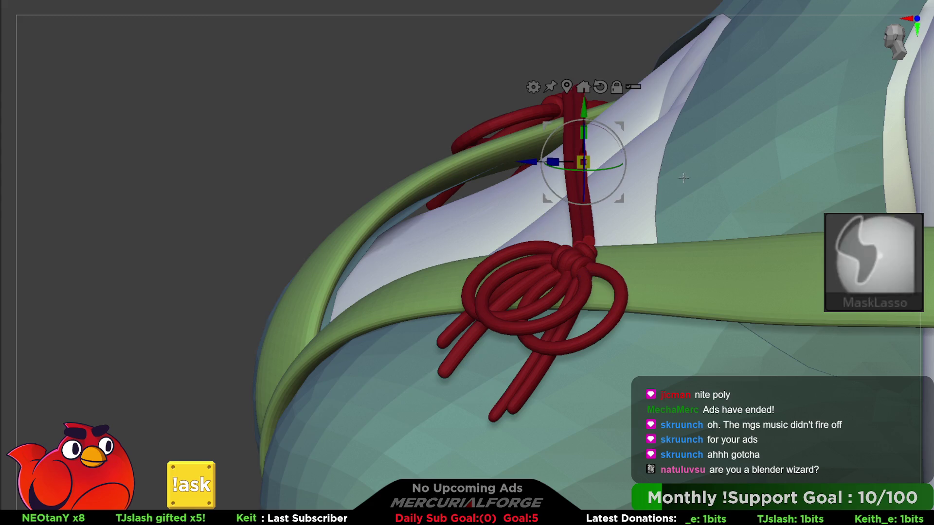
{"action": "key", "text": "ctrl+z"}
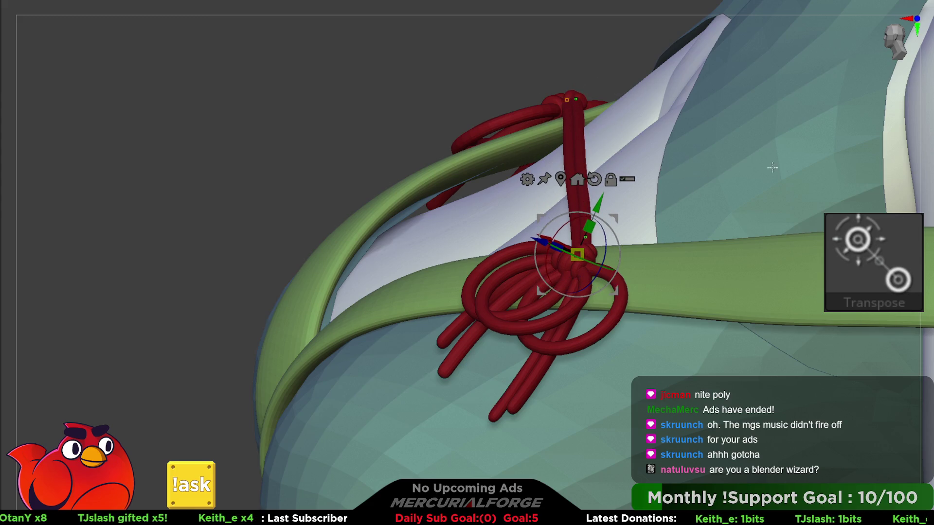
{"action": "key", "text": "q"}
{"action": "left_click", "coordinate": [579, 156], "text": "ctrl+shift"}
Lasso-mask the strand's end and invert the mask so only the end is free
{"action": "mouse_move", "coordinate": [598, 154]}
{"action": "right_mouse_down"}
{"action": "mouse_move", "coordinate": [575, 156]}
{"action": "mouse_move", "coordinate": [680, 173]}
{"action": "mouse_move", "coordinate": [553, 166]}
{"action": "mouse_move", "coordinate": [719, 258]}
{"action": "right_mouse_up"}
{"action": "mouse_move", "coordinate": [720, 258]}
{"action": "left_mouse_down", "text": "ctrl"}
{"action": "mouse_move", "coordinate": [701, 316]}
{"action": "mouse_move", "coordinate": [720, 233]}
{"action": "left_mouse_up", "text": "ctrl"}
{"action": "left_click", "coordinate": [790, 246], "text": "ctrl"}
{"action": "key", "text": "space"}
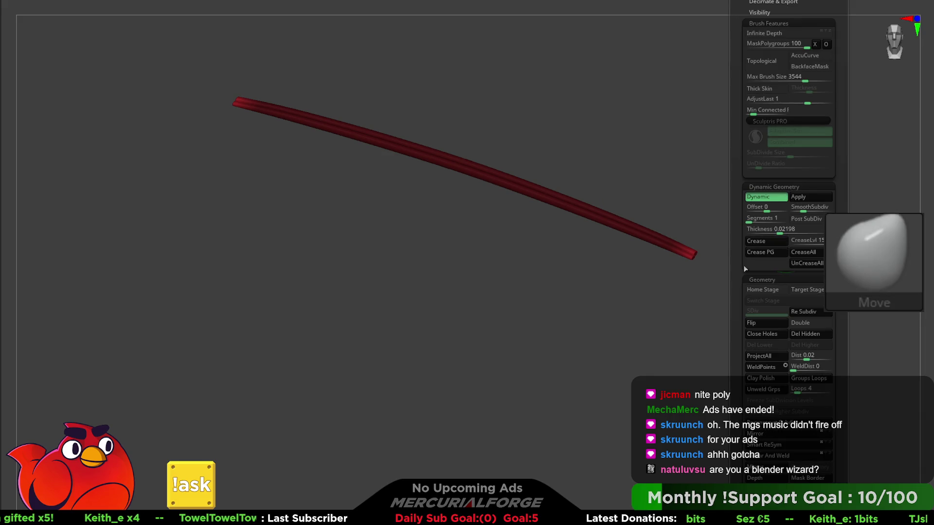
{"action": "mouse_move", "coordinate": [661, 281]}
{"action": "right_mouse_down"}
{"action": "mouse_move", "coordinate": [690, 301]}
{"action": "mouse_move", "coordinate": [798, 293]}
{"action": "right_mouse_up"}
{"action": "key", "text": "space"}
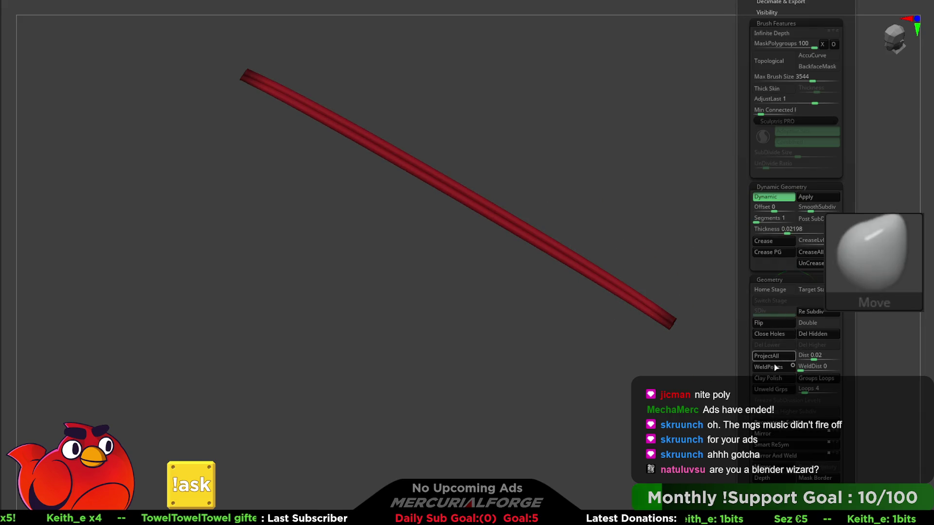
{"action": "mouse_move", "coordinate": [592, 289]}
{"action": "right_mouse_down"}
{"action": "mouse_move", "coordinate": [596, 254]}
{"action": "mouse_move", "coordinate": [580, 250]}
{"action": "mouse_move", "coordinate": [635, 323]}
{"action": "mouse_move", "coordinate": [672, 271]}
{"action": "mouse_move", "coordinate": [632, 241]}
{"action": "mouse_move", "coordinate": [694, 224]}
{"action": "mouse_move", "coordinate": [728, 246]}
{"action": "mouse_move", "coordinate": [682, 264]}
{"action": "mouse_move", "coordinate": [649, 246]}
{"action": "mouse_move", "coordinate": [682, 255]}
{"action": "mouse_move", "coordinate": [644, 265]}
{"action": "mouse_move", "coordinate": [794, 271]}
{"action": "right_mouse_up"}
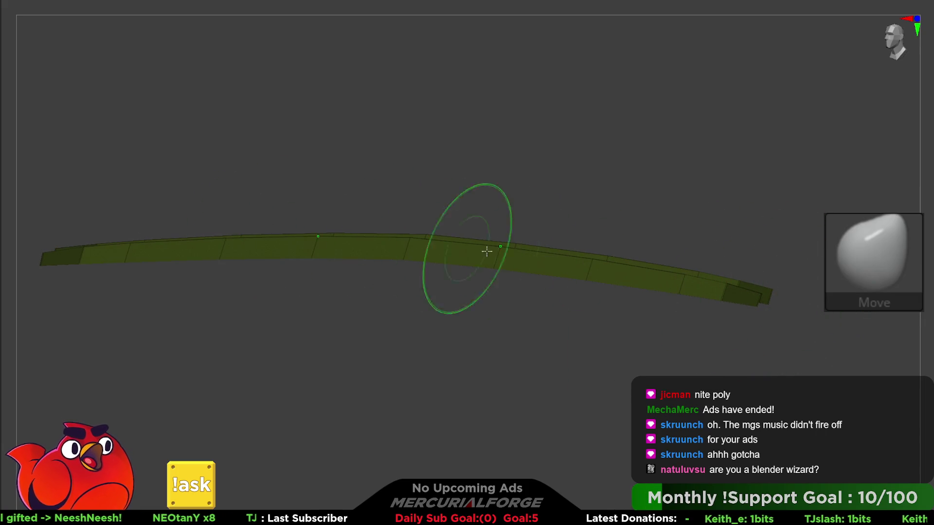
Smooth the strand into a rounded tube with Dynamic subdivision, then exit Solo
{"action": "key", "text": "space"}
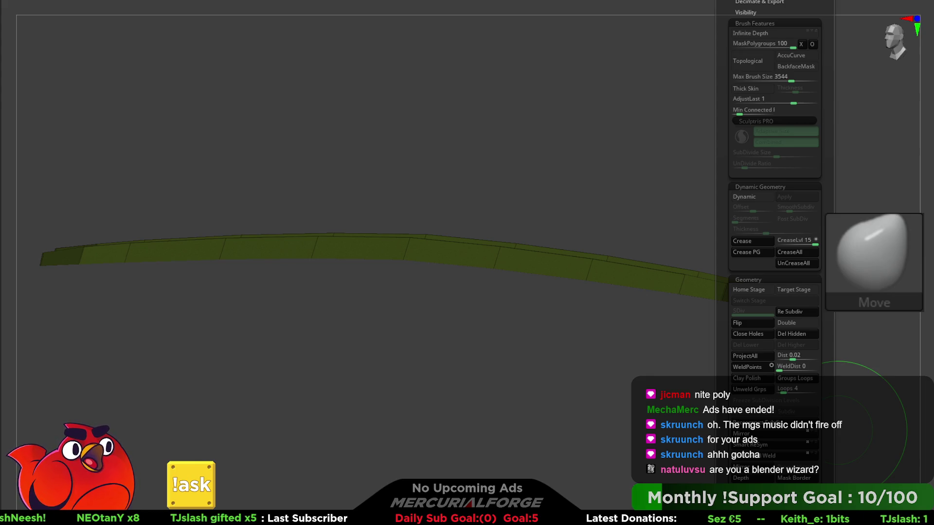
{"action": "key", "text": "space"}
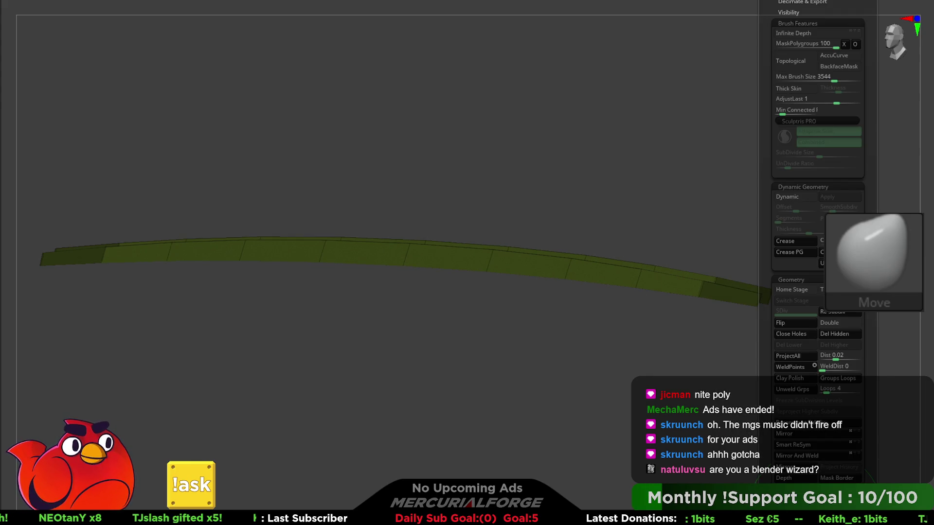
{"action": "key", "text": "shift"}
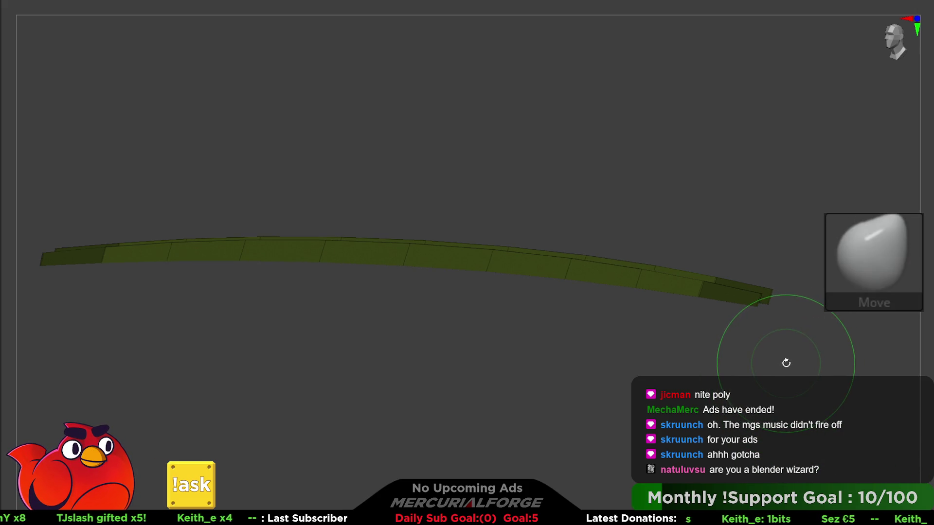
{"action": "key", "text": "d"}
{"action": "key", "text": "shift+d"}
{"action": "key", "text": "d"}
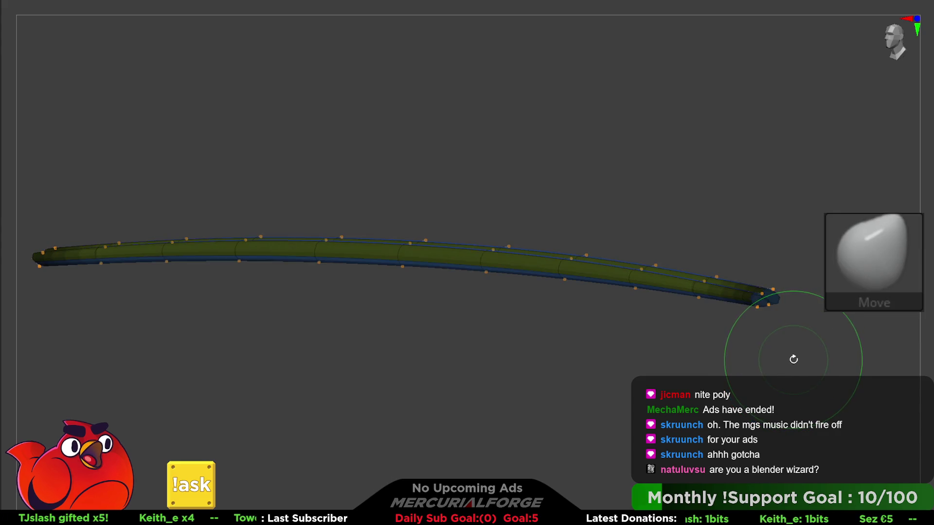
{"action": "key", "text": "shift+f"}
{"action": "left_click", "coordinate": [795, 359], "text": "ctrl+shift"}
{"action": "mouse_move", "coordinate": [749, 355]}
{"action": "left_mouse_down"}
{"action": "mouse_move", "coordinate": [584, 264]}
{"action": "mouse_move", "coordinate": [635, 259]}
{"action": "left_mouse_up"}
{"action": "key", "text": "space"}
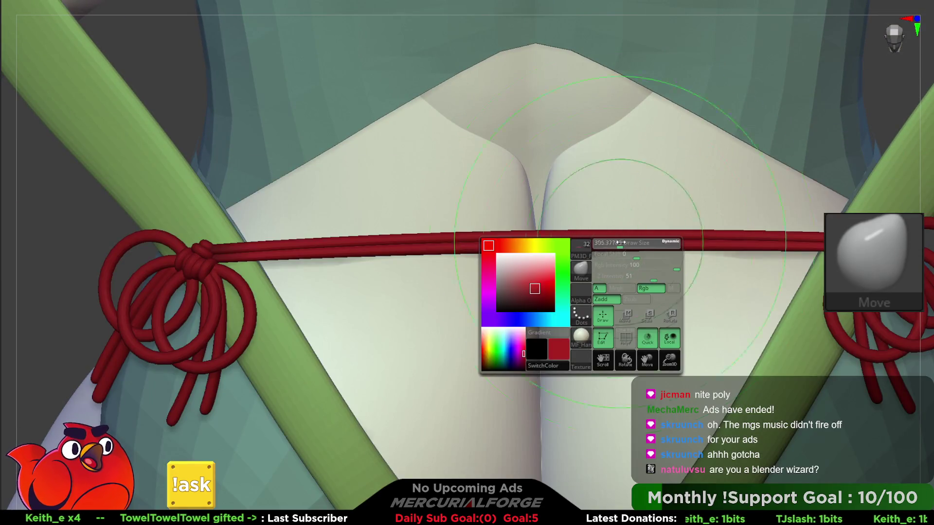
Mask the right rope knot and move it slightly down with the Transpose gizmo
{"action": "left_click_drag", "start_coordinate": [625, 242], "coordinate": [625, 246]}
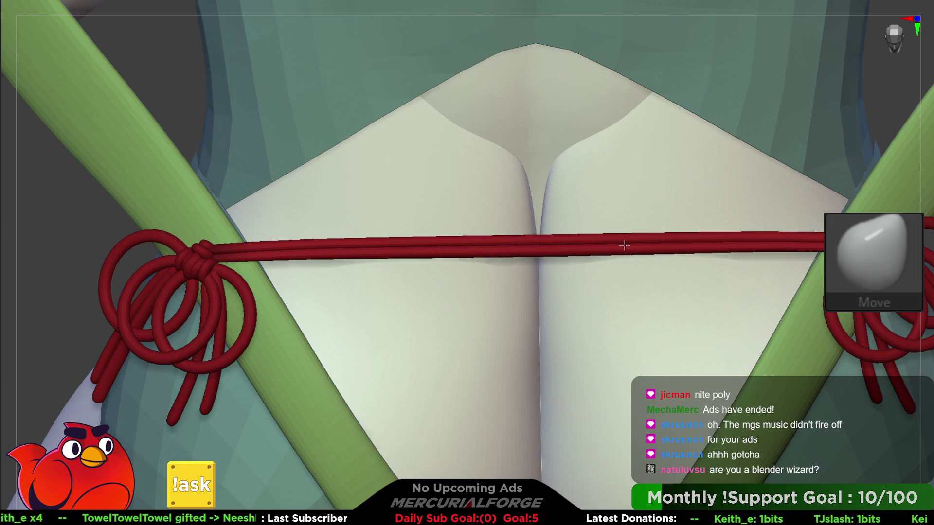
{"action": "right_click_drag", "start_coordinate": [687, 237], "coordinate": [595, 260]}
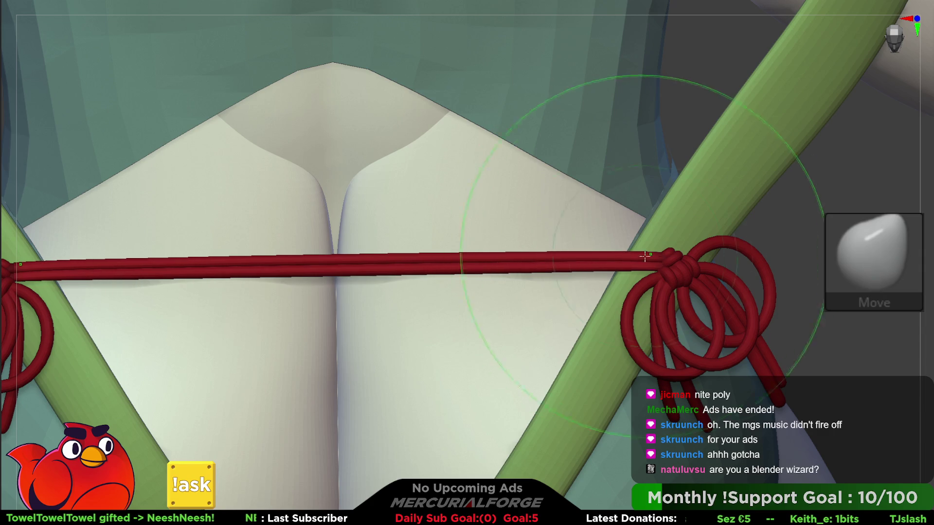
{"action": "key", "text": "ctrl"}
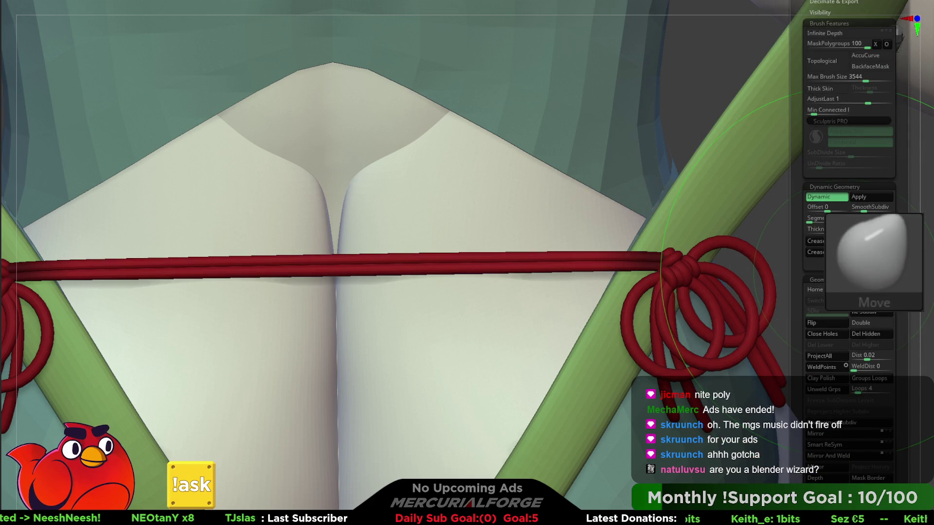
{"action": "key", "text": "ctrl"}
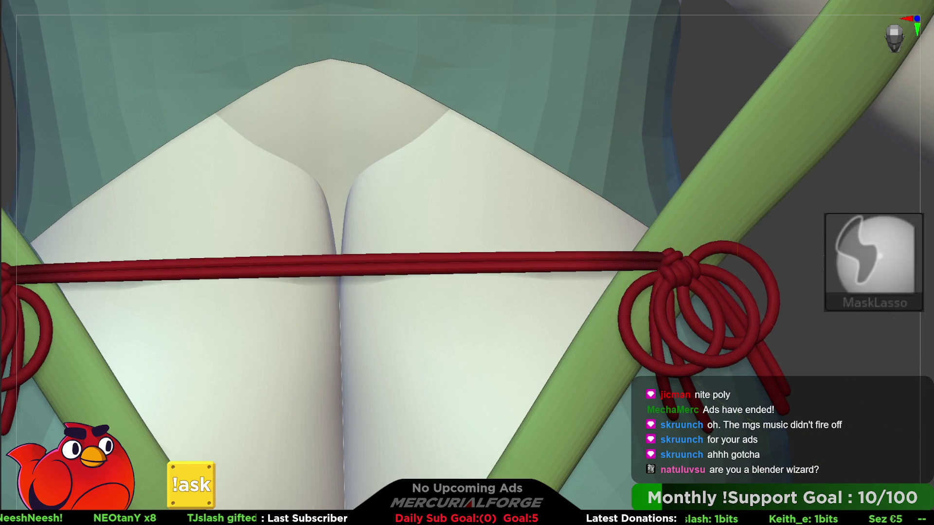
{"action": "key", "text": "w"}
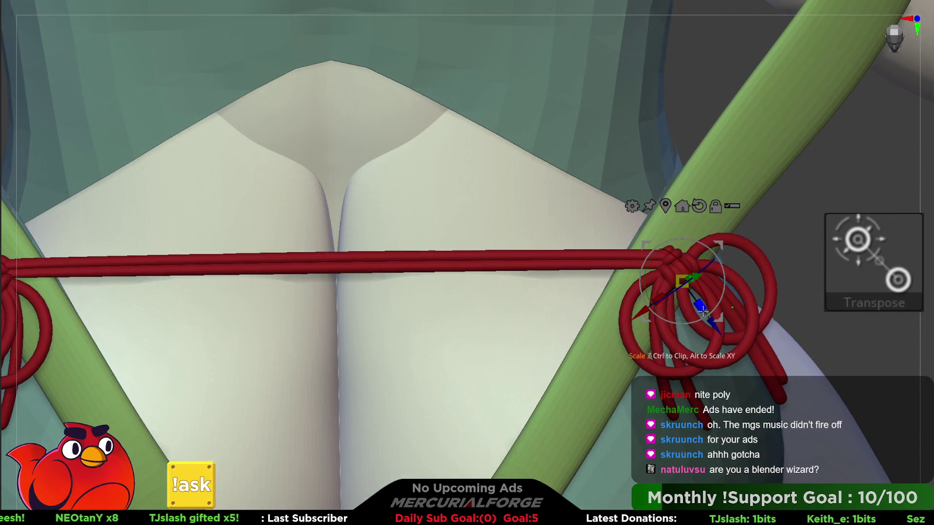
{"action": "key", "text": "ctrl"}
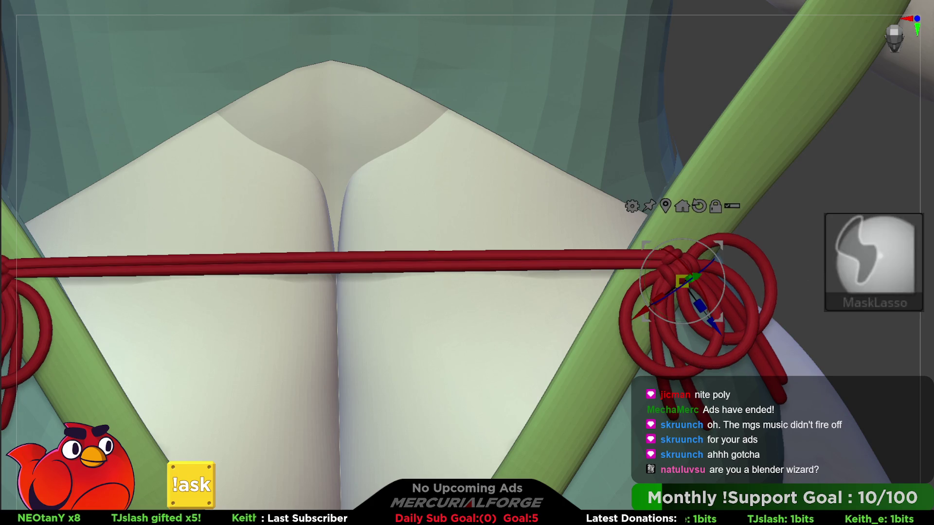
{"action": "left_click_drag", "start_coordinate": [715, 322], "coordinate": [719, 332]}
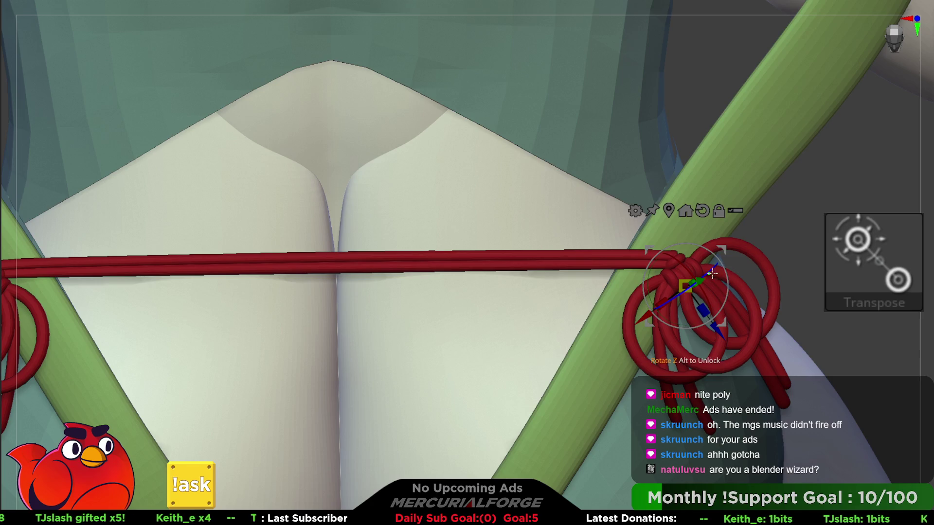
Rotate the knot slightly on the green strap, then clear the mask and frame the figure
{"action": "mouse_move", "coordinate": [765, 280]}
{"action": "left_mouse_down"}
{"action": "mouse_move", "coordinate": [647, 227]}
{"action": "mouse_move", "coordinate": [731, 259]}
{"action": "left_mouse_up"}
{"action": "left_click_drag", "start_coordinate": [662, 287], "coordinate": [665, 285]}
{"action": "key", "text": "f"}
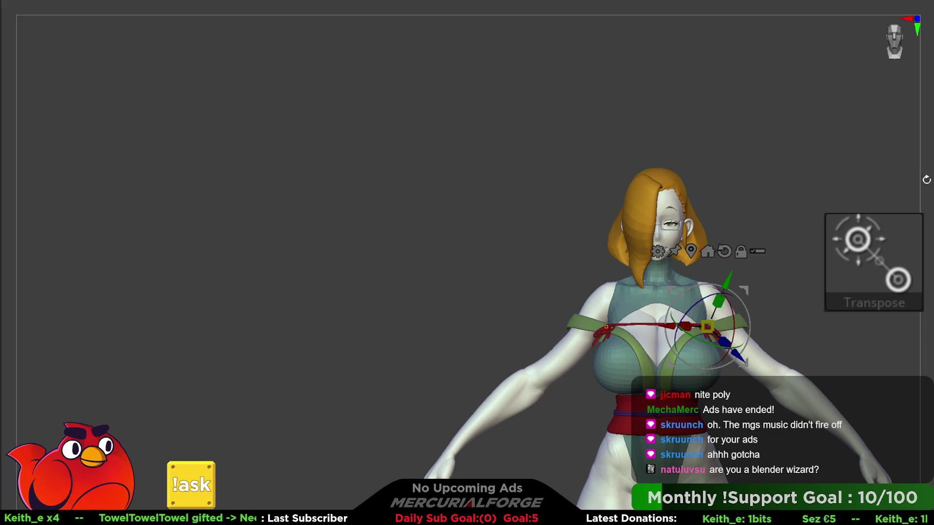
{"action": "key", "text": "q"}
{"action": "left_click", "coordinate": [710, 181], "text": "ctrl"}
{"action": "mouse_move", "coordinate": [710, 180]}
{"action": "left_mouse_down"}
{"action": "mouse_move", "coordinate": [704, 223]}
{"action": "mouse_move", "coordinate": [688, 221]}
{"action": "mouse_move", "coordinate": [684, 188]}
{"action": "mouse_move", "coordinate": [713, 202]}
{"action": "mouse_move", "coordinate": [698, 175]}
{"action": "left_mouse_up"}
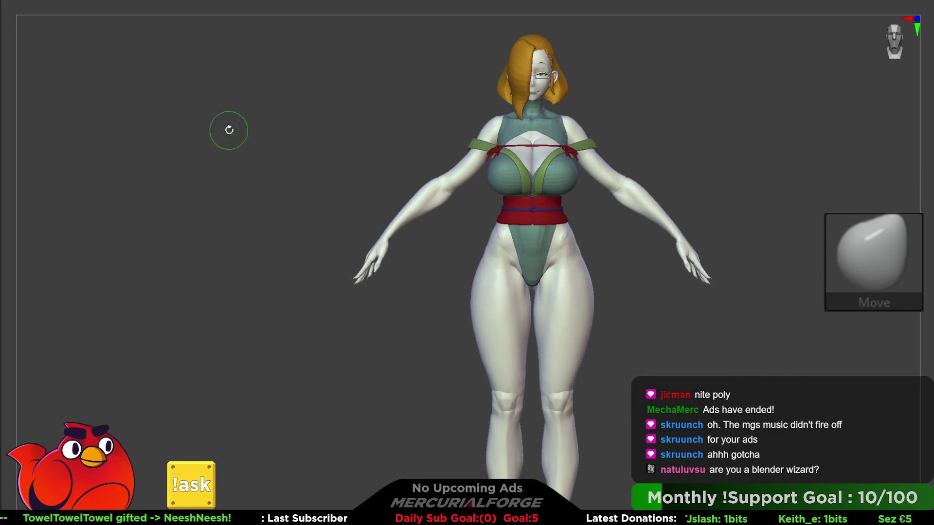
Preview the character in MF_PeachSkin, then switch to a lighter bluish-grey skin MatCap
{"action": "key", "text": "m"}
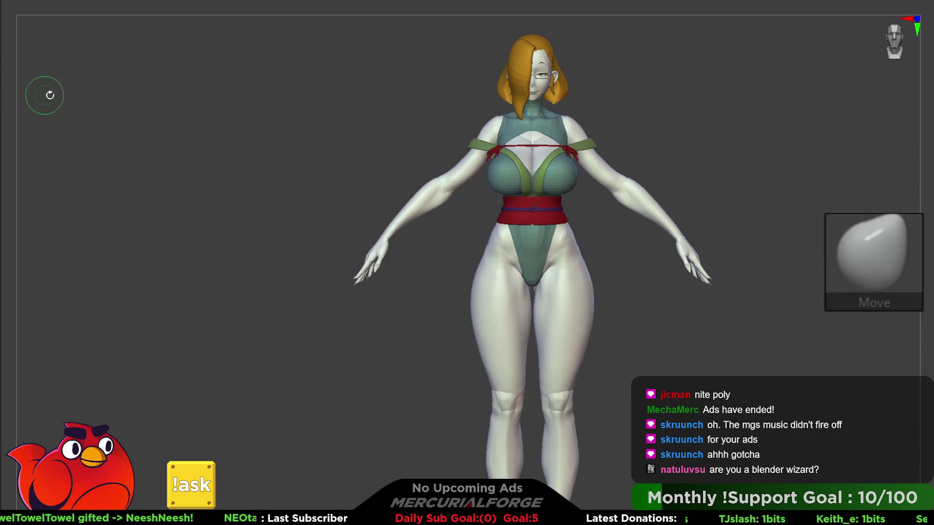
{"action": "key", "text": "m"}
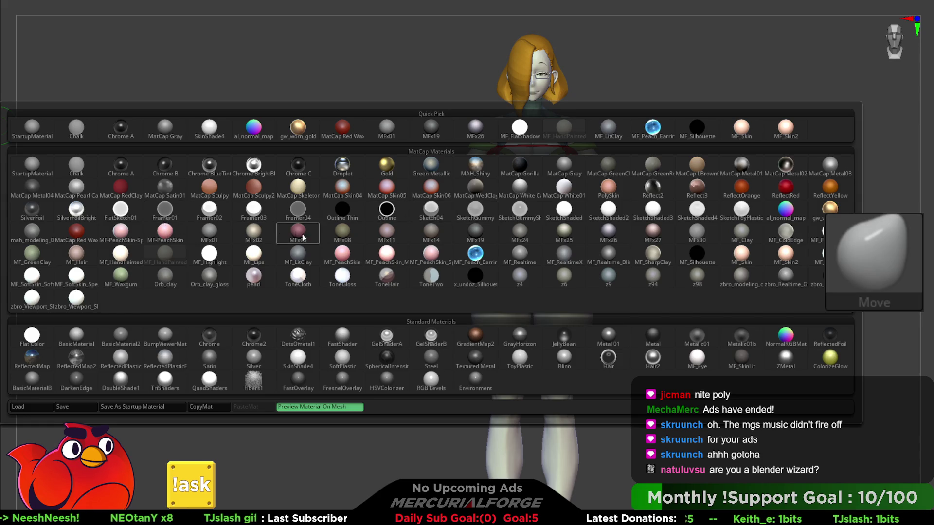
{"action": "left_click", "coordinate": [357, 262]}
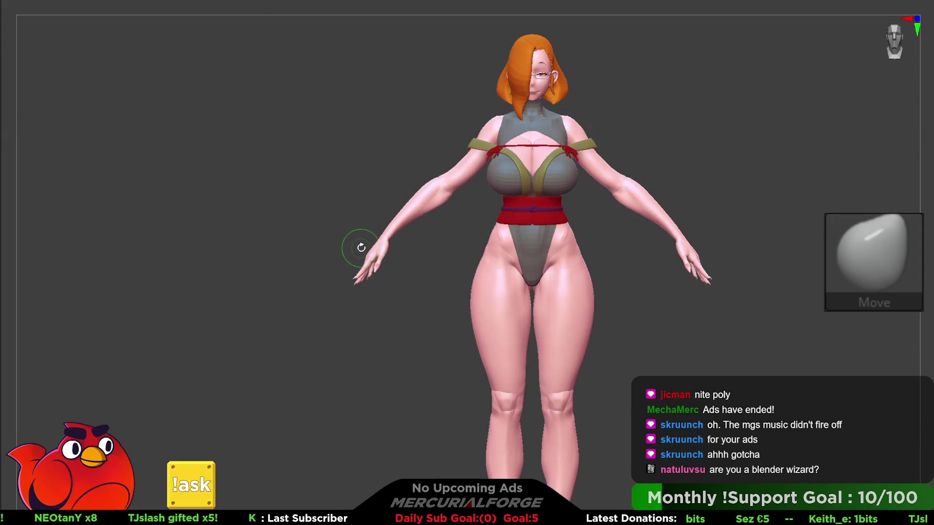
{"action": "left_click", "coordinate": [1, 106]}
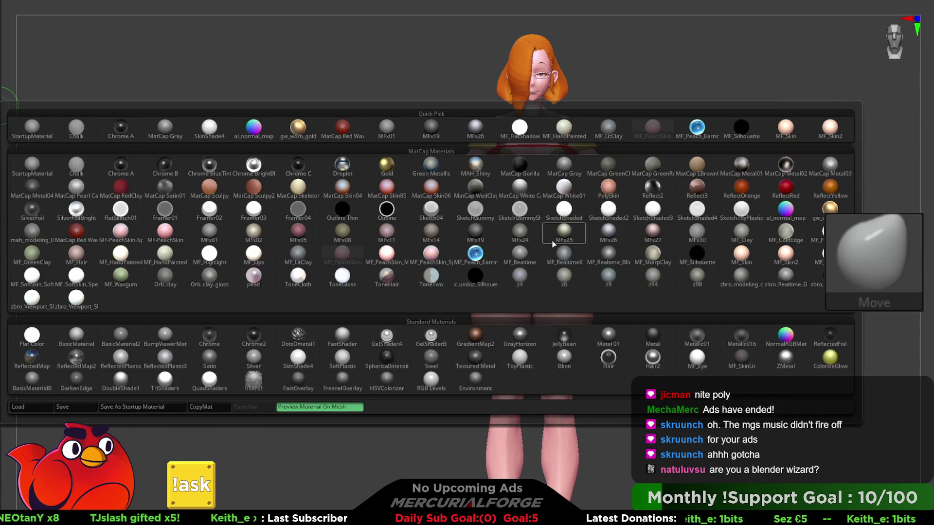
{"action": "left_click", "coordinate": [739, 257]}
{"action": "mouse_move", "coordinate": [721, 213]}
{"action": "left_mouse_down"}
{"action": "mouse_move", "coordinate": [691, 214]}
{"action": "mouse_move", "coordinate": [781, 239]}
{"action": "mouse_move", "coordinate": [712, 230]}
{"action": "left_mouse_up"}
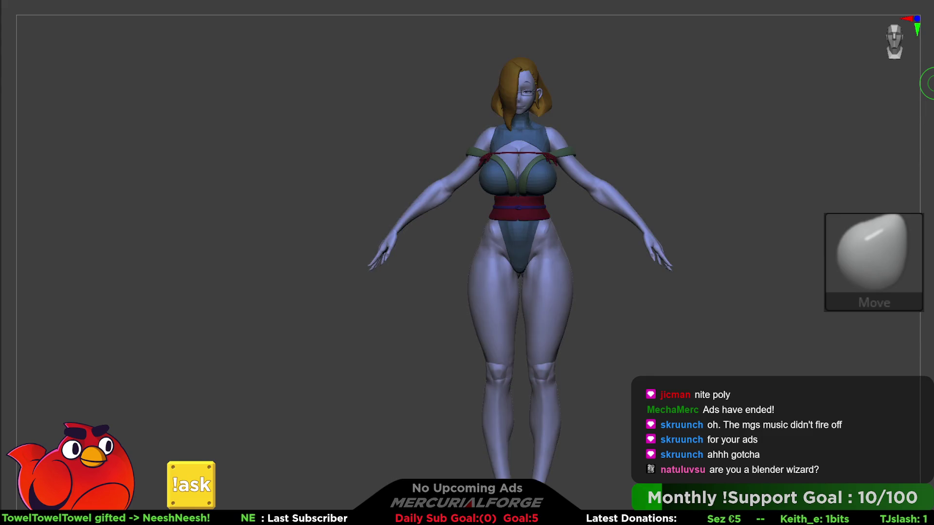
Drag the green strap points outward and down over the chest with symmetric Move
{"action": "left_click_drag", "start_coordinate": [720, 146], "coordinate": [741, 203]}
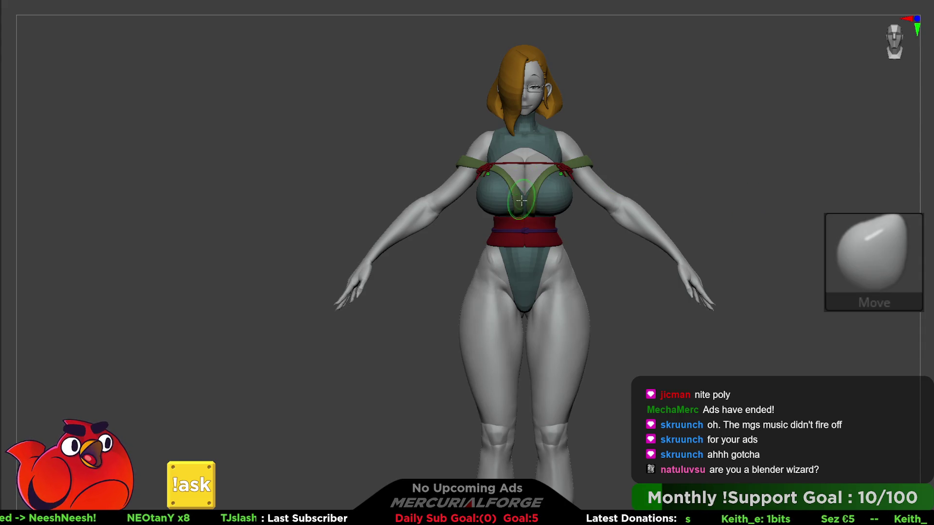
{"action": "mouse_move", "coordinate": [530, 192]}
{"action": "left_mouse_down"}
{"action": "mouse_move", "coordinate": [553, 210]}
{"action": "mouse_move", "coordinate": [548, 192]}
{"action": "left_mouse_up"}
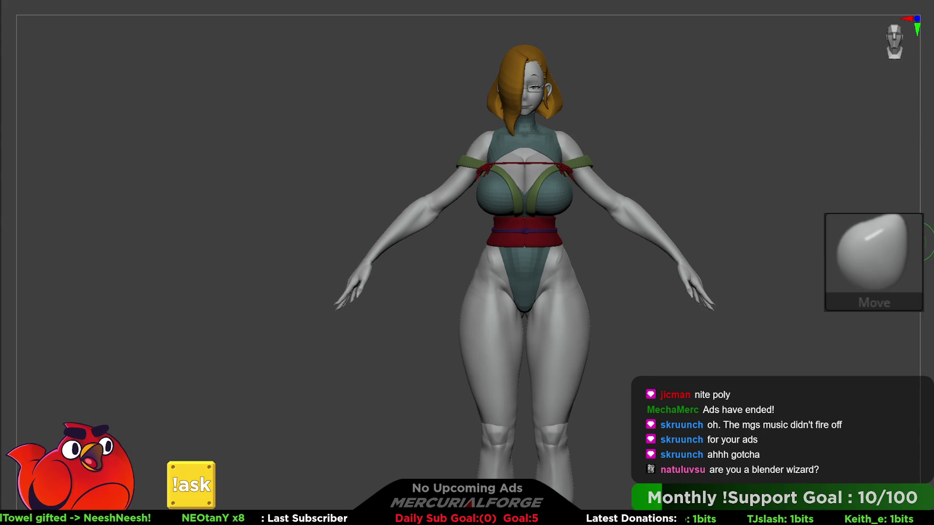
{"action": "mouse_move", "coordinate": [747, 256]}
{"action": "left_mouse_down", "text": "alt"}
{"action": "mouse_move", "coordinate": [717, 229]}
{"action": "mouse_move", "coordinate": [777, 276]}
{"action": "left_mouse_up", "text": "alt"}
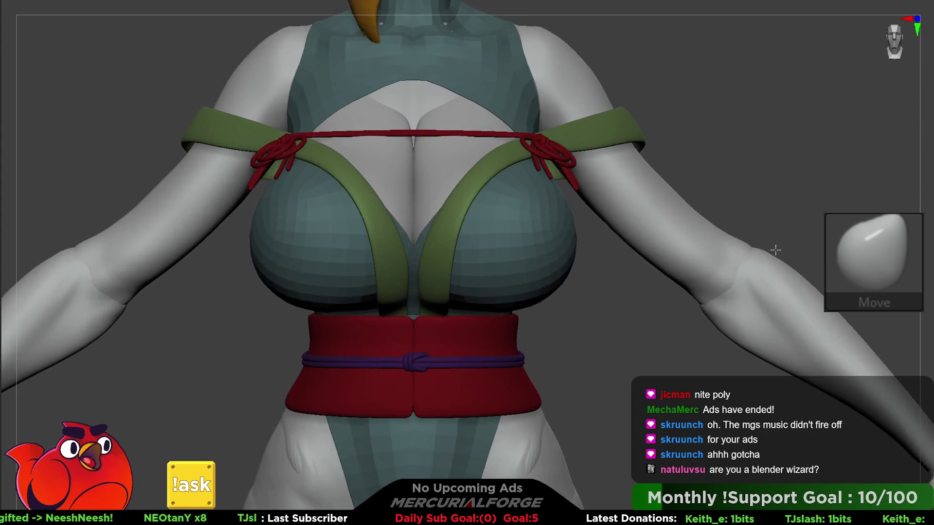
Lasso-mask over the chest and raise the brush Draw Size
{"action": "right_click_drag", "start_coordinate": [524, 137], "coordinate": [491, 189]}
{"action": "left_click_drag", "start_coordinate": [535, 214], "coordinate": [516, 273], "text": "ctrl+shift"}
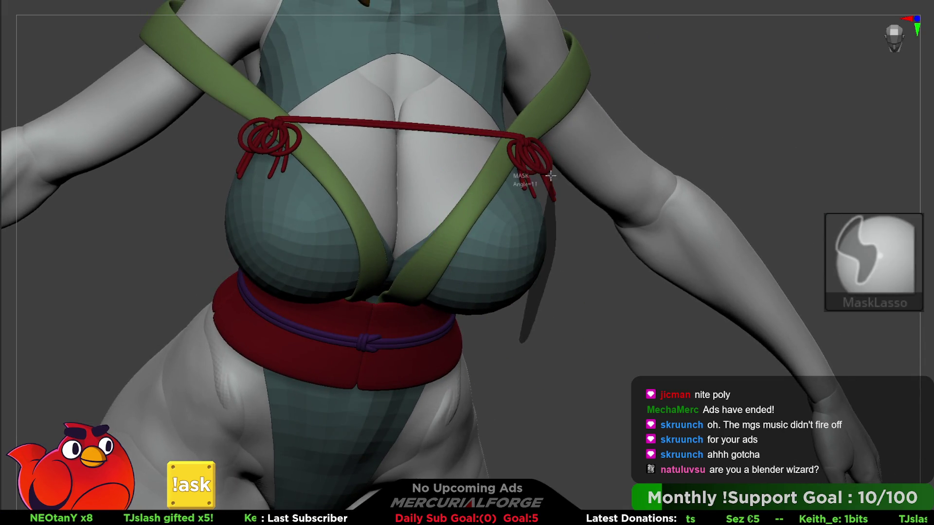
{"action": "mouse_move", "coordinate": [515, 153]}
{"action": "left_mouse_down", "text": "ctrl"}
{"action": "mouse_move", "coordinate": [476, 238]}
{"action": "mouse_move", "coordinate": [366, 384]}
{"action": "left_mouse_up", "text": "ctrl"}
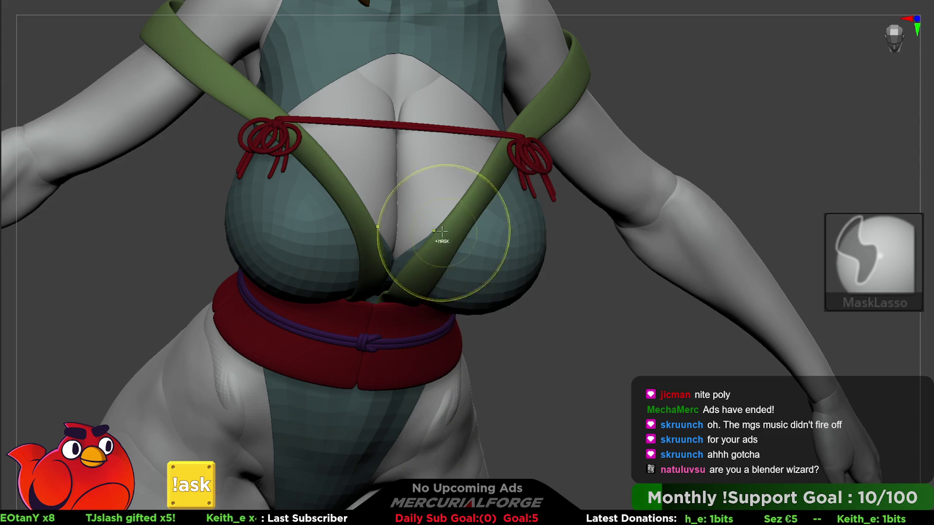
{"action": "key", "text": "space"}
{"action": "left_click_drag", "start_coordinate": [436, 226], "coordinate": [439, 228]}
Orbit around the torso to check how the green strap runs across the back
{"action": "mouse_move", "coordinate": [427, 223]}
{"action": "right_mouse_down"}
{"action": "mouse_move", "coordinate": [412, 254]}
{"action": "mouse_move", "coordinate": [443, 212]}
{"action": "mouse_move", "coordinate": [370, 341]}
{"action": "mouse_move", "coordinate": [344, 319]}
{"action": "mouse_move", "coordinate": [308, 254]}
{"action": "mouse_move", "coordinate": [317, 302]}
{"action": "right_mouse_up"}
{"action": "mouse_move", "coordinate": [418, 309]}
{"action": "right_mouse_down"}
{"action": "mouse_move", "coordinate": [418, 241]}
{"action": "mouse_move", "coordinate": [561, 189]}
{"action": "right_mouse_up"}
{"action": "key", "text": "space"}
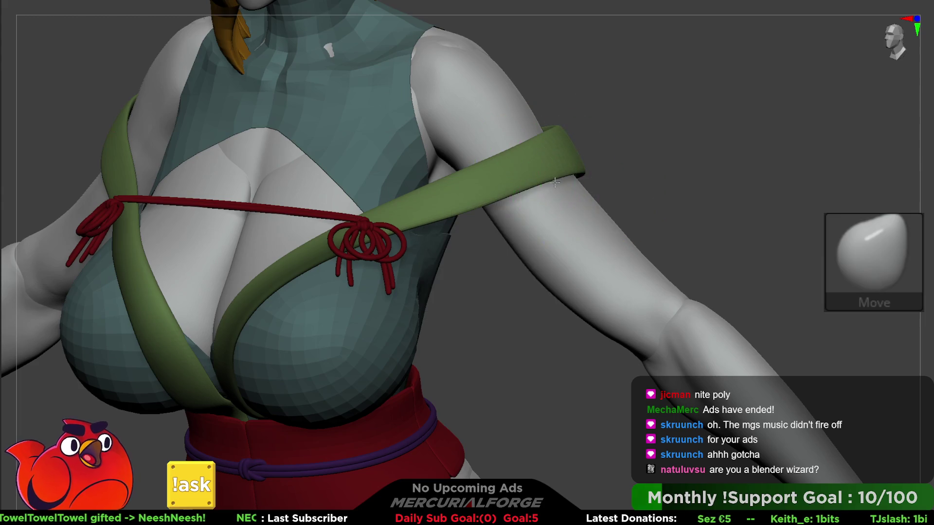
{"action": "mouse_move", "coordinate": [560, 193]}
{"action": "right_mouse_down"}
{"action": "mouse_move", "coordinate": [479, 250]}
{"action": "mouse_move", "coordinate": [549, 195]}
{"action": "right_mouse_up"}
{"action": "mouse_move", "coordinate": [569, 161]}
{"action": "right_mouse_down"}
{"action": "mouse_move", "coordinate": [552, 198]}
{"action": "mouse_move", "coordinate": [577, 205]}
{"action": "mouse_move", "coordinate": [490, 208]}
{"action": "right_mouse_up"}
{"action": "key", "text": "space"}
{"action": "mouse_move", "coordinate": [479, 239]}
{"action": "right_mouse_down"}
{"action": "mouse_move", "coordinate": [417, 208]}
{"action": "mouse_move", "coordinate": [475, 235]}
{"action": "right_mouse_up"}
{"action": "key", "text": "space"}
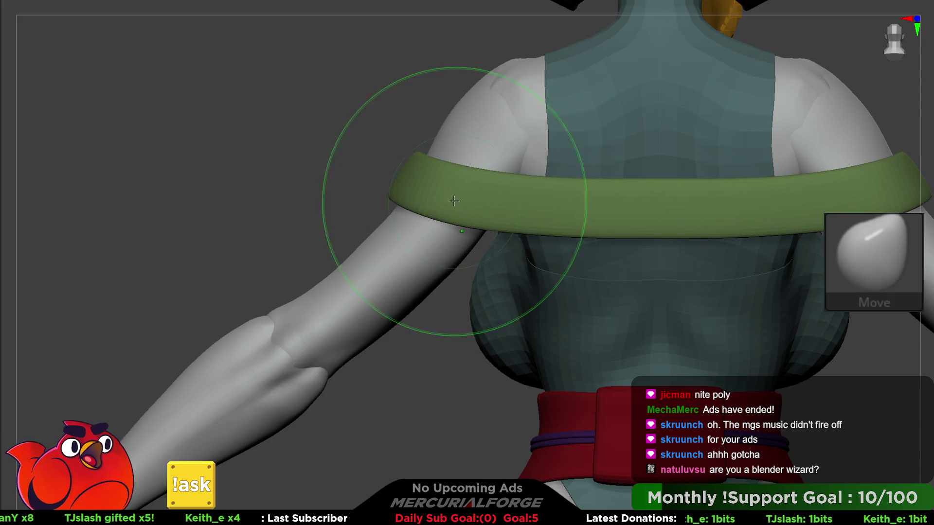
Pull the teal suit's edge near the armpit outward over the upper arm with Move
{"action": "mouse_move", "coordinate": [385, 209]}
{"action": "right_mouse_down"}
{"action": "mouse_move", "coordinate": [392, 234]}
{"action": "mouse_move", "coordinate": [401, 209]}
{"action": "mouse_move", "coordinate": [503, 213]}
{"action": "mouse_move", "coordinate": [425, 188]}
{"action": "mouse_move", "coordinate": [413, 224]}
{"action": "right_mouse_up"}
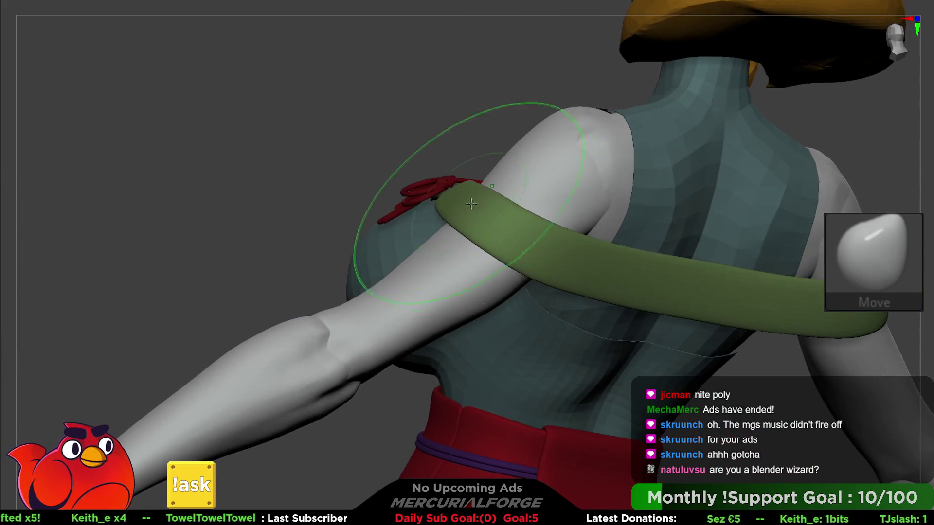
{"action": "right_click_drag", "start_coordinate": [600, 260], "coordinate": [513, 279]}
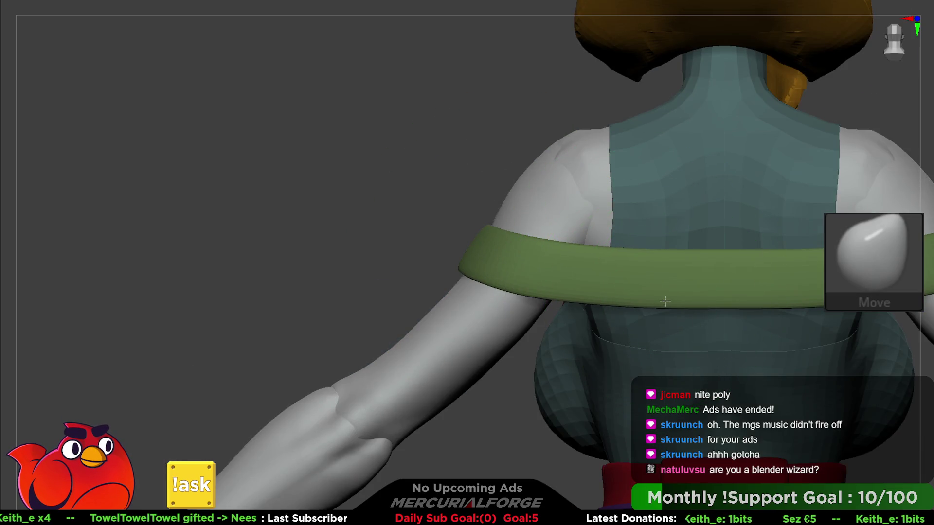
{"action": "mouse_move", "coordinate": [627, 258]}
{"action": "right_mouse_down", "text": "alt"}
{"action": "mouse_move", "coordinate": [542, 234]}
{"action": "mouse_move", "coordinate": [604, 261]}
{"action": "mouse_move", "coordinate": [631, 252]}
{"action": "mouse_move", "coordinate": [629, 281]}
{"action": "mouse_move", "coordinate": [615, 227]}
{"action": "mouse_move", "coordinate": [609, 236]}
{"action": "mouse_move", "coordinate": [630, 246]}
{"action": "mouse_move", "coordinate": [632, 239]}
{"action": "mouse_move", "coordinate": [608, 206]}
{"action": "right_mouse_up", "text": "alt"}
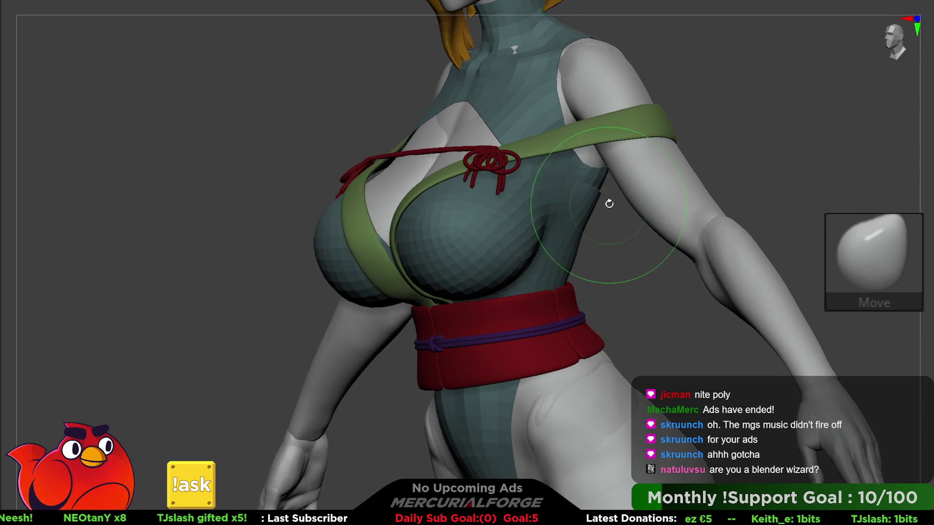
{"action": "mouse_move", "coordinate": [587, 165]}
{"action": "right_mouse_down"}
{"action": "mouse_move", "coordinate": [560, 156]}
{"action": "mouse_move", "coordinate": [601, 167]}
{"action": "mouse_move", "coordinate": [562, 209]}
{"action": "mouse_move", "coordinate": [561, 183]}
{"action": "right_mouse_up"}
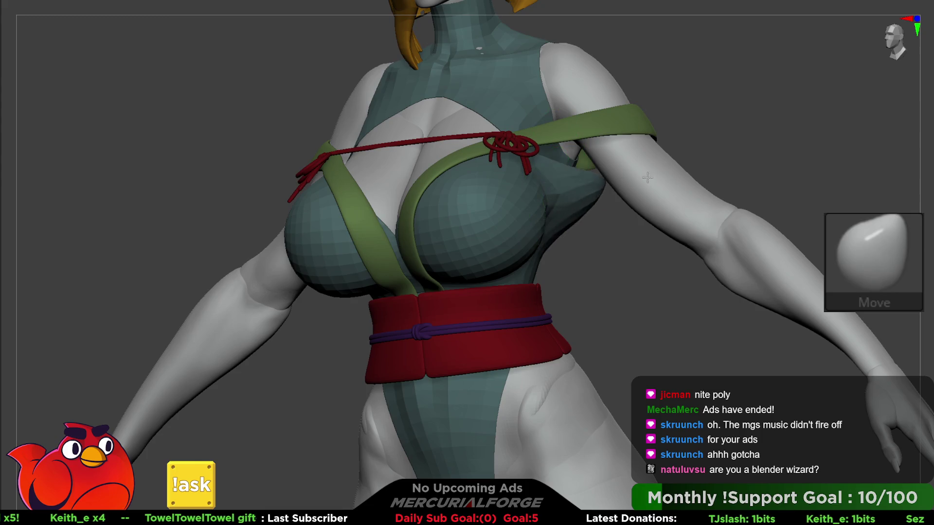
{"action": "left_click_drag", "start_coordinate": [560, 204], "coordinate": [574, 182]}
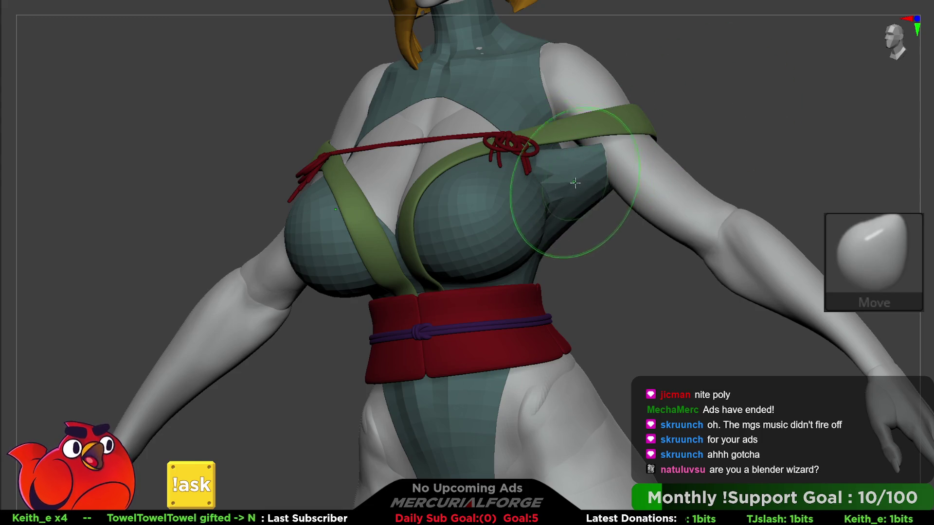
{"action": "mouse_move", "coordinate": [574, 182]}
{"action": "right_mouse_down"}
{"action": "mouse_move", "coordinate": [561, 134]}
{"action": "mouse_move", "coordinate": [653, 187]}
{"action": "mouse_move", "coordinate": [662, 165]}
{"action": "mouse_move", "coordinate": [733, 157]}
{"action": "right_mouse_up"}
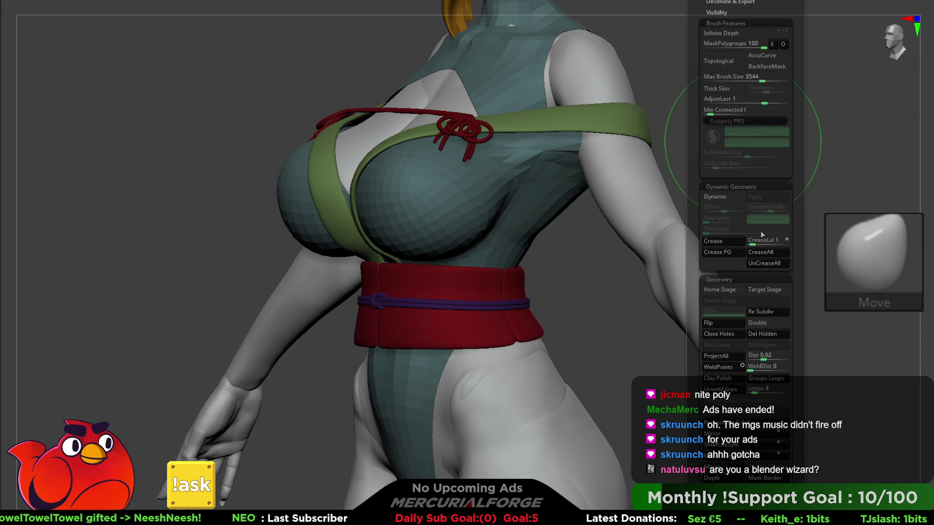
Make the garment mesh double-sided and soften the chest with a clay brush stroke
{"action": "left_click", "coordinate": [765, 324]}
{"action": "mouse_move", "coordinate": [663, 156]}
{"action": "right_mouse_down"}
{"action": "mouse_move", "coordinate": [580, 213]}
{"action": "mouse_move", "coordinate": [642, 244]}
{"action": "mouse_move", "coordinate": [611, 209]}
{"action": "mouse_move", "coordinate": [630, 183]}
{"action": "right_mouse_up"}
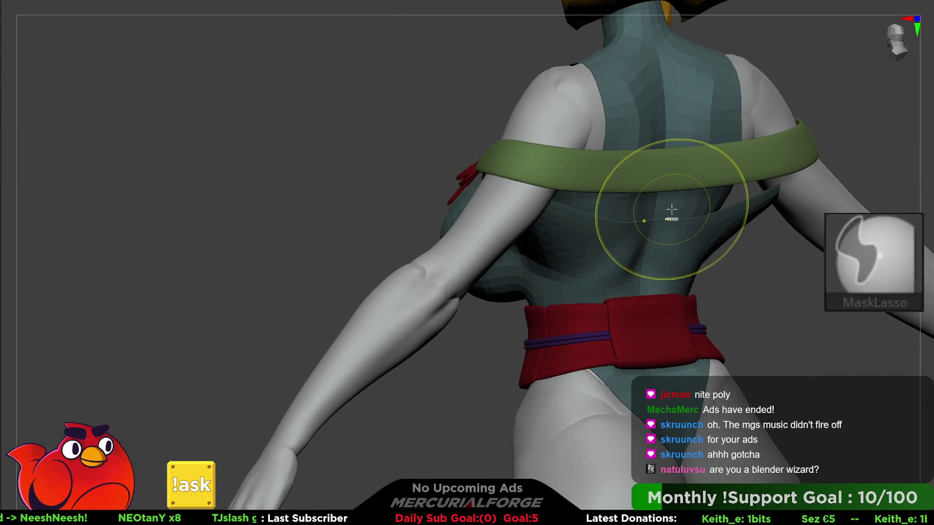
{"action": "mouse_move", "coordinate": [664, 209]}
{"action": "right_mouse_down"}
{"action": "mouse_move", "coordinate": [602, 216]}
{"action": "mouse_move", "coordinate": [615, 267]}
{"action": "right_mouse_up"}
{"action": "key", "text": "shift"}
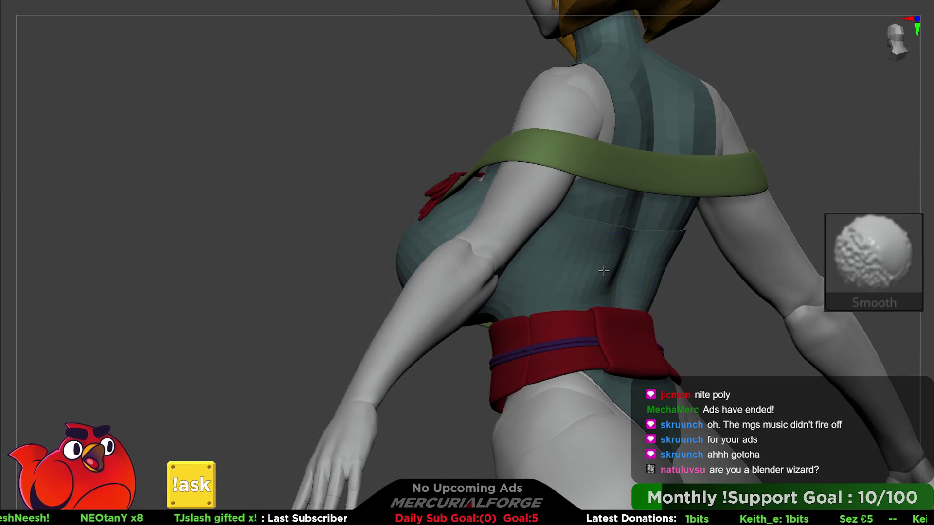
{"action": "mouse_move", "coordinate": [565, 250]}
{"action": "right_mouse_down"}
{"action": "mouse_move", "coordinate": [574, 239]}
{"action": "mouse_move", "coordinate": [557, 223]}
{"action": "mouse_move", "coordinate": [600, 190]}
{"action": "mouse_move", "coordinate": [562, 295]}
{"action": "right_mouse_up"}
{"action": "key", "text": "b"}
{"action": "key", "text": "Escape"}
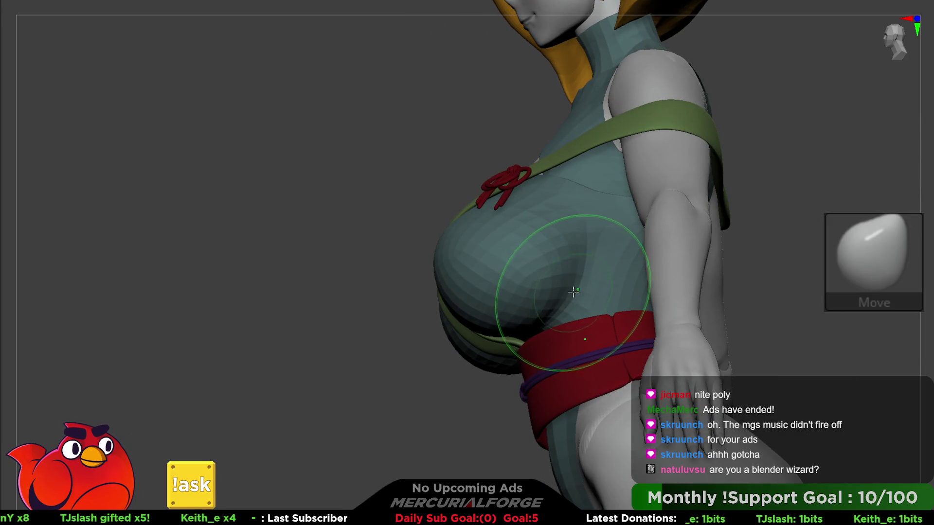
{"action": "key", "text": "1"}
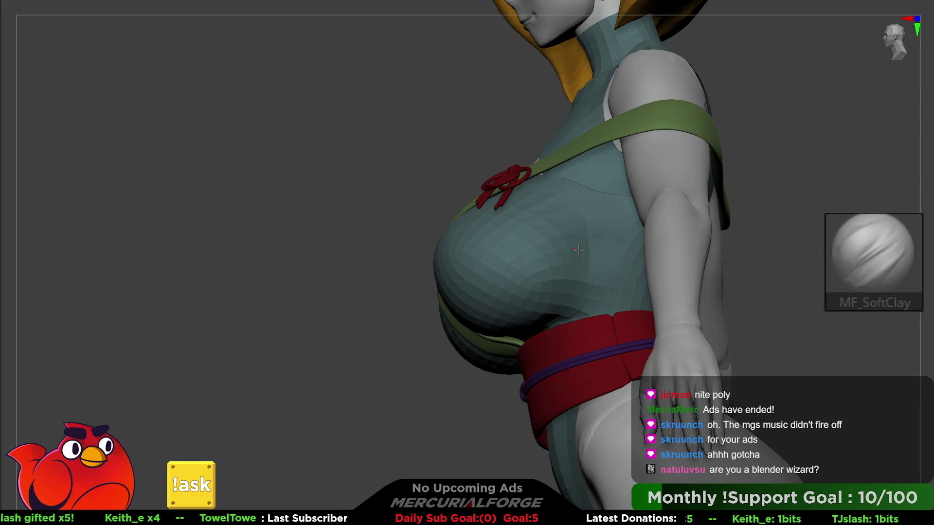
{"action": "left_click_drag", "start_coordinate": [571, 300], "coordinate": [516, 312]}
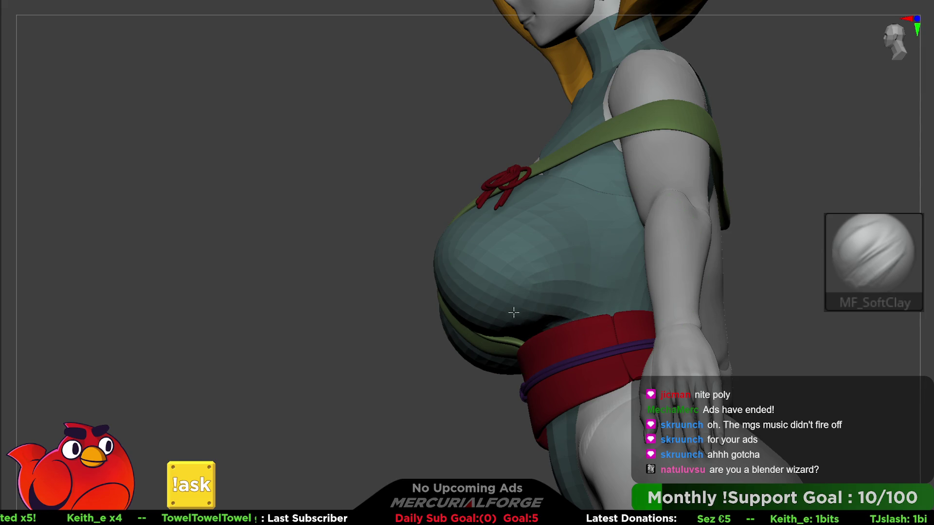
Sculpt the suit's chest form on both sides with the MF_Forms brush
{"action": "mouse_move", "coordinate": [568, 241]}
{"action": "right_mouse_down", "text": "shift"}
{"action": "mouse_move", "coordinate": [580, 273]}
{"action": "mouse_move", "coordinate": [570, 263]}
{"action": "mouse_move", "coordinate": [594, 281]}
{"action": "mouse_move", "coordinate": [619, 225]}
{"action": "mouse_move", "coordinate": [658, 253]}
{"action": "right_mouse_up", "text": "shift"}
{"action": "right_click_drag", "start_coordinate": [458, 254], "coordinate": [463, 230]}
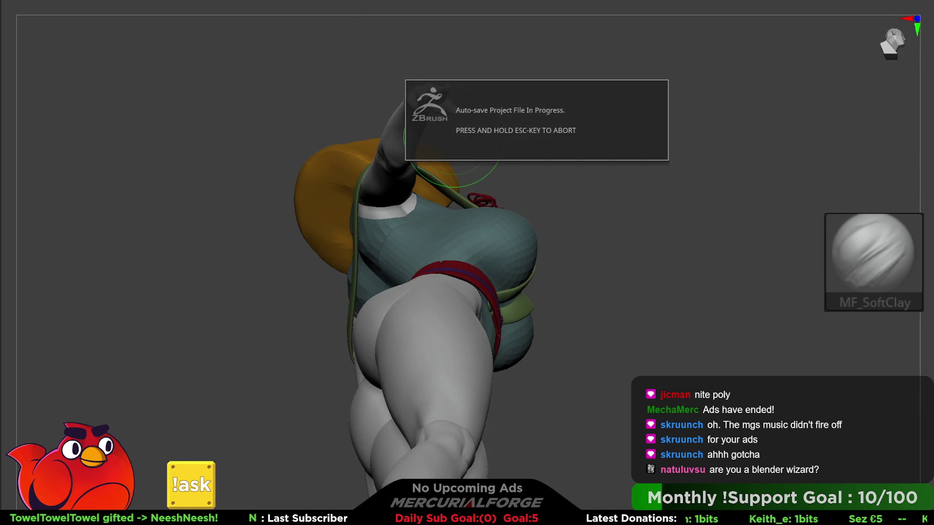
{"action": "mouse_move", "coordinate": [792, 160]}
{"action": "right_mouse_down", "text": "ctrl"}
{"action": "mouse_move", "coordinate": [439, 214]}
{"action": "mouse_move", "coordinate": [460, 270]}
{"action": "right_mouse_up", "text": "ctrl"}
{"action": "left_click_drag", "start_coordinate": [455, 279], "coordinate": [491, 243]}
{"action": "mouse_move", "coordinate": [511, 312]}
{"action": "left_mouse_down"}
{"action": "mouse_move", "coordinate": [496, 243]}
{"action": "mouse_move", "coordinate": [478, 212]}
{"action": "left_mouse_up"}
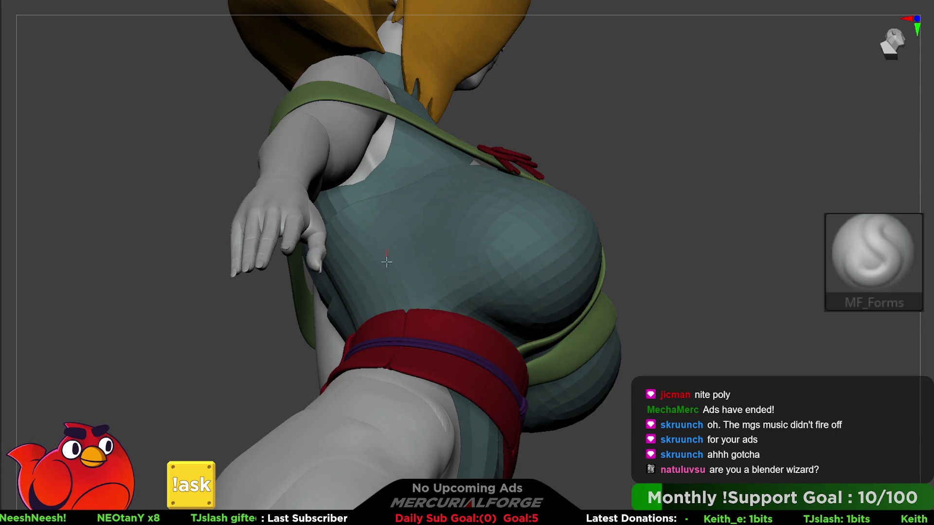
{"action": "mouse_move", "coordinate": [463, 303]}
{"action": "right_mouse_down"}
{"action": "mouse_move", "coordinate": [424, 272]}
{"action": "mouse_move", "coordinate": [428, 248]}
{"action": "mouse_move", "coordinate": [394, 223]}
{"action": "right_mouse_up"}
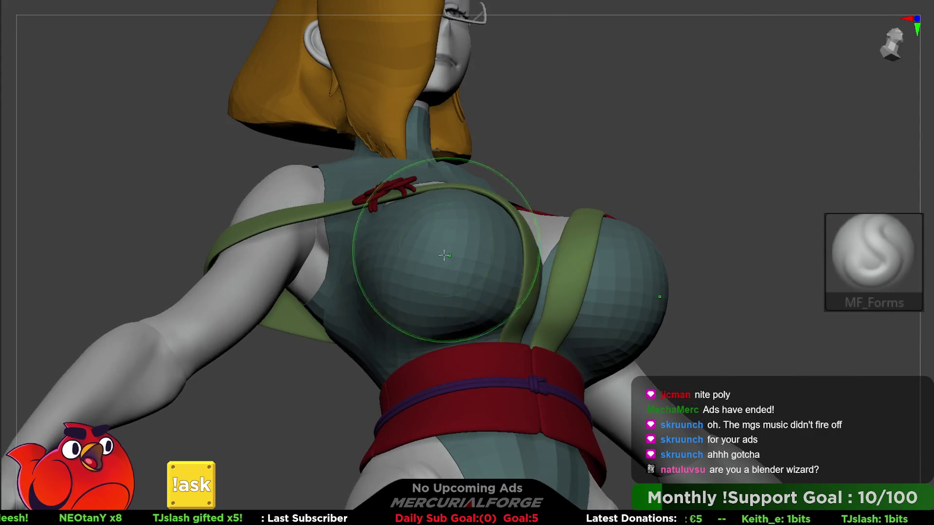
{"action": "mouse_move", "coordinate": [404, 338]}
{"action": "left_mouse_down"}
{"action": "mouse_move", "coordinate": [375, 313]}
{"action": "mouse_move", "coordinate": [359, 240]}
{"action": "mouse_move", "coordinate": [358, 298]}
{"action": "mouse_move", "coordinate": [376, 325]}
{"action": "mouse_move", "coordinate": [362, 336]}
{"action": "mouse_move", "coordinate": [420, 345]}
{"action": "left_mouse_up"}
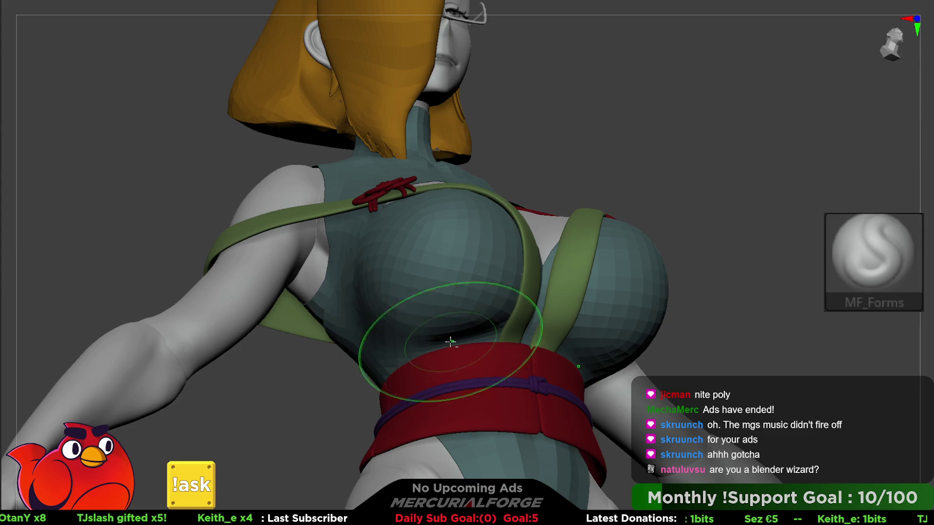
{"action": "mouse_move", "coordinate": [467, 322]}
{"action": "right_mouse_down"}
{"action": "mouse_move", "coordinate": [506, 292]}
{"action": "mouse_move", "coordinate": [568, 214]}
{"action": "mouse_move", "coordinate": [562, 271]}
{"action": "mouse_move", "coordinate": [617, 277]}
{"action": "mouse_move", "coordinate": [600, 262]}
{"action": "mouse_move", "coordinate": [524, 295]}
{"action": "right_mouse_up"}
Switch to the Move brush and pull the lower end of the green strap
{"action": "key", "text": "b"}
{"action": "key", "text": "m"}
{"action": "key", "text": "v"}
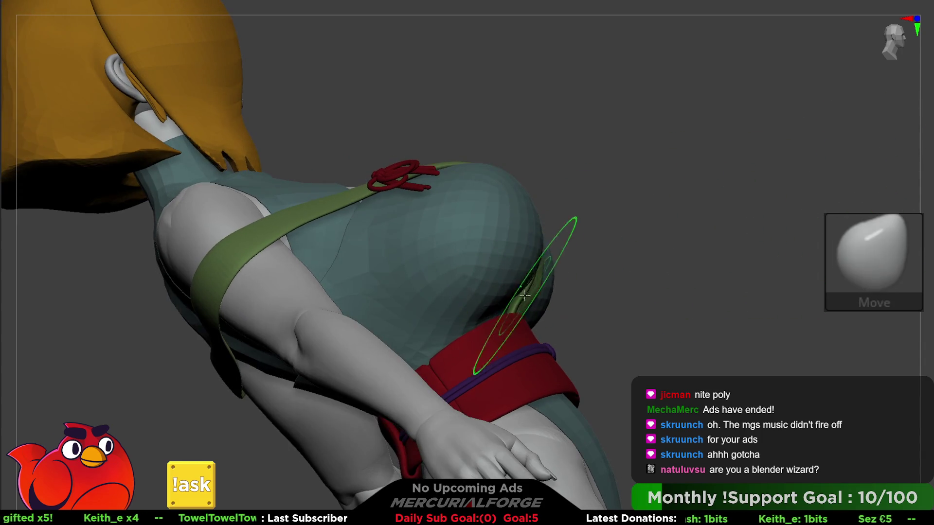
{"action": "key", "text": "shift"}
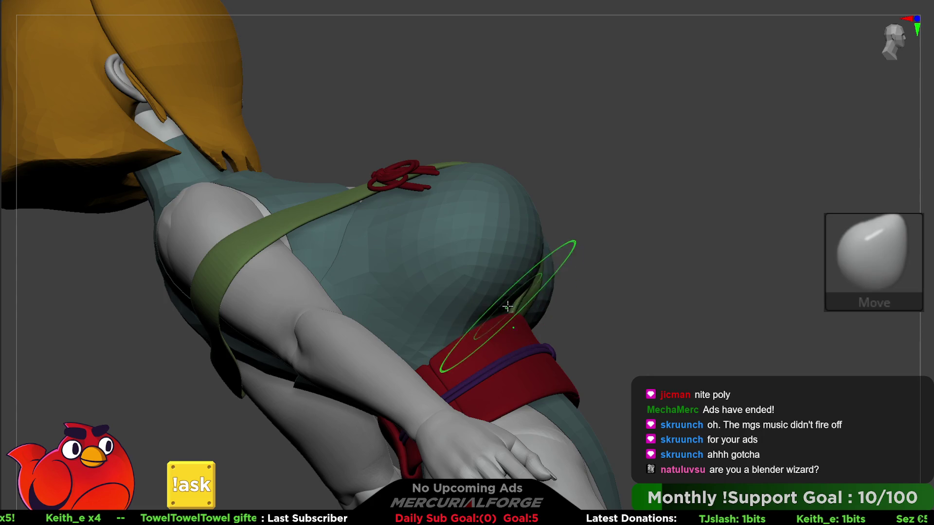
{"action": "mouse_move", "coordinate": [507, 309]}
{"action": "right_mouse_down"}
{"action": "mouse_move", "coordinate": [535, 283]}
{"action": "mouse_move", "coordinate": [525, 301]}
{"action": "right_mouse_up"}
{"action": "left_click_drag", "start_coordinate": [526, 302], "coordinate": [530, 299]}
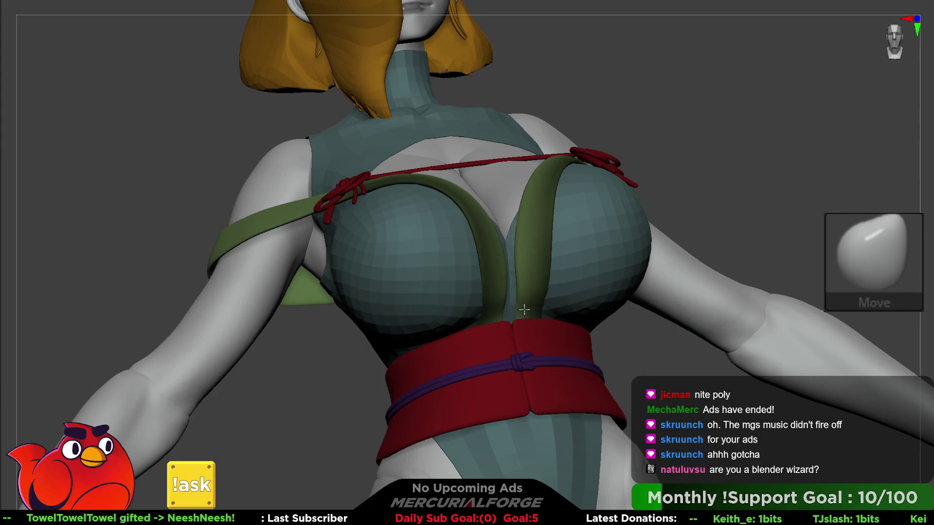
Undo the strap pull and smooth the suit between the chest and red sash
{"action": "key", "text": "ctrl+z"}
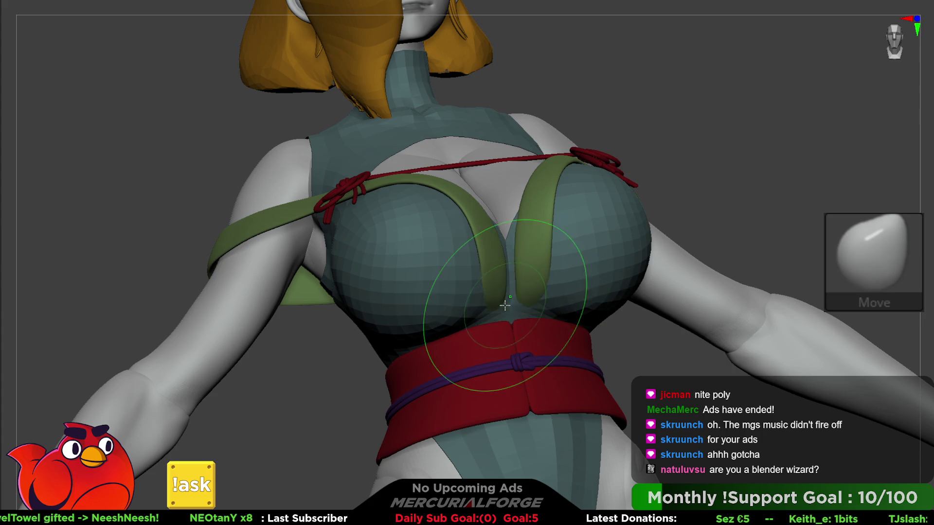
{"action": "key", "text": "space"}
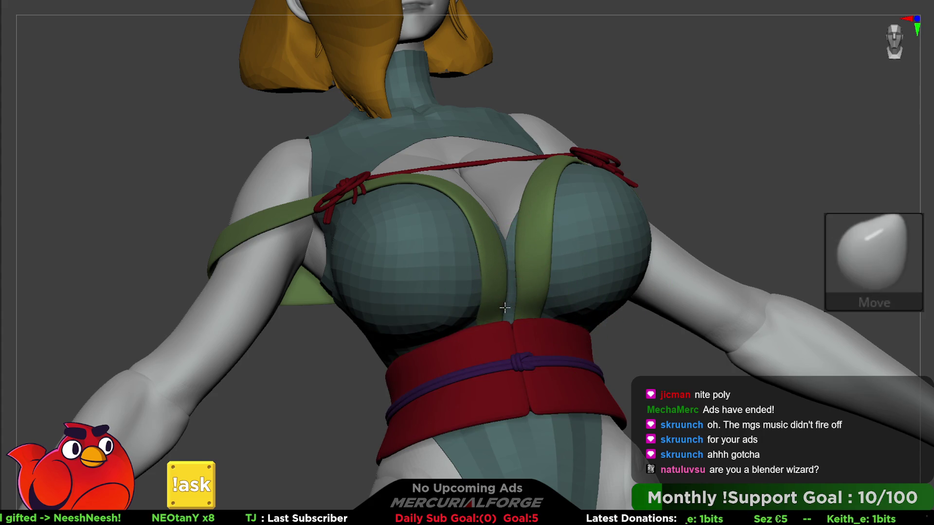
{"action": "right_click_drag", "start_coordinate": [486, 307], "coordinate": [494, 298], "text": "shift"}
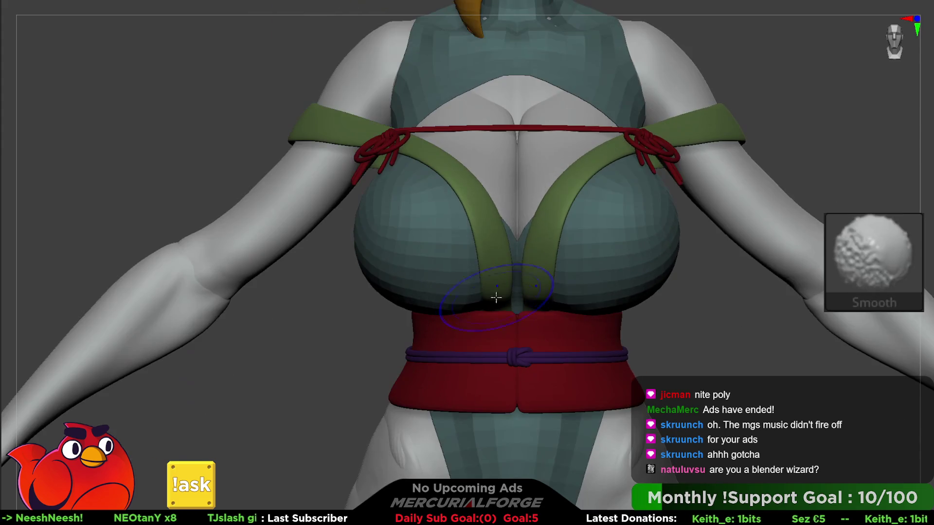
{"action": "key", "text": "space"}
{"action": "scroll", "coordinate": [533, 263], "scroll_direction": "up", "scroll_amount": 2}
{"action": "scroll", "coordinate": [533, 262], "scroll_direction": "down", "scroll_amount": 2}
{"action": "mouse_move", "coordinate": [511, 209]}
{"action": "right_mouse_down"}
{"action": "mouse_move", "coordinate": [437, 282]}
{"action": "mouse_move", "coordinate": [496, 349]}
{"action": "mouse_move", "coordinate": [516, 223]}
{"action": "mouse_move", "coordinate": [530, 263]}
{"action": "mouse_move", "coordinate": [517, 301]}
{"action": "mouse_move", "coordinate": [549, 253]}
{"action": "mouse_move", "coordinate": [543, 225]}
{"action": "right_mouse_up"}
{"action": "mouse_move", "coordinate": [595, 250]}
{"action": "right_mouse_down"}
{"action": "mouse_move", "coordinate": [590, 240]}
{"action": "mouse_move", "coordinate": [525, 229]}
{"action": "mouse_move", "coordinate": [528, 249]}
{"action": "mouse_move", "coordinate": [623, 252]}
{"action": "mouse_move", "coordinate": [532, 250]}
{"action": "mouse_move", "coordinate": [559, 308]}
{"action": "right_mouse_up"}
{"action": "key", "text": "space"}
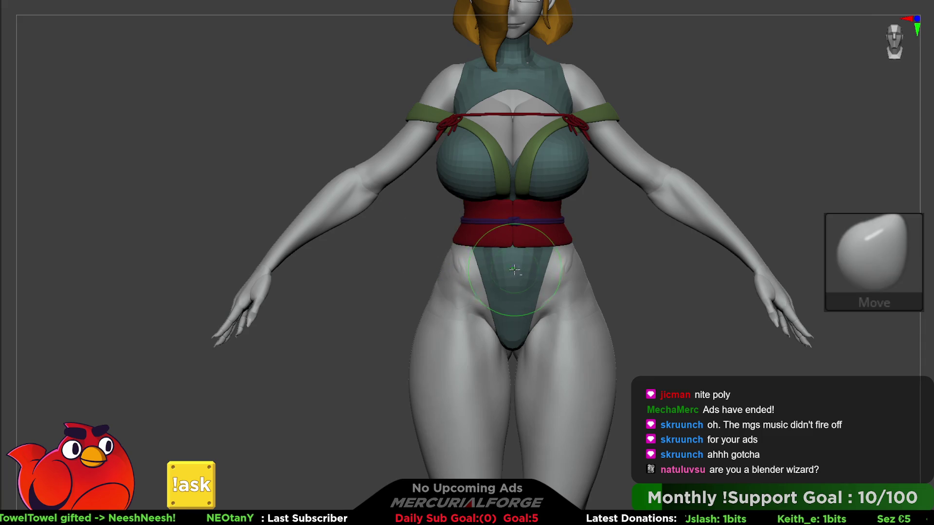
Solo the teal suit and set its Dynamic Geometry thickness to 0.01221
{"action": "left_click", "coordinate": [516, 269], "text": "ctrl+shift"}
{"action": "left_click", "coordinate": [517, 270], "text": "ctrl+shift"}
{"action": "key", "text": "space"}
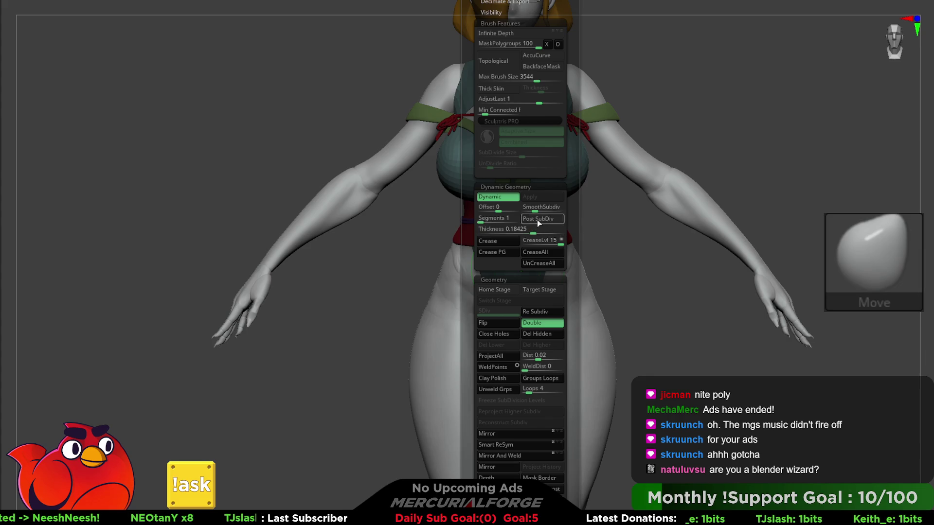
{"action": "left_click", "coordinate": [626, 261], "text": "ctrl+shift"}
{"action": "mouse_move", "coordinate": [625, 261]}
{"action": "left_mouse_down"}
{"action": "mouse_move", "coordinate": [625, 229]}
{"action": "mouse_move", "coordinate": [592, 308]}
{"action": "mouse_move", "coordinate": [594, 296]}
{"action": "left_mouse_up"}
{"action": "left_click", "coordinate": [589, 295], "text": "ctrl+shift"}
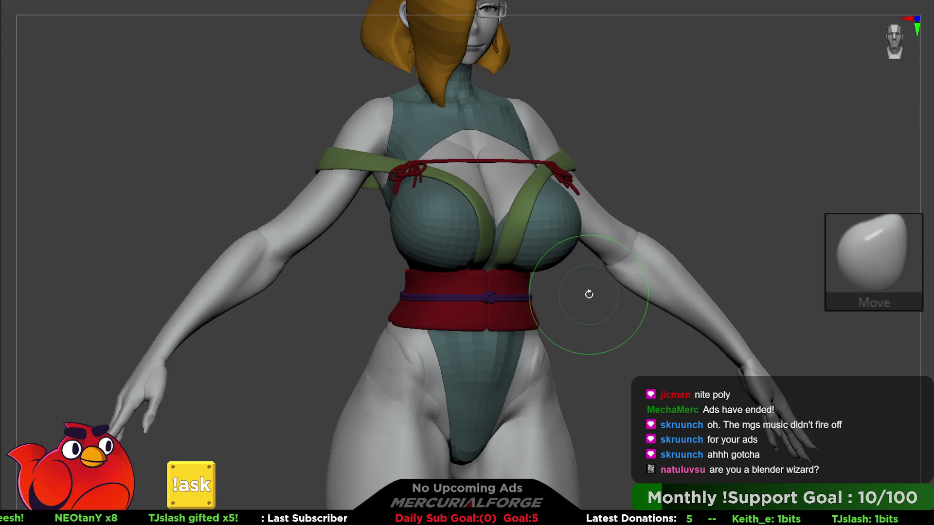
{"action": "key", "text": "space"}
{"action": "key", "text": "shift"}
{"action": "key", "text": "space"}
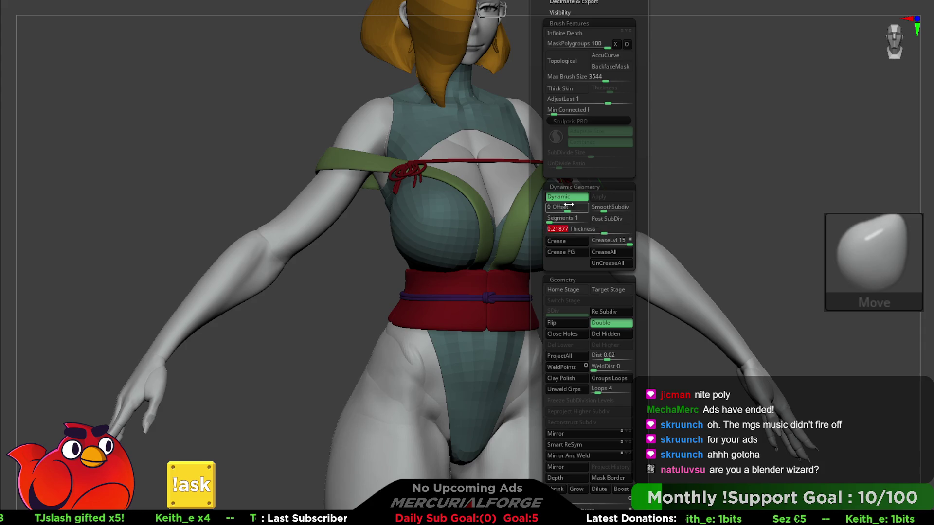
{"action": "left_click", "coordinate": [582, 231]}
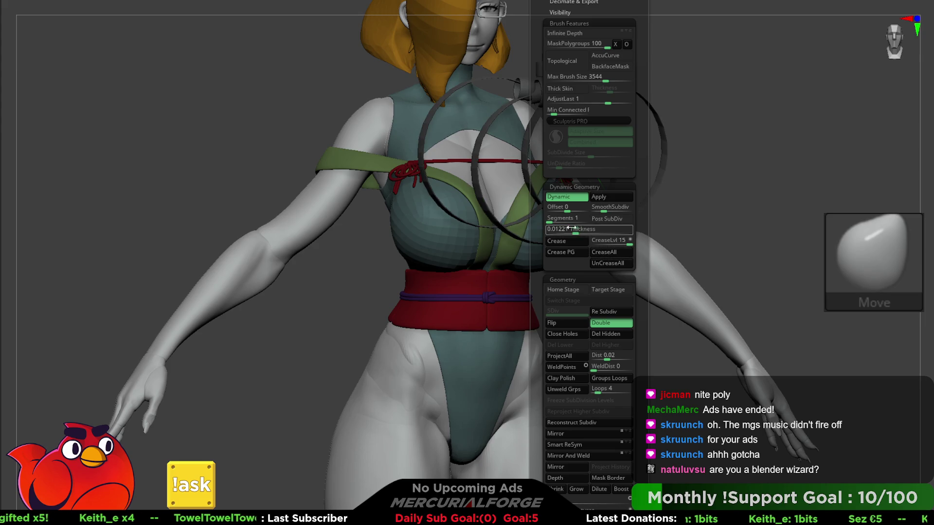
{"action": "mouse_move", "coordinate": [543, 173]}
{"action": "right_mouse_down"}
{"action": "mouse_move", "coordinate": [578, 167]}
{"action": "mouse_move", "coordinate": [511, 198]}
{"action": "right_mouse_up"}
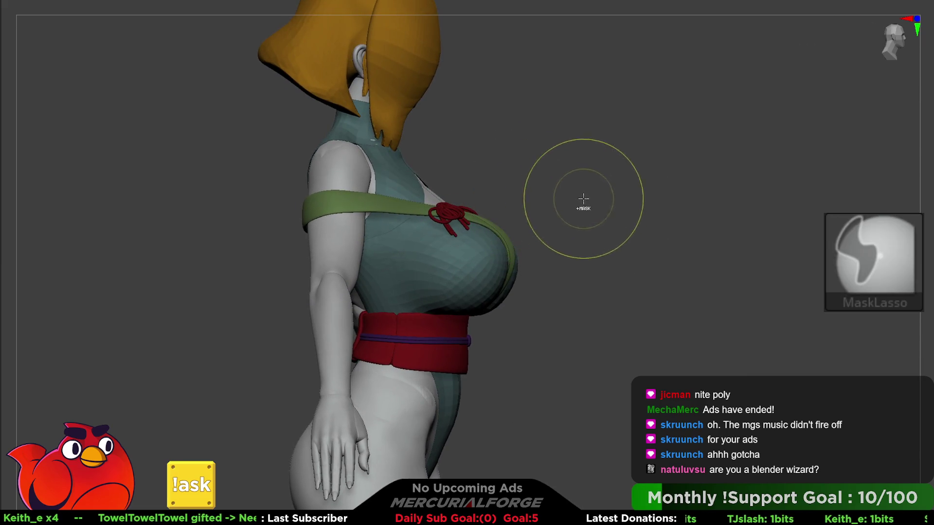
Set the suit's crease level to 1 and check the whole model
{"action": "key", "text": "space"}
{"action": "mouse_move", "coordinate": [559, 273]}
{"action": "right_mouse_down"}
{"action": "mouse_move", "coordinate": [461, 210]}
{"action": "mouse_move", "coordinate": [496, 198]}
{"action": "right_mouse_up"}
{"action": "key", "text": "space"}
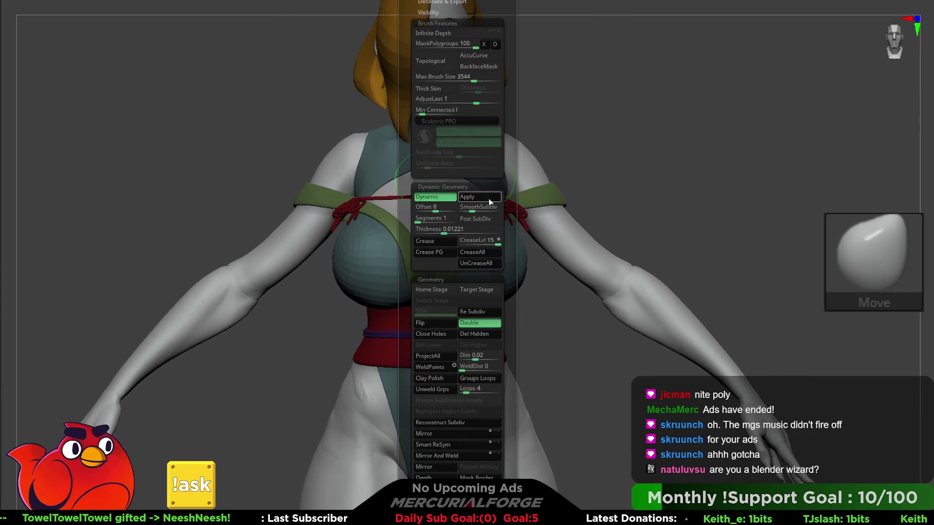
{"action": "left_click", "coordinate": [479, 240]}
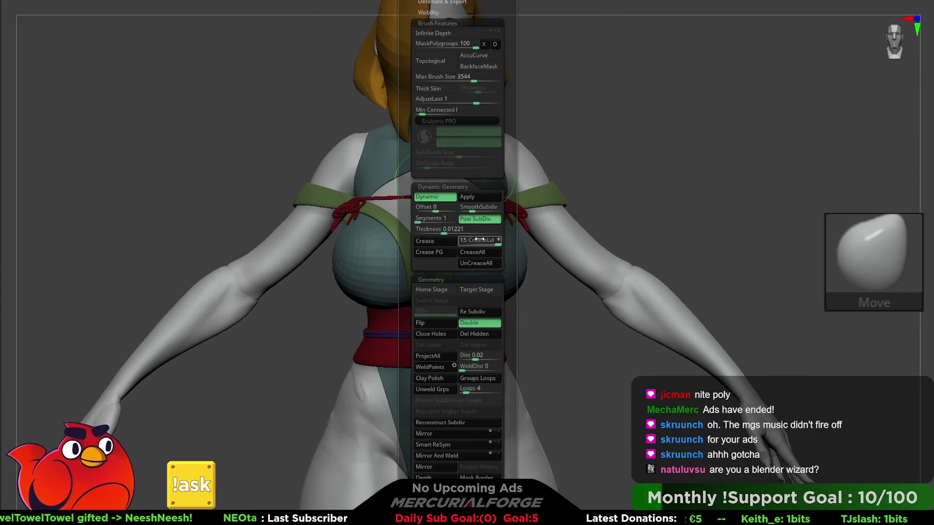
{"action": "left_click_drag", "start_coordinate": [465, 243], "coordinate": [465, 243]}
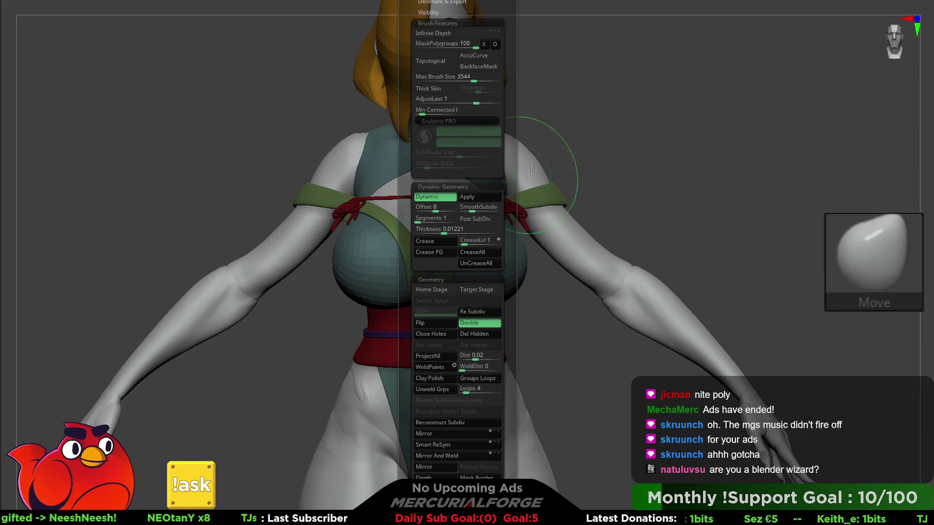
{"action": "mouse_move", "coordinate": [467, 214]}
{"action": "right_mouse_down", "text": "ctrl"}
{"action": "mouse_move", "coordinate": [455, 165]}
{"action": "mouse_move", "coordinate": [467, 161]}
{"action": "right_mouse_up", "text": "ctrl"}
{"action": "key", "text": "space"}
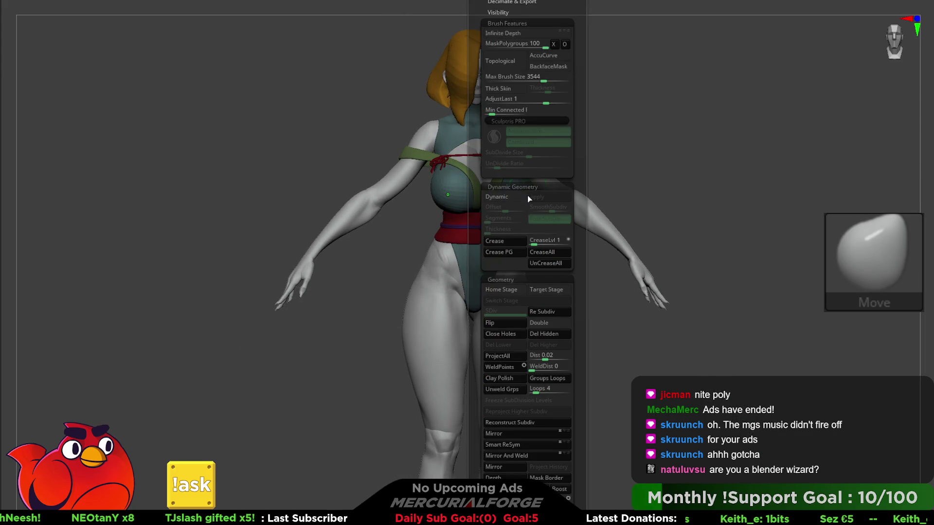
{"action": "mouse_move", "coordinate": [608, 180]}
{"action": "right_mouse_down"}
{"action": "mouse_move", "coordinate": [519, 191]}
{"action": "mouse_move", "coordinate": [535, 200]}
{"action": "mouse_move", "coordinate": [485, 181]}
{"action": "mouse_move", "coordinate": [557, 197]}
{"action": "mouse_move", "coordinate": [579, 181]}
{"action": "mouse_move", "coordinate": [612, 180]}
{"action": "mouse_move", "coordinate": [632, 161]}
{"action": "mouse_move", "coordinate": [691, 195]}
{"action": "right_mouse_up"}
Mask the green strap at the shoulder, reposition it over the upper arm, then clear the mask
{"action": "mouse_move", "coordinate": [691, 194]}
{"action": "left_mouse_down", "text": "ctrl+shift"}
{"action": "mouse_move", "coordinate": [728, 141]}
{"action": "mouse_move", "coordinate": [621, 178]}
{"action": "left_mouse_up", "text": "ctrl+shift"}
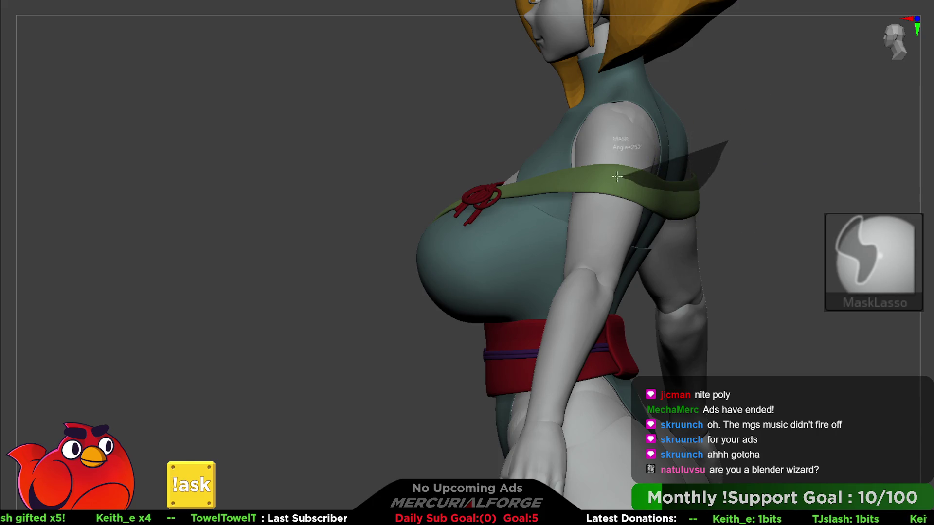
{"action": "left_click_drag", "start_coordinate": [556, 175], "coordinate": [560, 170], "text": "ctrl"}
{"action": "mouse_move", "coordinate": [677, 114]}
{"action": "right_mouse_down"}
{"action": "mouse_move", "coordinate": [655, 156]}
{"action": "mouse_move", "coordinate": [674, 156]}
{"action": "mouse_move", "coordinate": [627, 157]}
{"action": "right_mouse_up"}
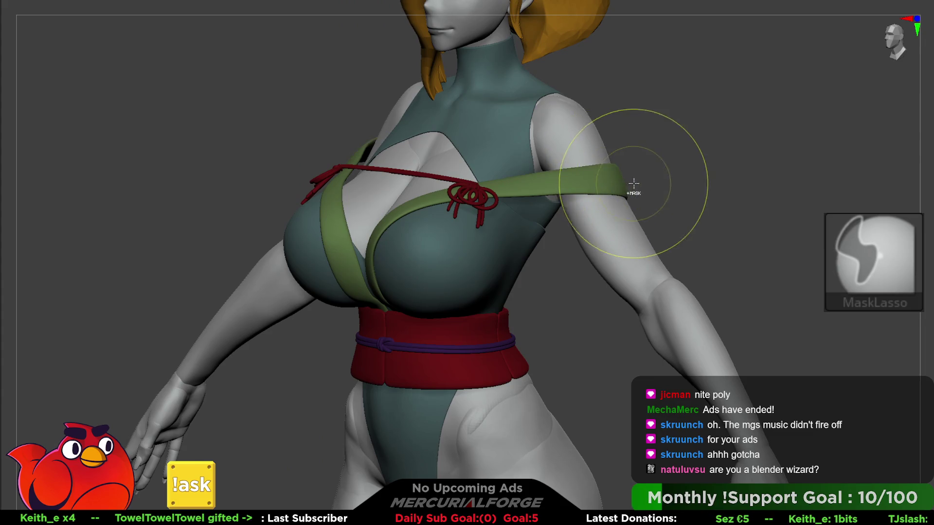
{"action": "left_click", "coordinate": [649, 187], "text": "ctrl"}
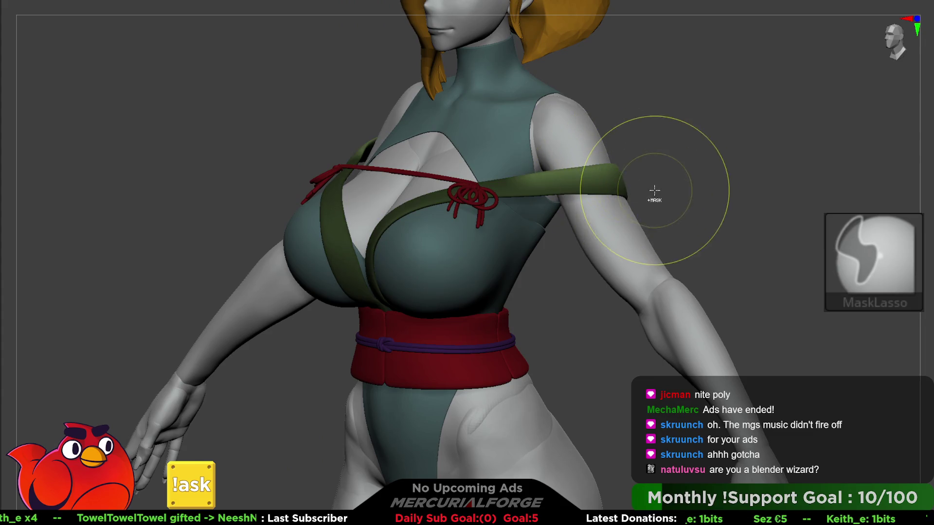
{"action": "mouse_move", "coordinate": [650, 126]}
{"action": "left_mouse_down", "text": "ctrl"}
{"action": "mouse_move", "coordinate": [647, 138]}
{"action": "mouse_move", "coordinate": [629, 117]}
{"action": "mouse_move", "coordinate": [539, 171]}
{"action": "mouse_move", "coordinate": [438, 177]}
{"action": "left_mouse_up", "text": "ctrl"}
Check the shoulder strap from side and rear, frame the whole model, and halve the brush size
{"action": "left_click_drag", "start_coordinate": [673, 115], "coordinate": [620, 181]}
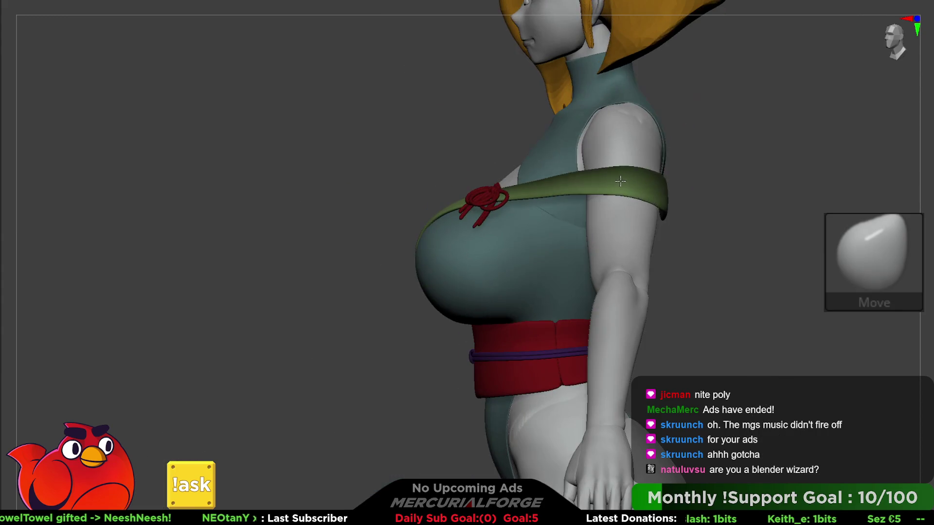
{"action": "mouse_move", "coordinate": [716, 215]}
{"action": "left_mouse_down"}
{"action": "mouse_move", "coordinate": [579, 190]}
{"action": "mouse_move", "coordinate": [604, 224]}
{"action": "mouse_move", "coordinate": [592, 168]}
{"action": "mouse_move", "coordinate": [653, 204]}
{"action": "mouse_move", "coordinate": [577, 183]}
{"action": "left_mouse_up"}
{"action": "key", "text": "space"}
{"action": "mouse_move", "coordinate": [564, 177]}
{"action": "right_mouse_down"}
{"action": "mouse_move", "coordinate": [553, 176]}
{"action": "mouse_move", "coordinate": [608, 97]}
{"action": "mouse_move", "coordinate": [615, 185]}
{"action": "mouse_move", "coordinate": [647, 181]}
{"action": "mouse_move", "coordinate": [581, 174]}
{"action": "mouse_move", "coordinate": [629, 151]}
{"action": "mouse_move", "coordinate": [608, 188]}
{"action": "mouse_move", "coordinate": [631, 173]}
{"action": "mouse_move", "coordinate": [669, 183]}
{"action": "mouse_move", "coordinate": [673, 209]}
{"action": "right_mouse_up"}
{"action": "key", "text": "f"}
{"action": "key", "text": "space"}
{"action": "key", "text": "bracketleft"}
{"action": "key", "text": "bracketleft"}
{"action": "right_click_drag", "start_coordinate": [607, 176], "coordinate": [669, 193], "text": "ctrl"}
{"action": "right_click_drag", "start_coordinate": [526, 96], "coordinate": [574, 98]}
{"action": "key", "text": "space"}
{"action": "right_click_drag", "start_coordinate": [464, 95], "coordinate": [513, 95]}
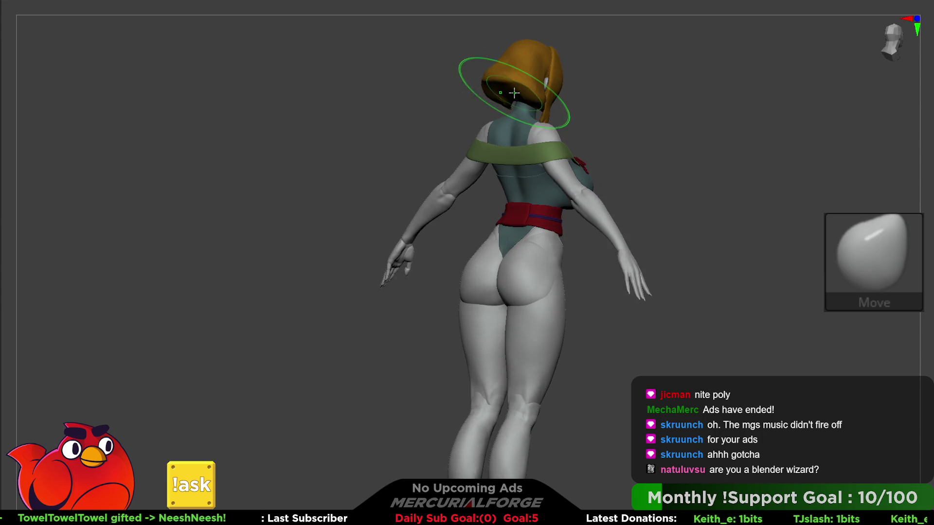
{"action": "mouse_move", "coordinate": [495, 109]}
{"action": "left_mouse_down"}
{"action": "mouse_move", "coordinate": [501, 93]}
{"action": "mouse_move", "coordinate": [519, 107]}
{"action": "left_mouse_up"}
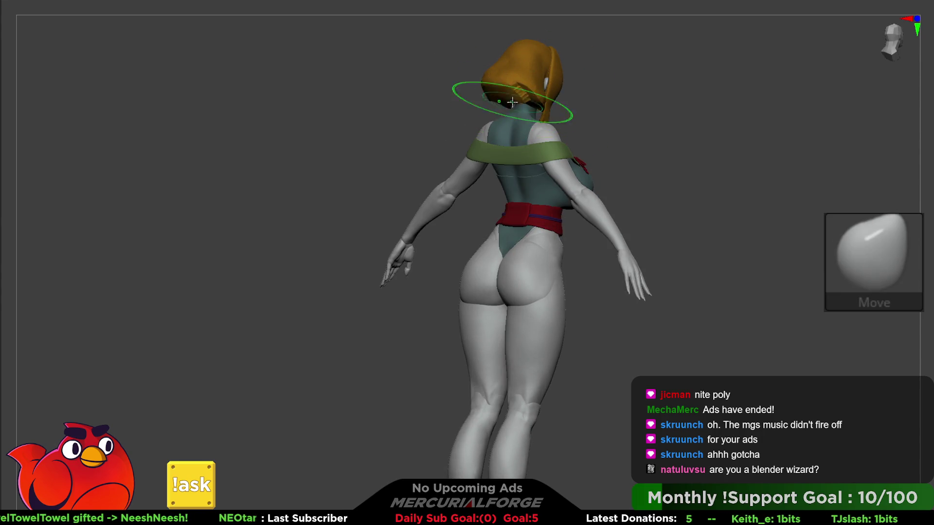
{"action": "left_click", "coordinate": [929, 206]}
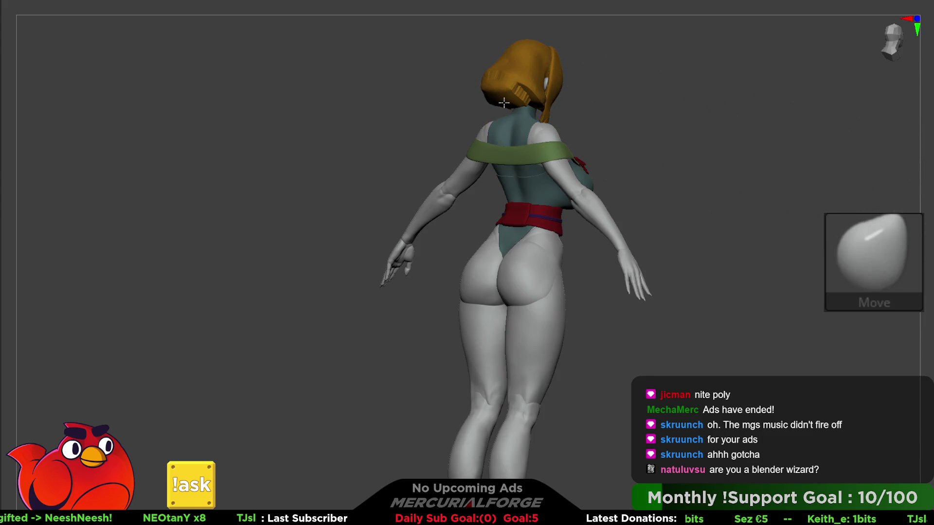
{"action": "scroll", "coordinate": [504, 96], "scroll_direction": "up", "scroll_amount": 5}
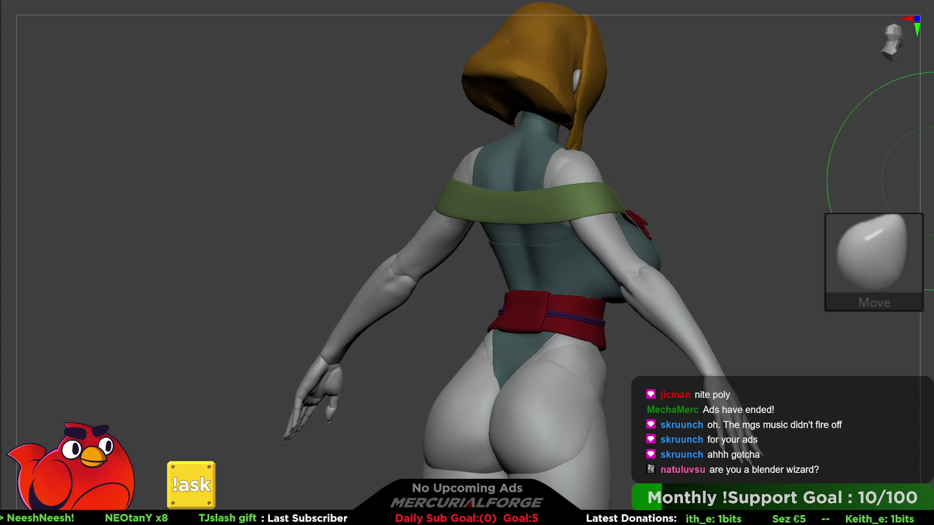
{"action": "key", "text": "shift+f"}
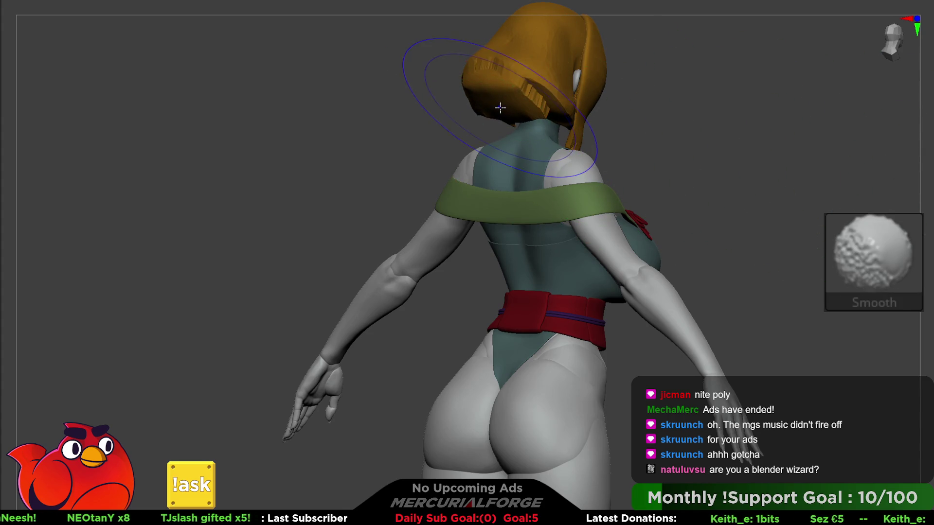
{"action": "mouse_move", "coordinate": [496, 112]}
{"action": "right_mouse_down"}
{"action": "mouse_move", "coordinate": [504, 83]}
{"action": "mouse_move", "coordinate": [489, 134]}
{"action": "right_mouse_up"}
{"action": "key", "text": "ctrl+w"}
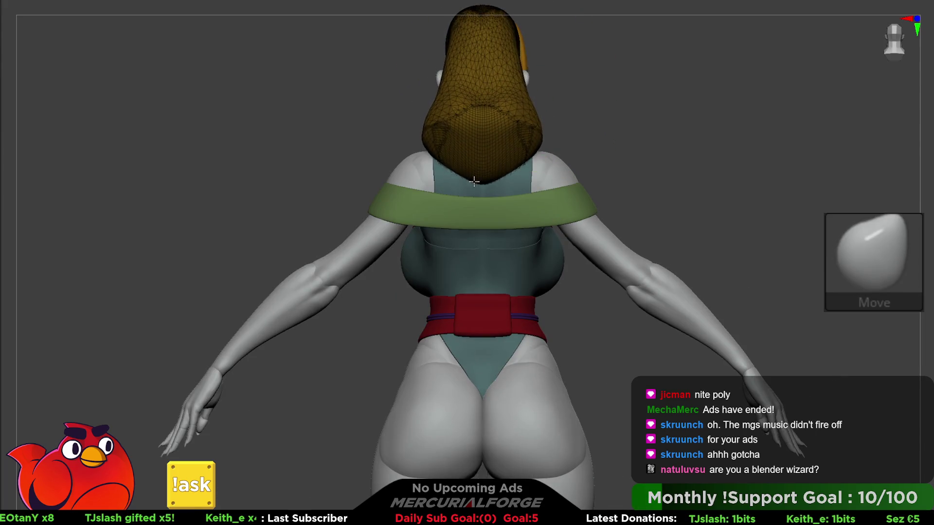
{"action": "mouse_move", "coordinate": [472, 213]}
{"action": "right_mouse_down"}
{"action": "mouse_move", "coordinate": [502, 148]}
{"action": "mouse_move", "coordinate": [498, 156]}
{"action": "right_mouse_up"}
{"action": "mouse_move", "coordinate": [375, 130]}
{"action": "right_mouse_down"}
{"action": "mouse_move", "coordinate": [499, 155]}
{"action": "mouse_move", "coordinate": [479, 161]}
{"action": "right_mouse_up"}
{"action": "right_click", "coordinate": [443, 229]}
{"action": "right_click_drag", "start_coordinate": [443, 228], "coordinate": [442, 172]}
{"action": "right_click_drag", "start_coordinate": [394, 156], "coordinate": [383, 170]}
{"action": "key", "text": "ctrl"}
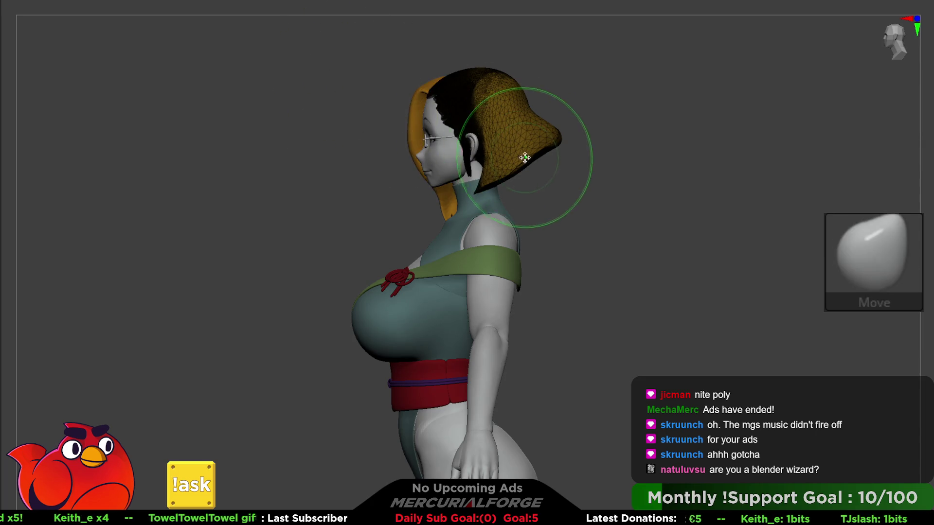
{"action": "mouse_move", "coordinate": [537, 167]}
{"action": "right_mouse_down"}
{"action": "mouse_move", "coordinate": [537, 187]}
{"action": "mouse_move", "coordinate": [543, 184]}
{"action": "mouse_move", "coordinate": [556, 217]}
{"action": "right_mouse_up"}
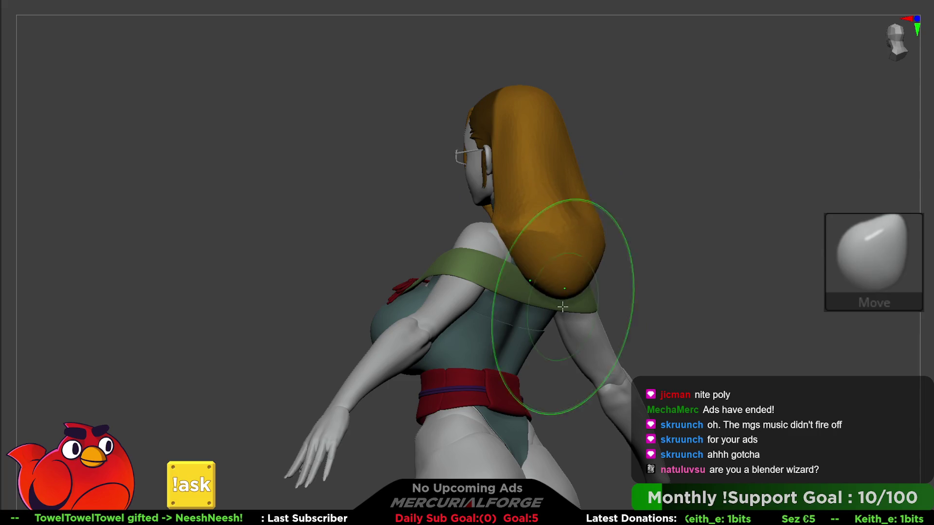
{"action": "right_click_drag", "start_coordinate": [559, 267], "coordinate": [531, 288]}
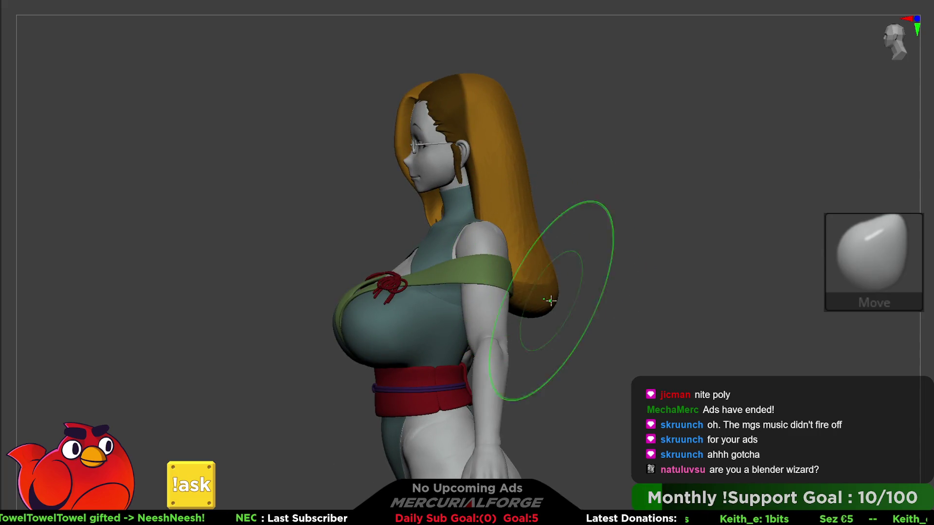
{"action": "mouse_move", "coordinate": [538, 229]}
{"action": "right_mouse_down"}
{"action": "mouse_move", "coordinate": [486, 255]}
{"action": "mouse_move", "coordinate": [517, 257]}
{"action": "right_mouse_up"}
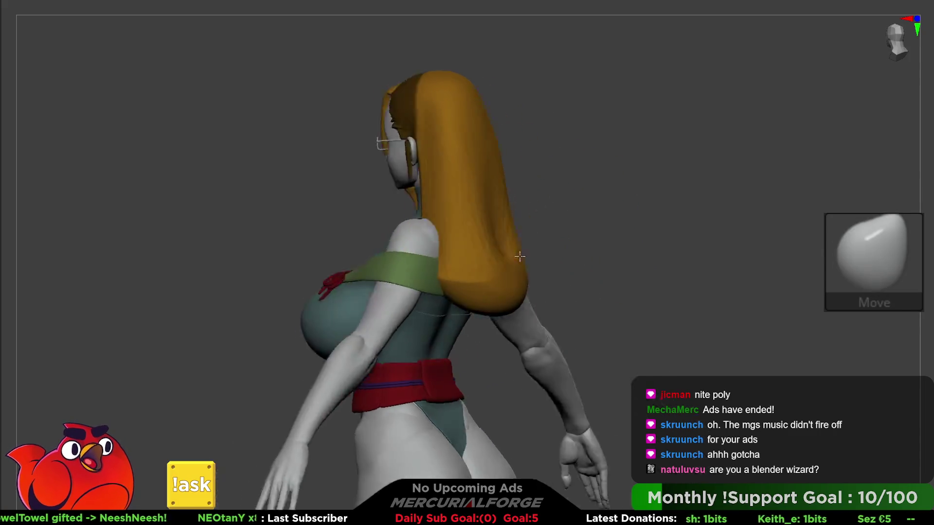
{"action": "right_click_drag", "start_coordinate": [427, 281], "coordinate": [507, 218], "text": "shift"}
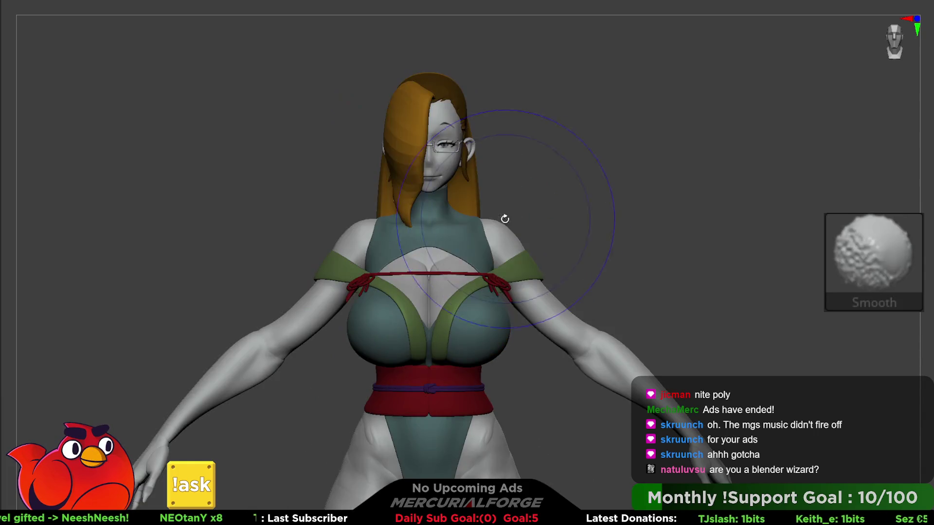
{"action": "mouse_move", "coordinate": [484, 184]}
{"action": "right_mouse_down"}
{"action": "mouse_move", "coordinate": [516, 205]}
{"action": "mouse_move", "coordinate": [479, 211]}
{"action": "mouse_move", "coordinate": [538, 350]}
{"action": "mouse_move", "coordinate": [556, 261]}
{"action": "right_mouse_up"}
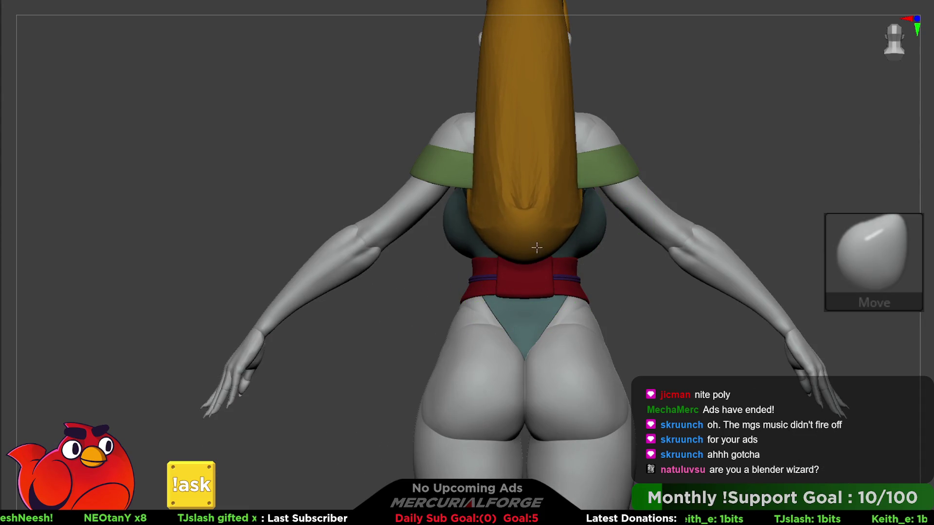
{"action": "right_click_drag", "start_coordinate": [556, 164], "coordinate": [558, 172]}
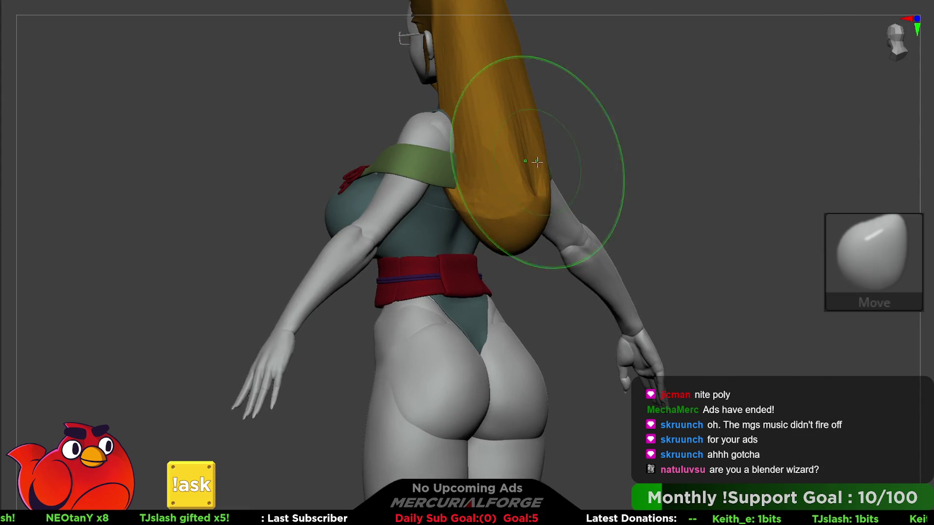
Pull the back of the orange hair wider and rounder from a straight back view
{"action": "left_click", "coordinate": [541, 161], "text": "ctrl+shift"}
{"action": "mouse_move", "coordinate": [470, 163]}
{"action": "right_mouse_down"}
{"action": "mouse_move", "coordinate": [423, 166]}
{"action": "mouse_move", "coordinate": [506, 180]}
{"action": "right_mouse_up"}
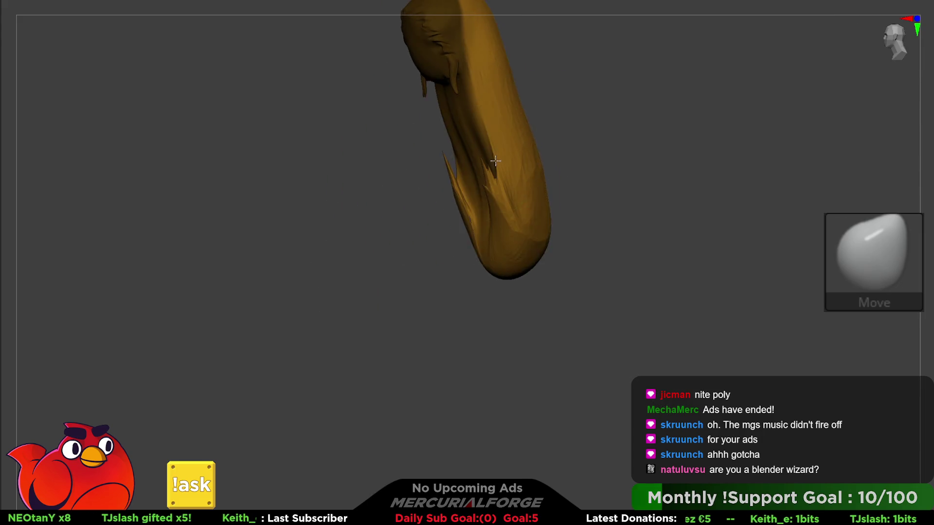
{"action": "key", "text": "shift"}
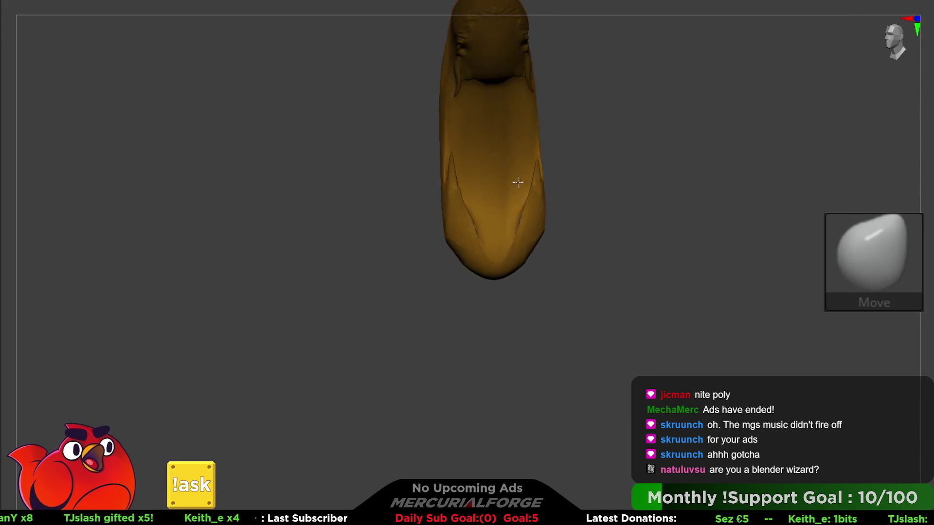
{"action": "left_click", "coordinate": [514, 185], "text": "ctrl+shift"}
{"action": "right_click_drag", "start_coordinate": [515, 195], "coordinate": [458, 239]}
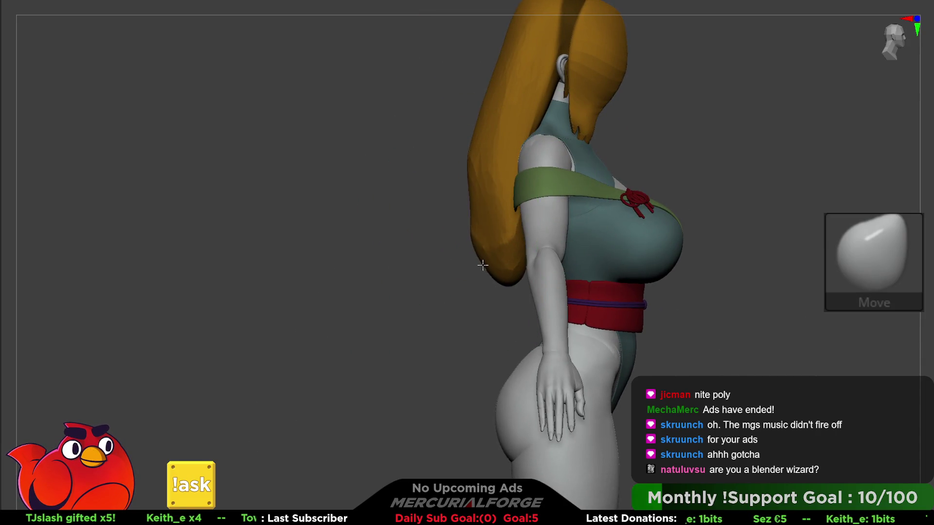
{"action": "right_click_drag", "start_coordinate": [472, 276], "coordinate": [476, 200]}
{"action": "mouse_move", "coordinate": [476, 200]}
{"action": "left_mouse_down"}
{"action": "mouse_move", "coordinate": [492, 204]}
{"action": "mouse_move", "coordinate": [475, 242]}
{"action": "mouse_move", "coordinate": [364, 384]}
{"action": "left_mouse_up"}
{"action": "mouse_move", "coordinate": [365, 384]}
{"action": "right_mouse_down"}
{"action": "mouse_move", "coordinate": [494, 232]}
{"action": "mouse_move", "coordinate": [528, 217]}
{"action": "mouse_move", "coordinate": [499, 179]}
{"action": "right_mouse_up"}
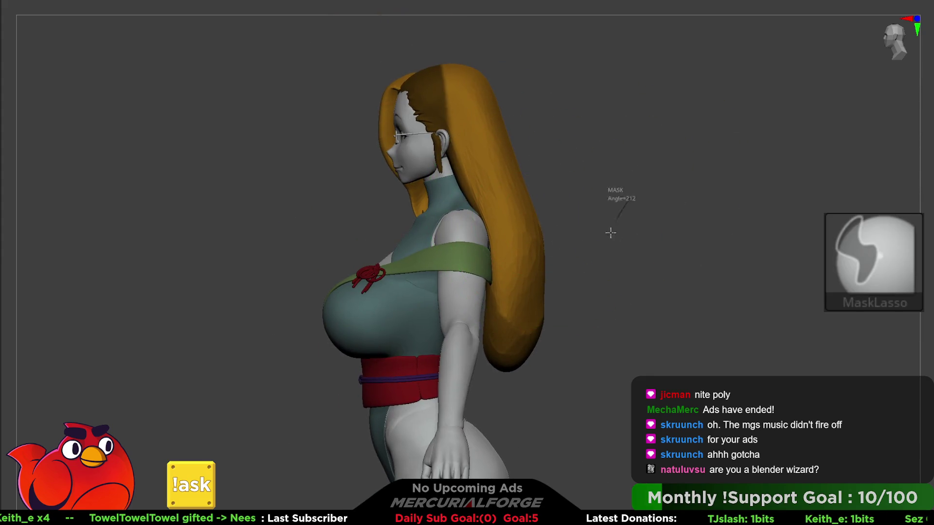
Isolate the hair subtool again, viewed from the back, and switch to the Move brush (BMV)
{"action": "left_click", "coordinate": [515, 282], "text": "ctrl+shift"}
{"action": "mouse_move", "coordinate": [516, 282]}
{"action": "right_mouse_down"}
{"action": "mouse_move", "coordinate": [495, 271]}
{"action": "mouse_move", "coordinate": [505, 275]}
{"action": "right_mouse_up"}
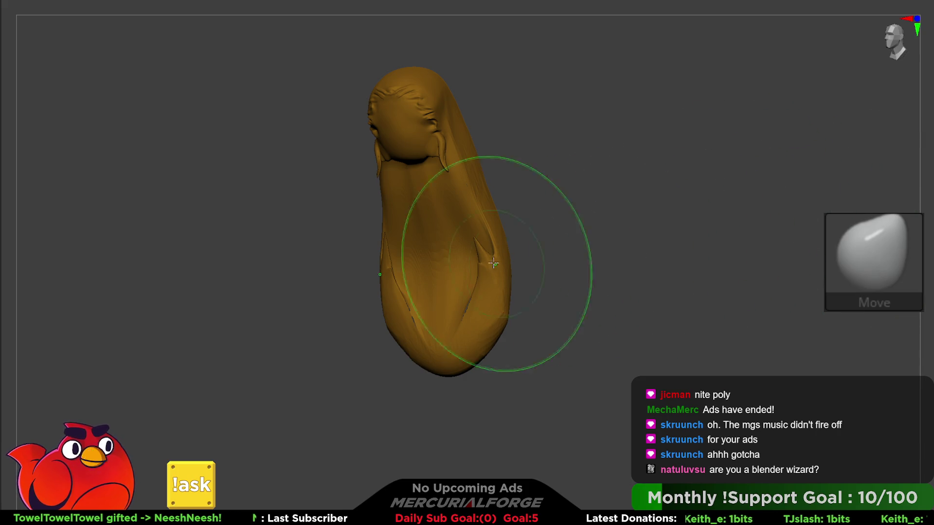
{"action": "key", "text": "F1"}
{"action": "key", "text": "shift"}
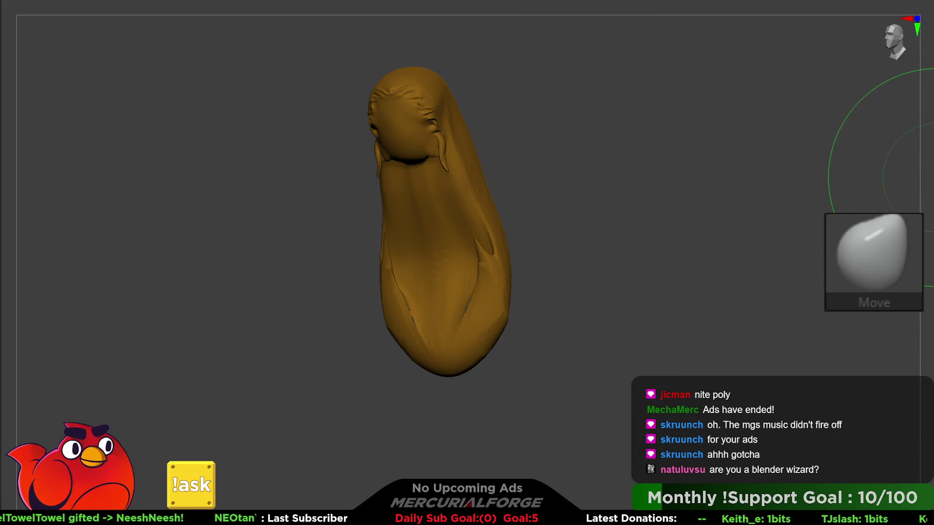
{"action": "key", "text": "F1"}
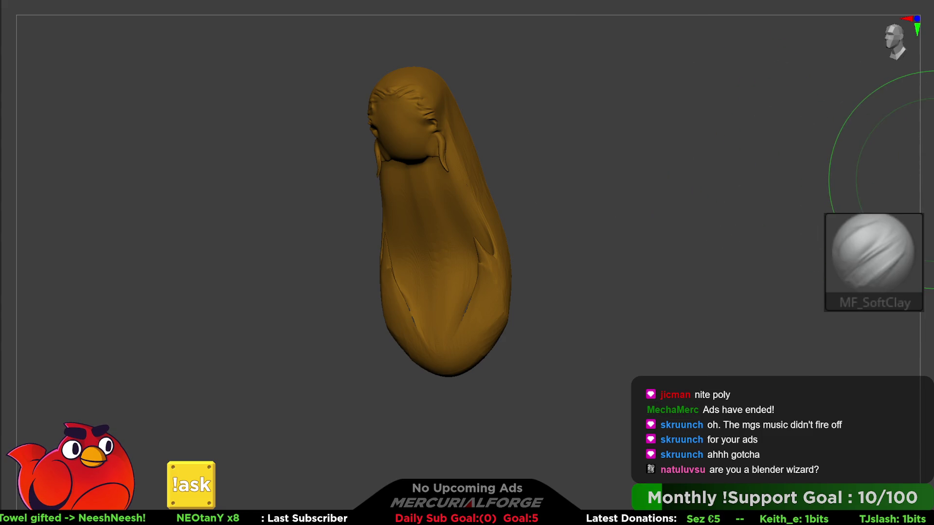
{"action": "key", "text": "b"}
{"action": "key", "text": "m"}
{"action": "key", "text": "v"}
{"action": "left_click_drag", "start_coordinate": [636, 217], "coordinate": [656, 188], "text": "alt"}
{"action": "key", "text": "F1"}
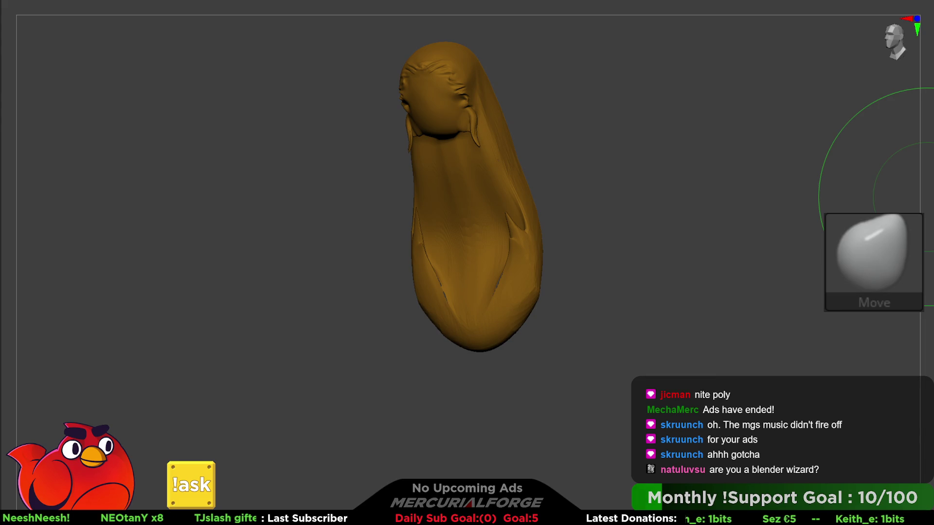
{"action": "key", "text": "F1"}
{"action": "key", "text": "shift"}
{"action": "key", "text": "space"}
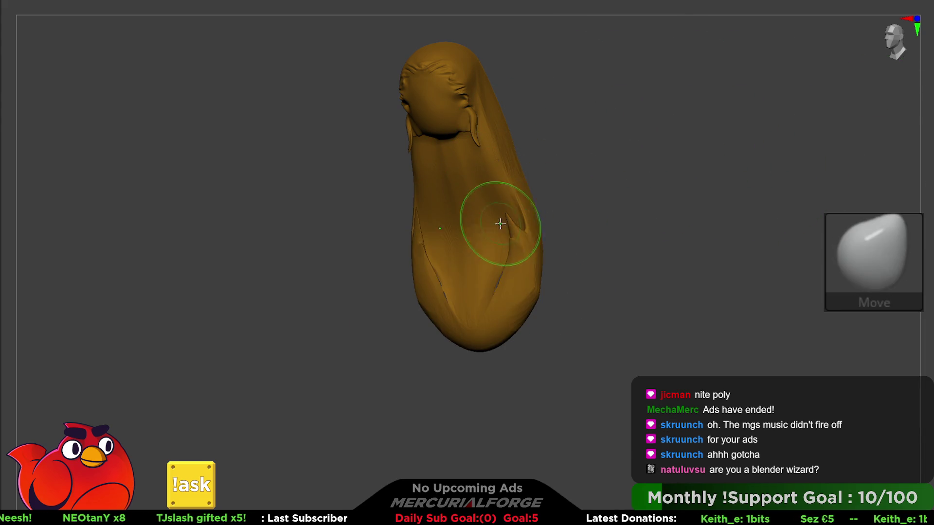
Smooth away the fold on the hair's side, then bring back the full coloured character
{"action": "left_click_drag", "start_coordinate": [499, 223], "coordinate": [501, 258], "text": "shift"}
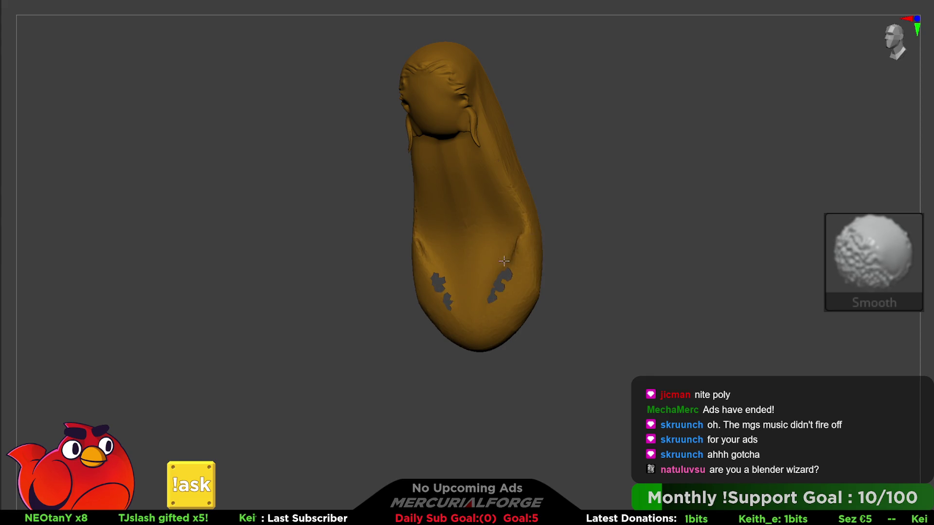
{"action": "key", "text": "ctrl+z"}
{"action": "key", "text": "ctrl+shift+z"}
{"action": "key", "text": "space"}
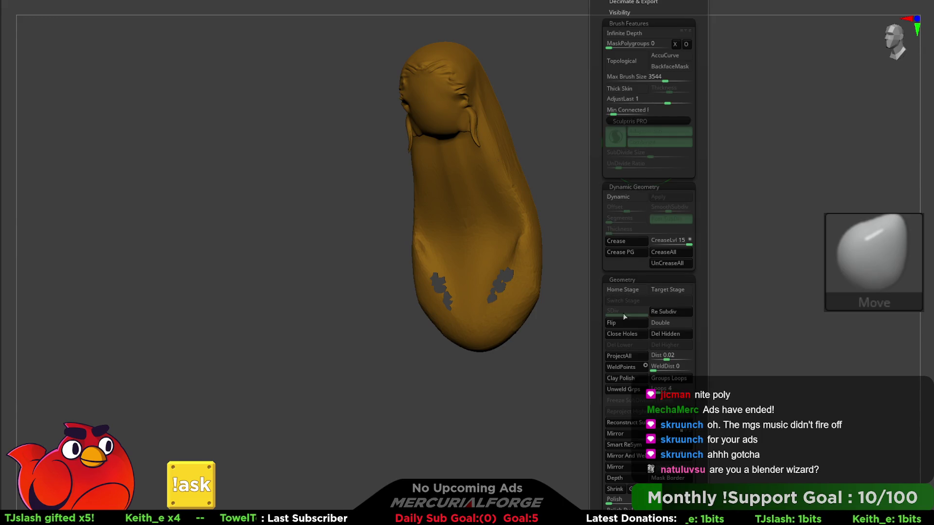
{"action": "key", "text": "shift"}
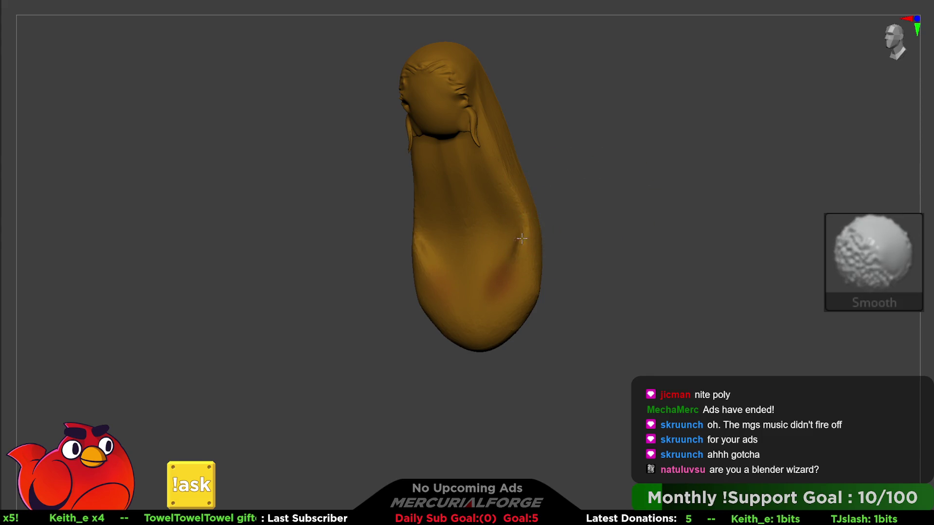
{"action": "key", "text": "ctrl+z"}
{"action": "mouse_move", "coordinate": [594, 232]}
{"action": "left_mouse_down", "text": "shift"}
{"action": "mouse_move", "coordinate": [598, 250]}
{"action": "mouse_move", "coordinate": [548, 316]}
{"action": "mouse_move", "coordinate": [543, 274]}
{"action": "mouse_move", "coordinate": [555, 208]}
{"action": "left_mouse_up", "text": "shift"}
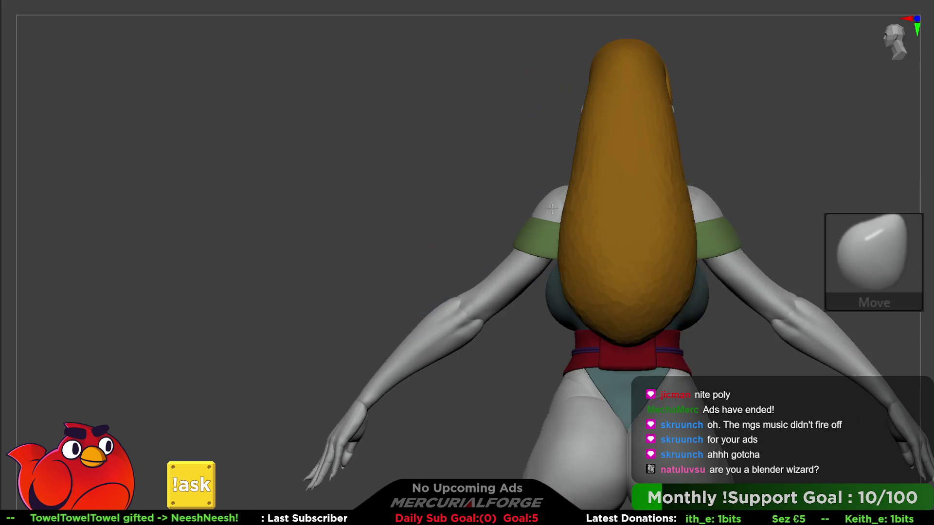
Shape the hair's crown and back volume from side and rear views, Shift-smoothing the surface
{"action": "mouse_move", "coordinate": [647, 313]}
{"action": "left_mouse_down"}
{"action": "mouse_move", "coordinate": [653, 261]}
{"action": "mouse_move", "coordinate": [611, 217]}
{"action": "left_mouse_up"}
{"action": "mouse_move", "coordinate": [556, 177]}
{"action": "left_mouse_down", "text": "shift"}
{"action": "mouse_move", "coordinate": [574, 146]}
{"action": "mouse_move", "coordinate": [590, 194]}
{"action": "mouse_move", "coordinate": [506, 92]}
{"action": "mouse_move", "coordinate": [571, 136]}
{"action": "left_mouse_up", "text": "shift"}
{"action": "key", "text": "f"}
{"action": "key", "text": "space"}
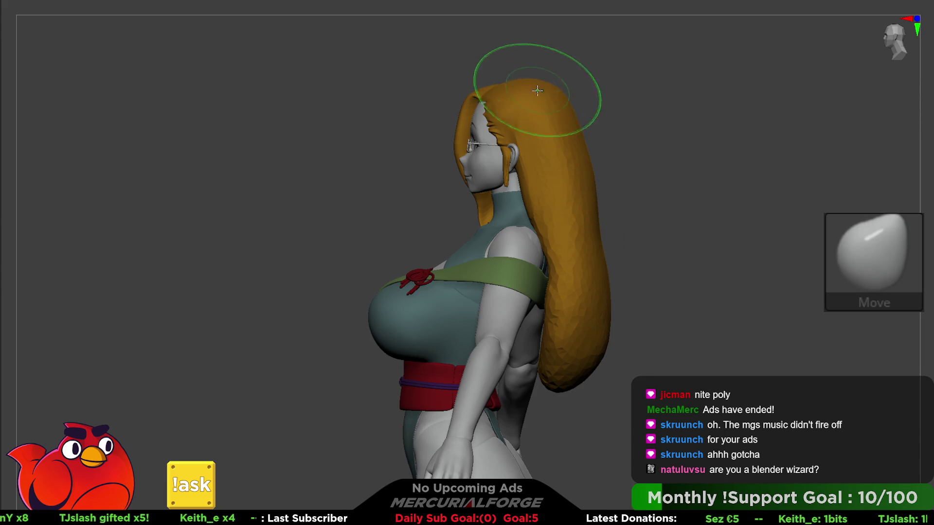
{"action": "right_click_drag", "start_coordinate": [537, 88], "coordinate": [555, 96]}
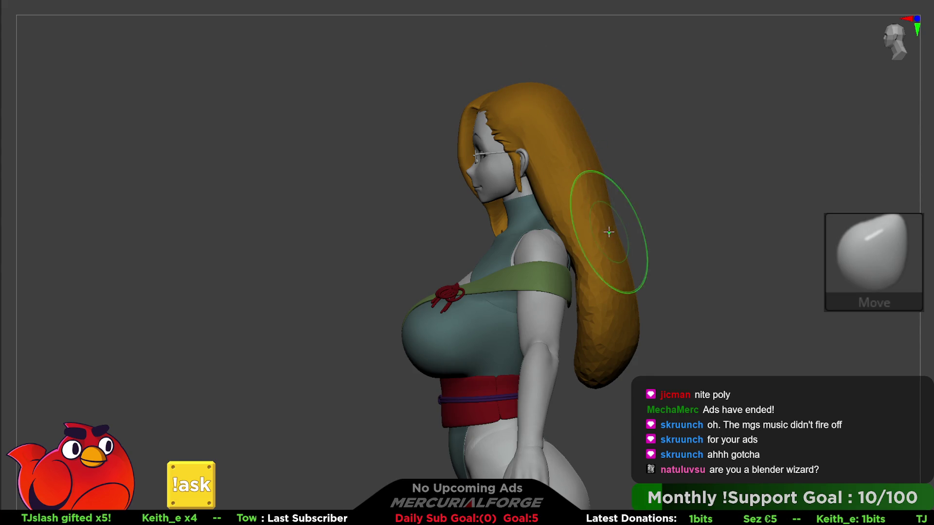
{"action": "right_click_drag", "start_coordinate": [576, 286], "coordinate": [509, 209], "text": "ctrl"}
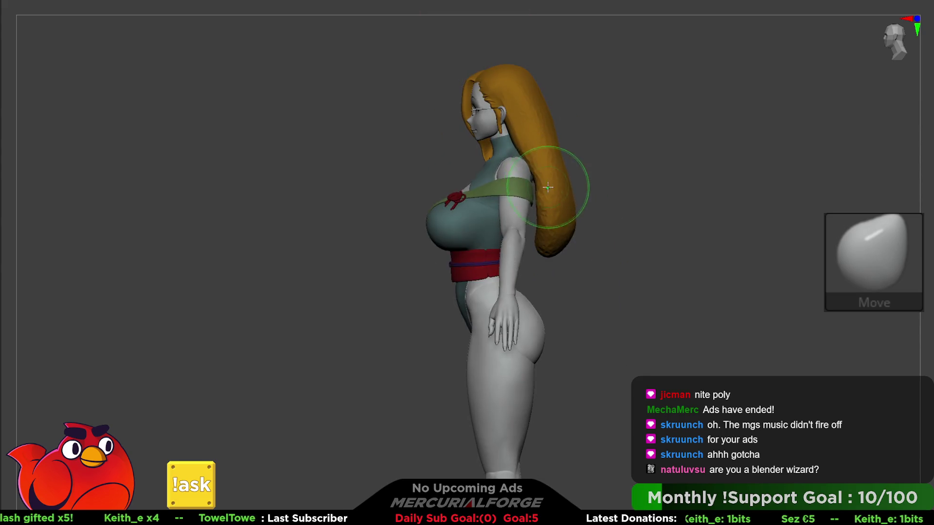
{"action": "mouse_move", "coordinate": [594, 156]}
{"action": "right_mouse_down"}
{"action": "mouse_move", "coordinate": [584, 204]}
{"action": "mouse_move", "coordinate": [574, 186]}
{"action": "mouse_move", "coordinate": [597, 170]}
{"action": "right_mouse_up"}
{"action": "key", "text": "shift"}
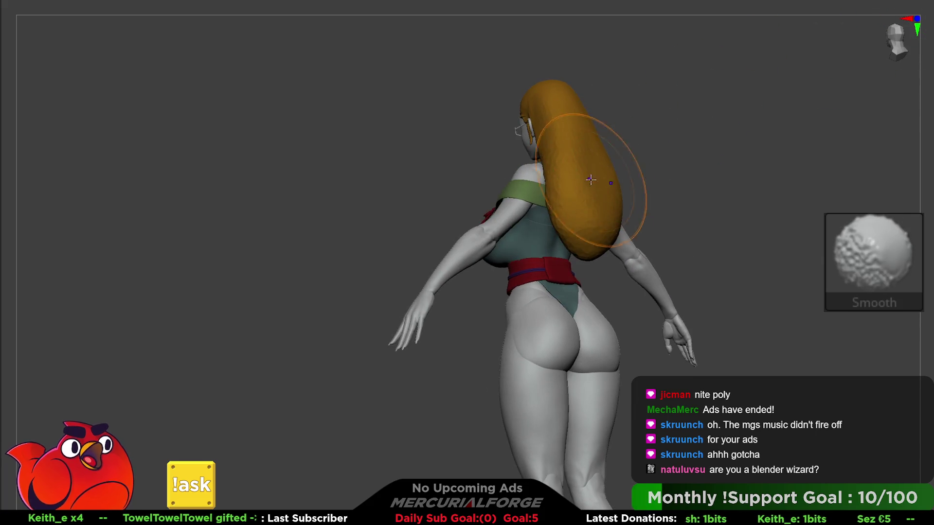
{"action": "right_click_drag", "start_coordinate": [511, 203], "coordinate": [546, 229]}
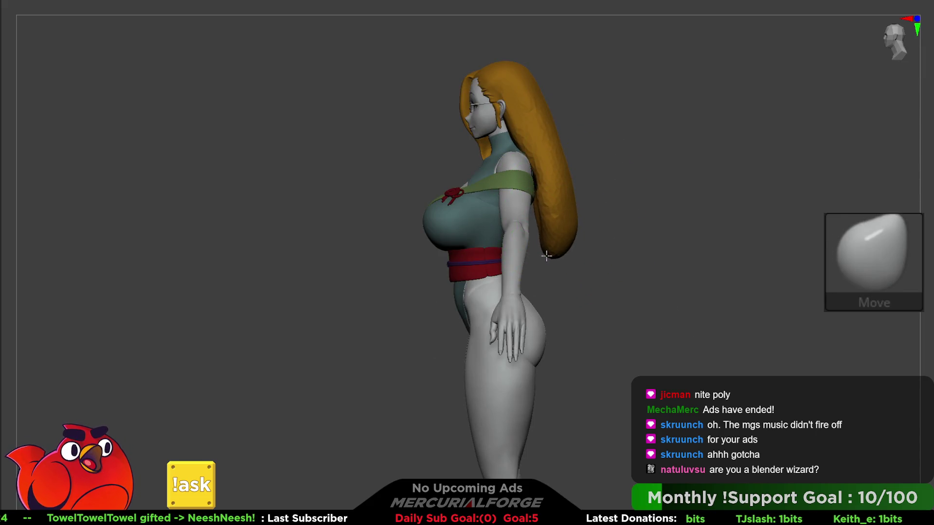
{"action": "key", "text": "shift"}
{"action": "mouse_move", "coordinate": [540, 228]}
{"action": "right_mouse_down", "text": "shift"}
{"action": "mouse_move", "coordinate": [562, 156]}
{"action": "mouse_move", "coordinate": [538, 146]}
{"action": "mouse_move", "coordinate": [677, 183]}
{"action": "mouse_move", "coordinate": [676, 176]}
{"action": "mouse_move", "coordinate": [684, 198]}
{"action": "mouse_move", "coordinate": [705, 200]}
{"action": "mouse_move", "coordinate": [695, 203]}
{"action": "right_mouse_up", "text": "shift"}
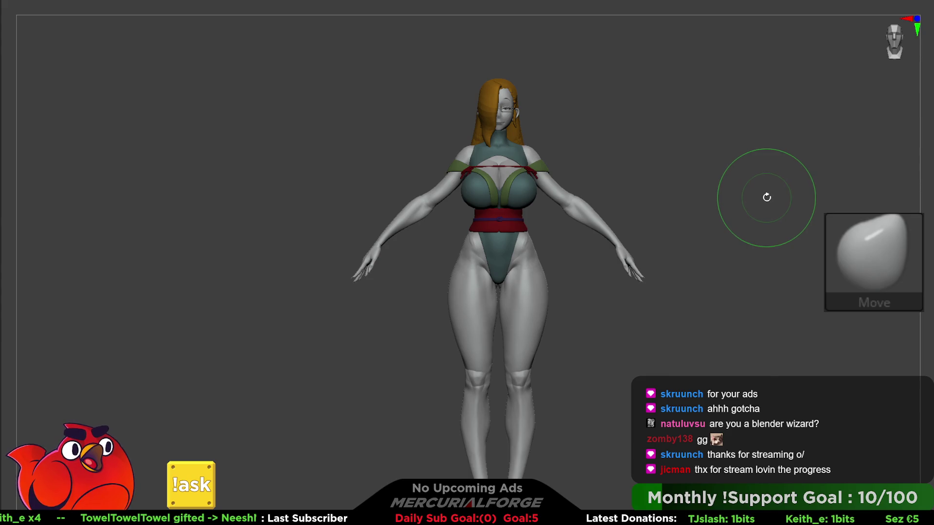
Apply a brighter, shinier whitish matcap and zoom in on the head and chest
{"action": "key", "text": "m"}
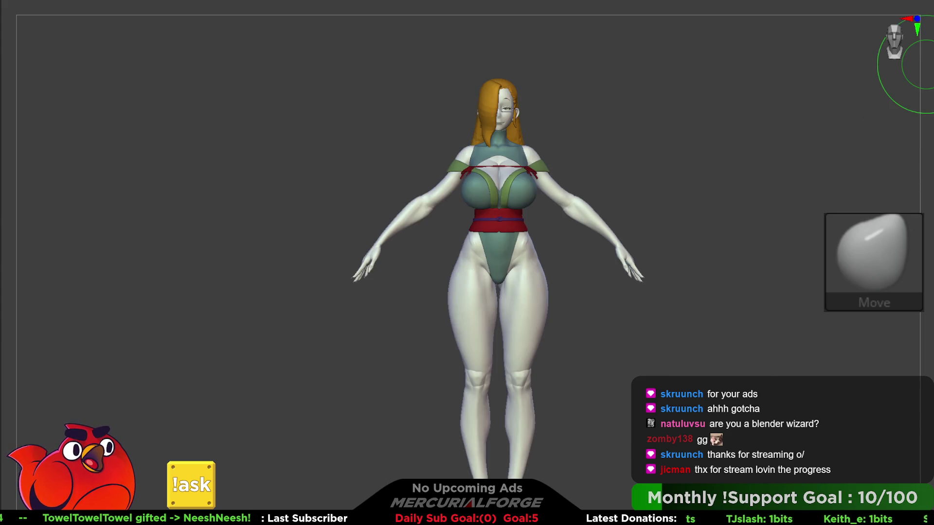
{"action": "mouse_move", "coordinate": [646, 118]}
{"action": "right_mouse_down"}
{"action": "mouse_move", "coordinate": [832, 190]}
{"action": "mouse_move", "coordinate": [836, 220]}
{"action": "mouse_move", "coordinate": [694, 230]}
{"action": "mouse_move", "coordinate": [719, 215]}
{"action": "mouse_move", "coordinate": [715, 192]}
{"action": "mouse_move", "coordinate": [724, 206]}
{"action": "right_mouse_up"}
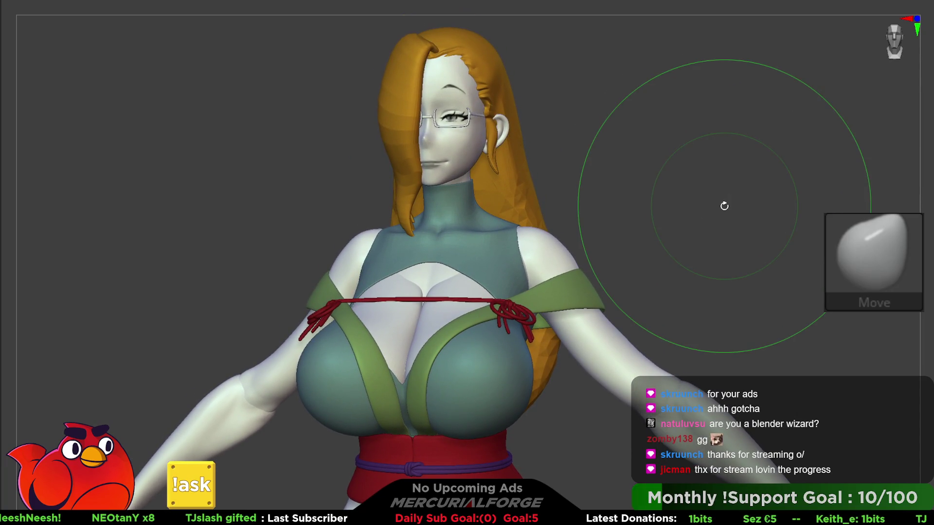